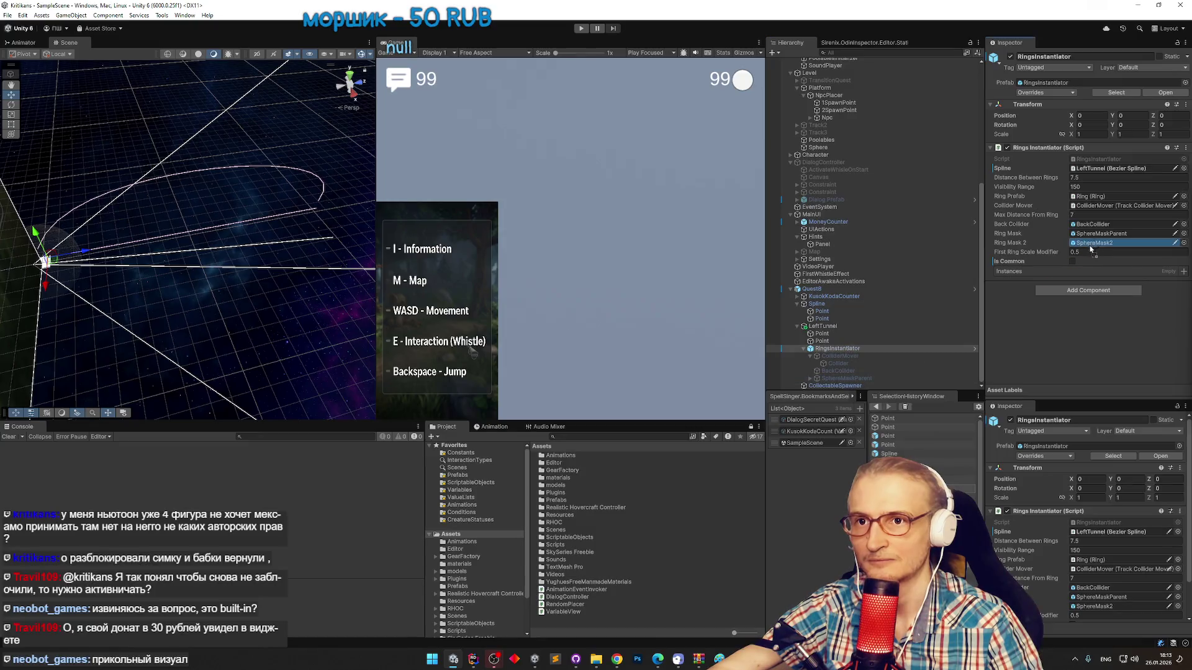
# Assign SphereMaskParent as the rings' Ring Mask 2 and rename it NoMask.
pyautogui.click(813, 379)
pyautogui.click(811, 379)
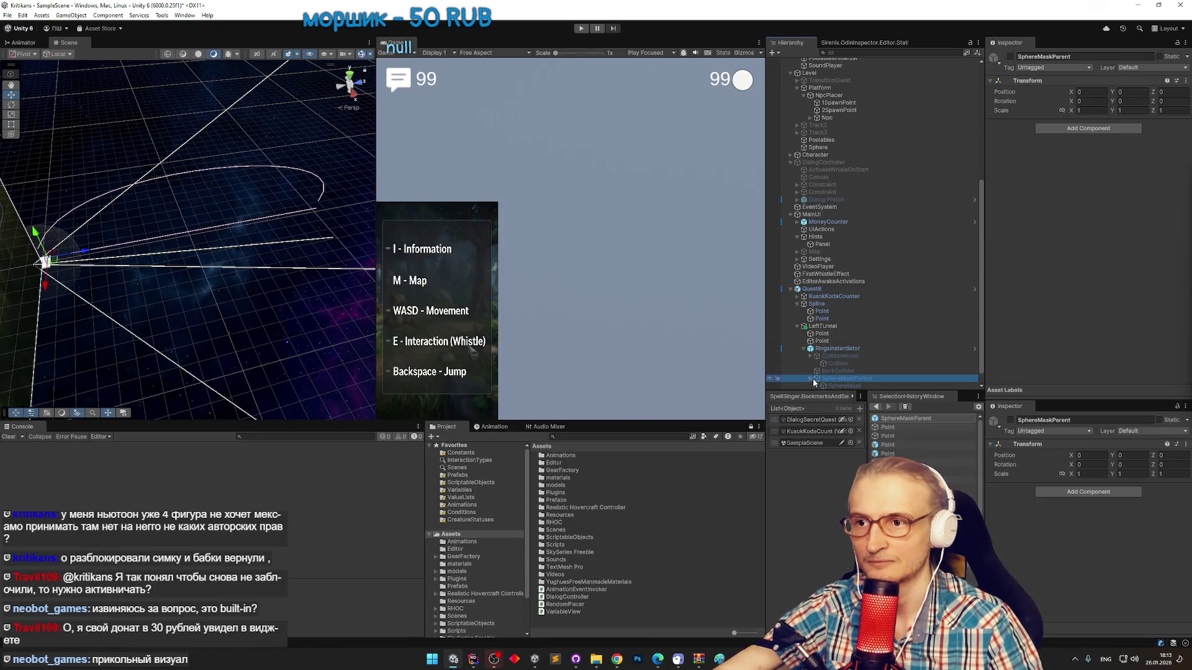
pyautogui.click(855, 372)
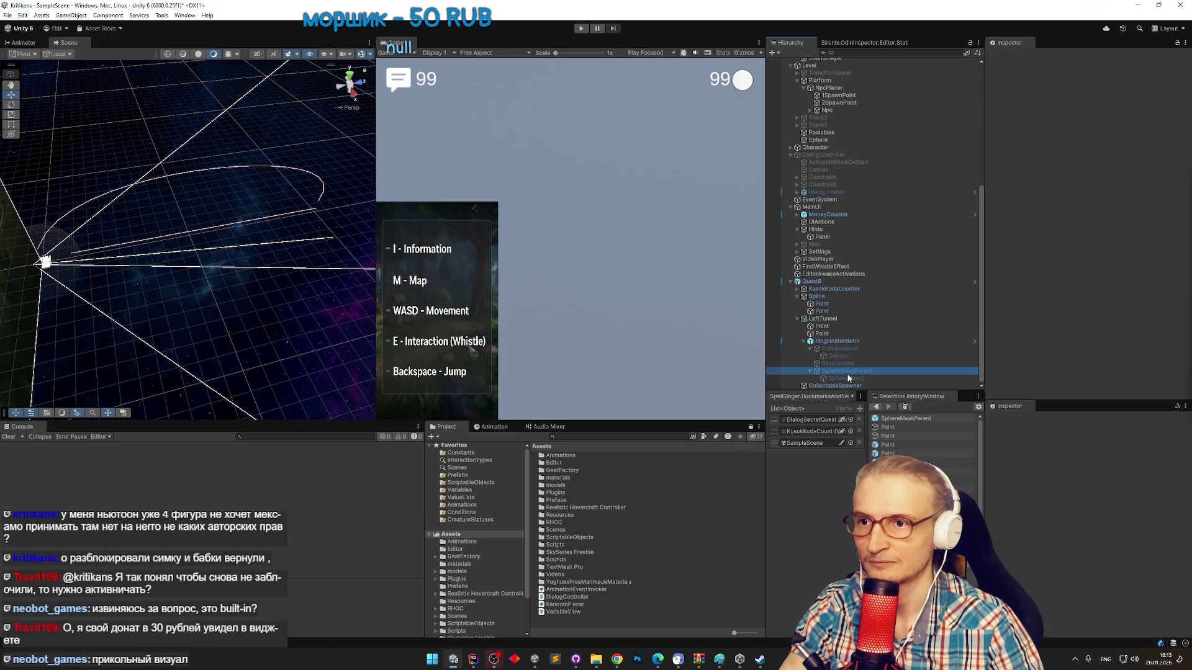
pyautogui.press('Left')
pyautogui.press('Left')
pyautogui.write('NoMask')
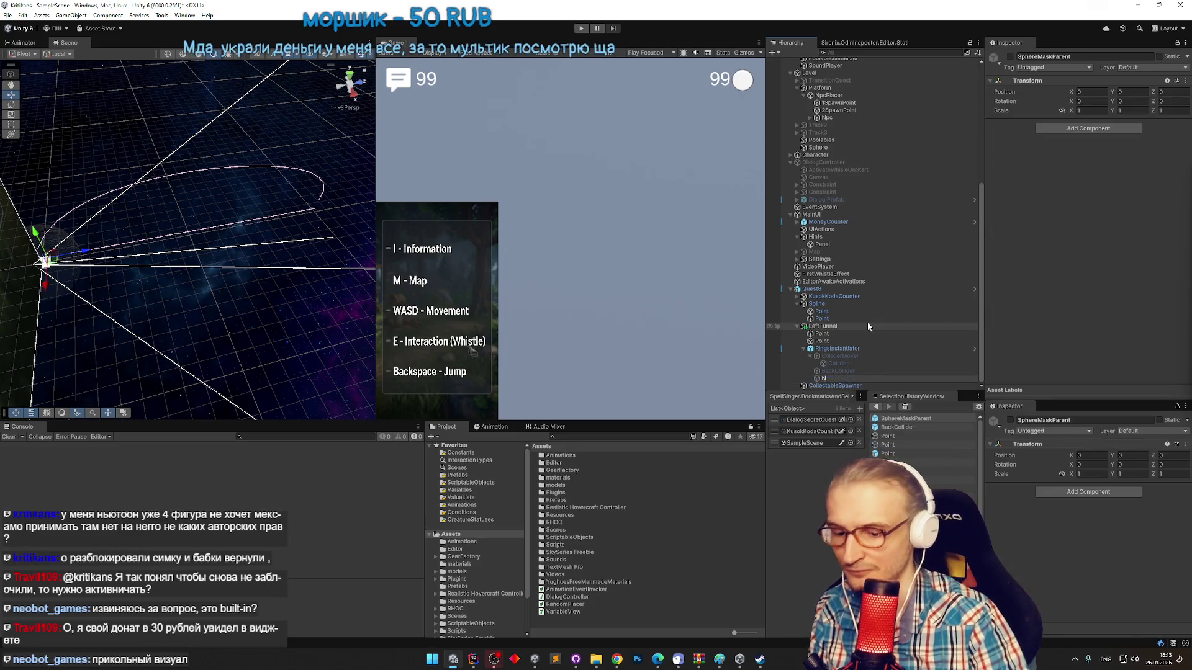
pyautogui.press('Return')
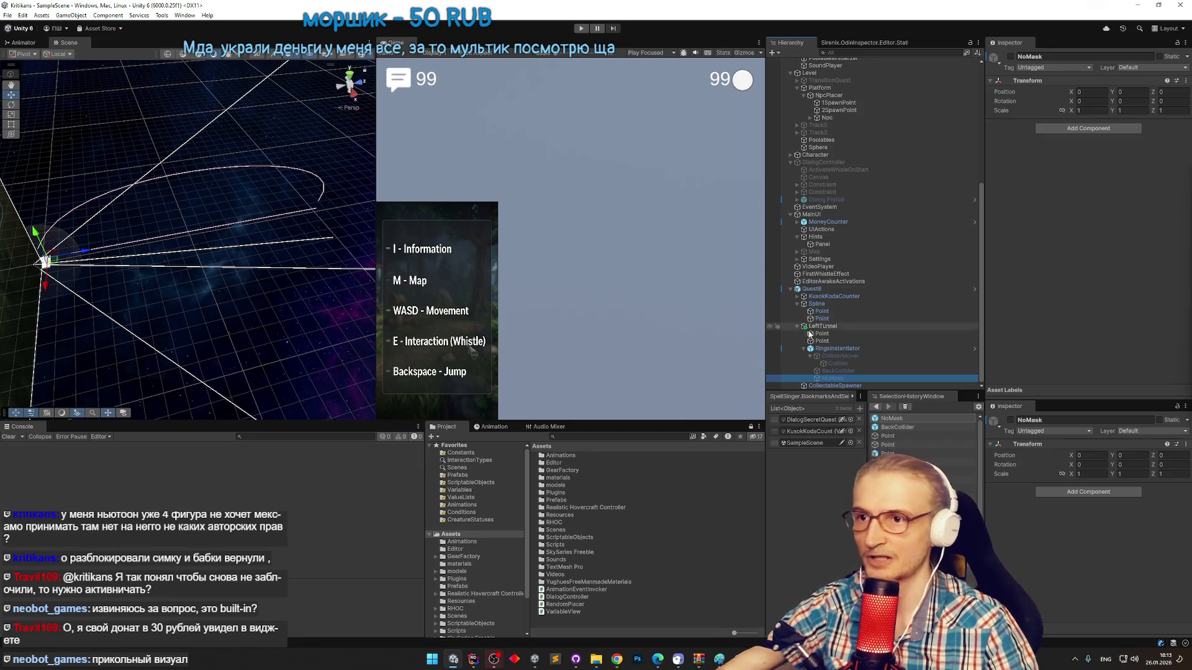
# Duplicate the LeftTunnel spline object.
pyautogui.click(809, 349)
pyautogui.click(825, 357)
pyautogui.hotkey('ctrl', 'd')
# Rename LeftTunnel (1) to rightTunnel, then fix the capitalisation to RightTunnel.
pyautogui.press('F2')
pyautogui.write('right')
pyautogui.press('BackSpace')
pyautogui.press('BackSpace')
pyautogui.press('BackSpace')
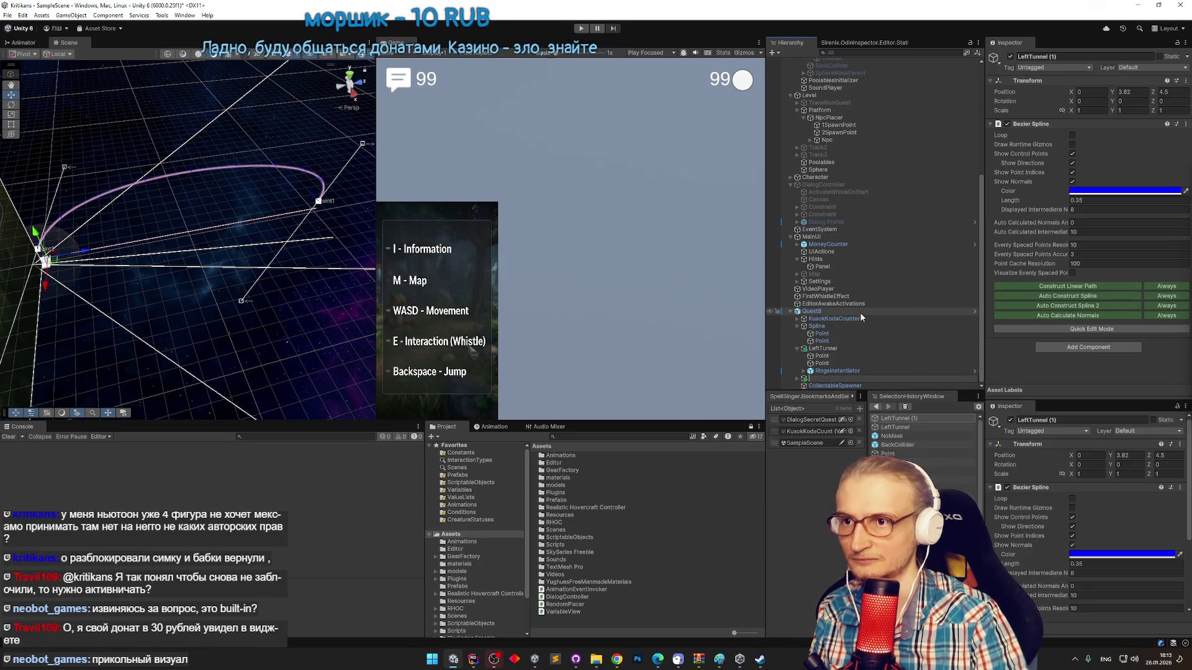
pyautogui.write('rightTunnel')
pyautogui.press('Return')
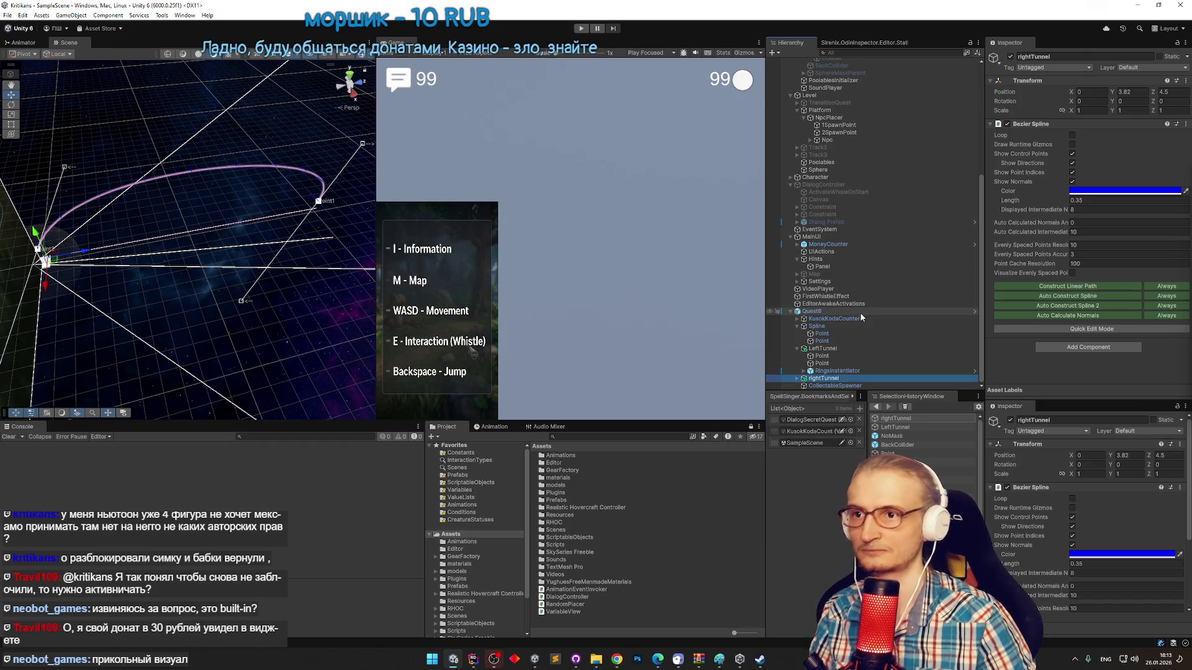
pyautogui.write('R')
pyautogui.press('Return')
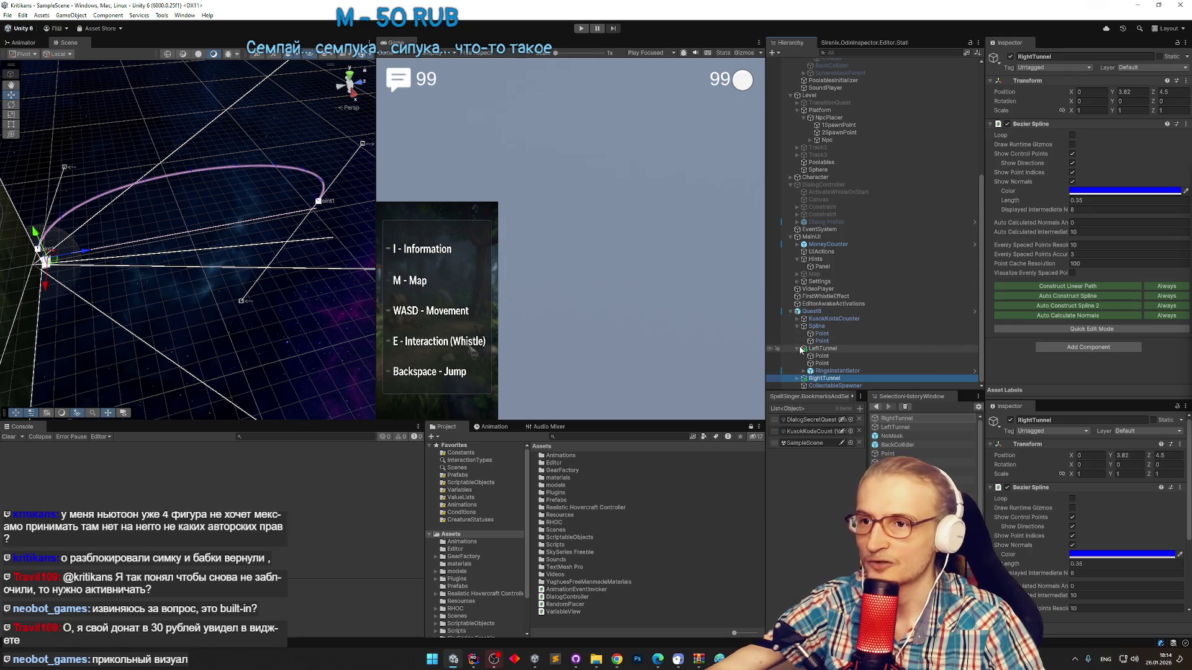
# Set RightTunnel's second point Position X to 9.918715.
pyautogui.click(797, 378)
pyautogui.scroll(-1, 845, 333)
pyautogui.click(834, 364)
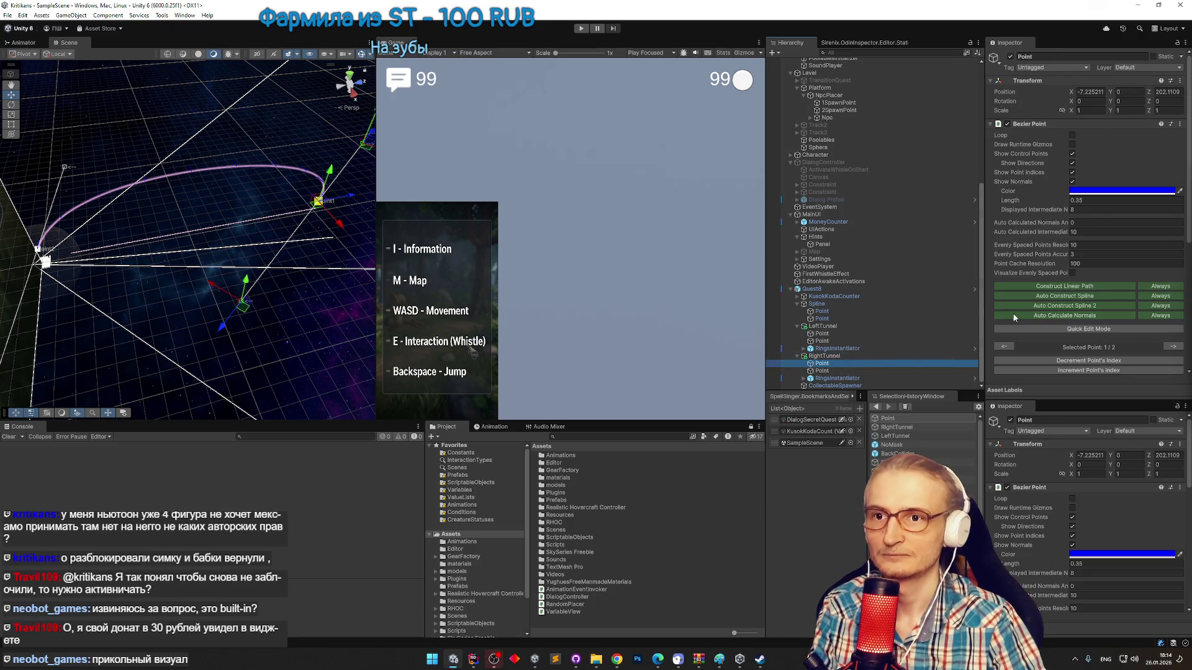
pyautogui.press('Down')
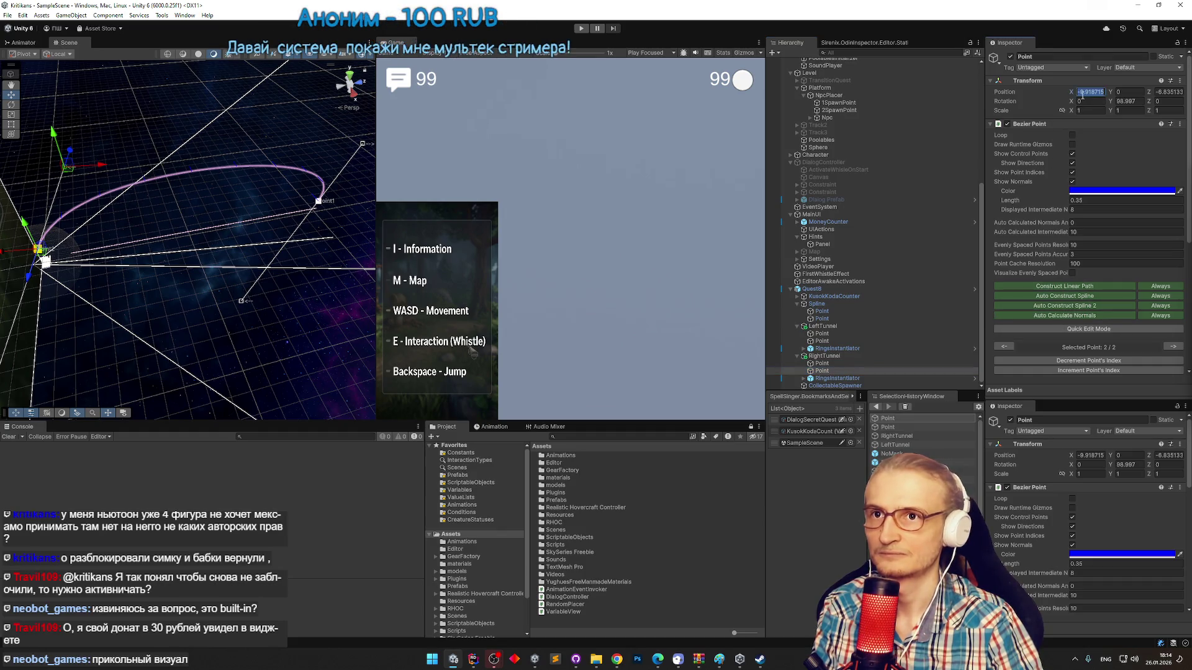
pyautogui.press('Delete')
pyautogui.click(1157, 91)
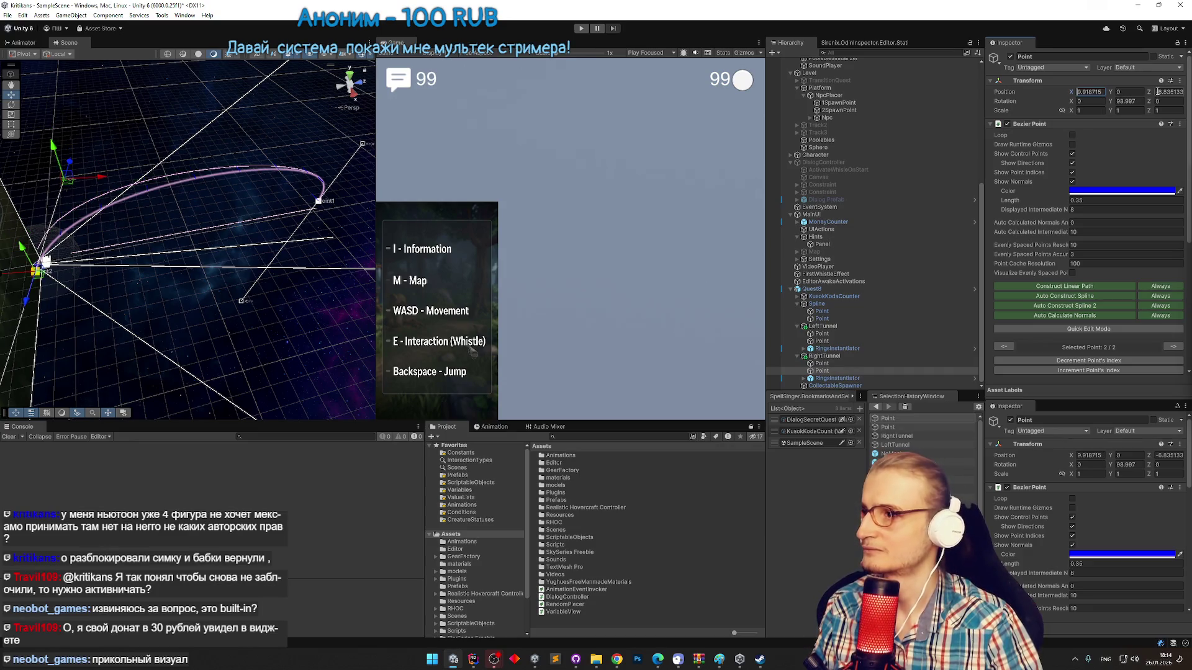
pyautogui.hotkey('ctrl', 'z')
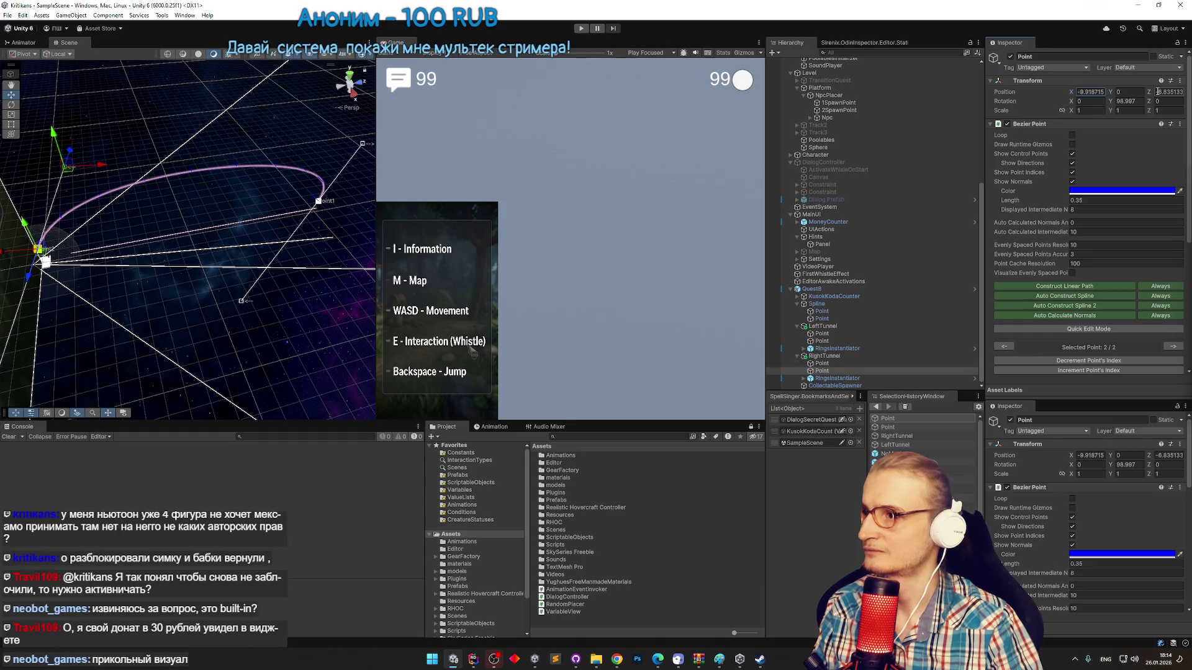
pyautogui.click(1083, 93)
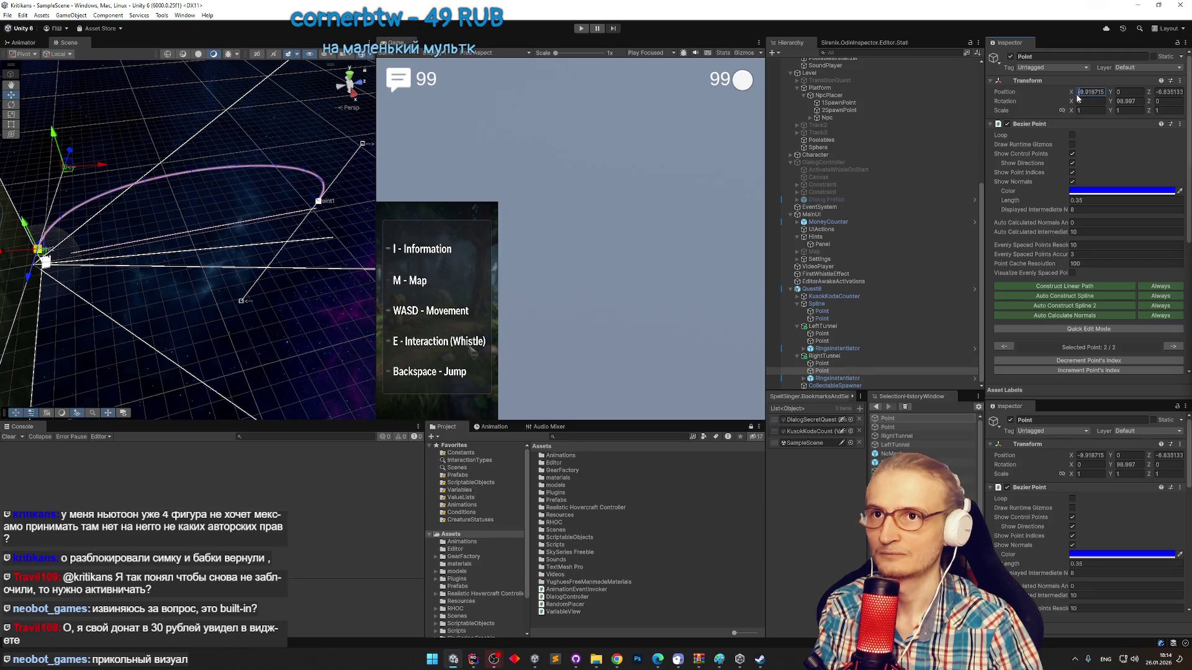
pyautogui.press('Delete')
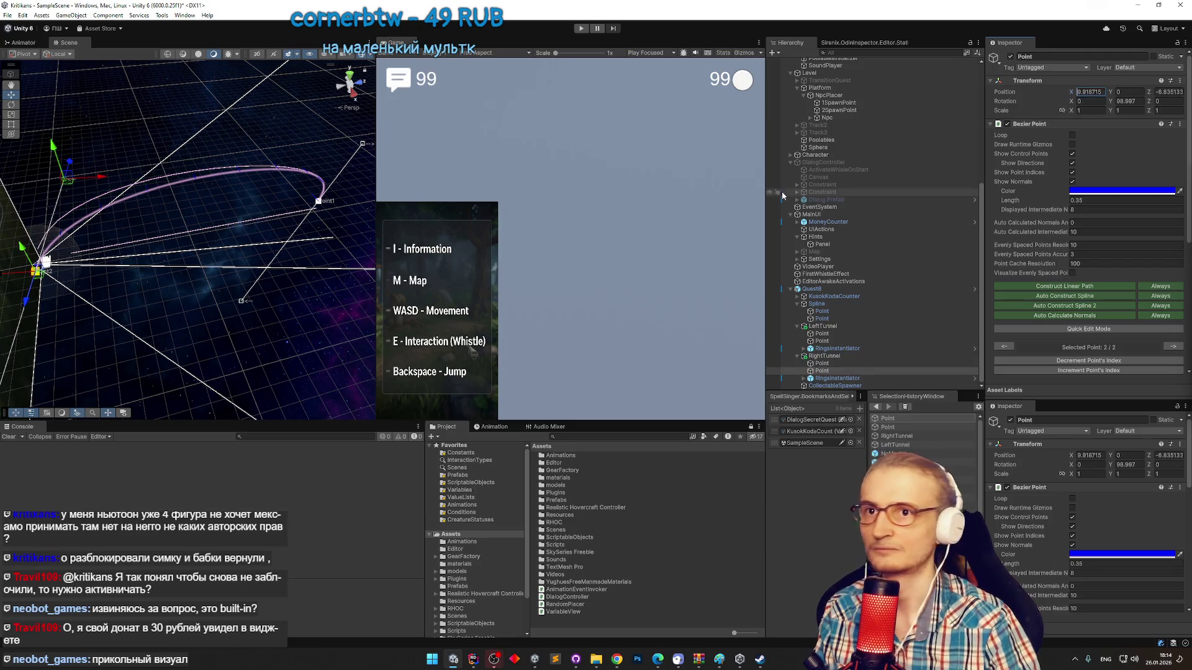
# Negate the control-point offsets (Z 101.8899, -93.4761; X -71.07175) and start a play test.
pyautogui.scroll(-3, 1076, 298)
pyautogui.scroll(-4, 1077, 298)
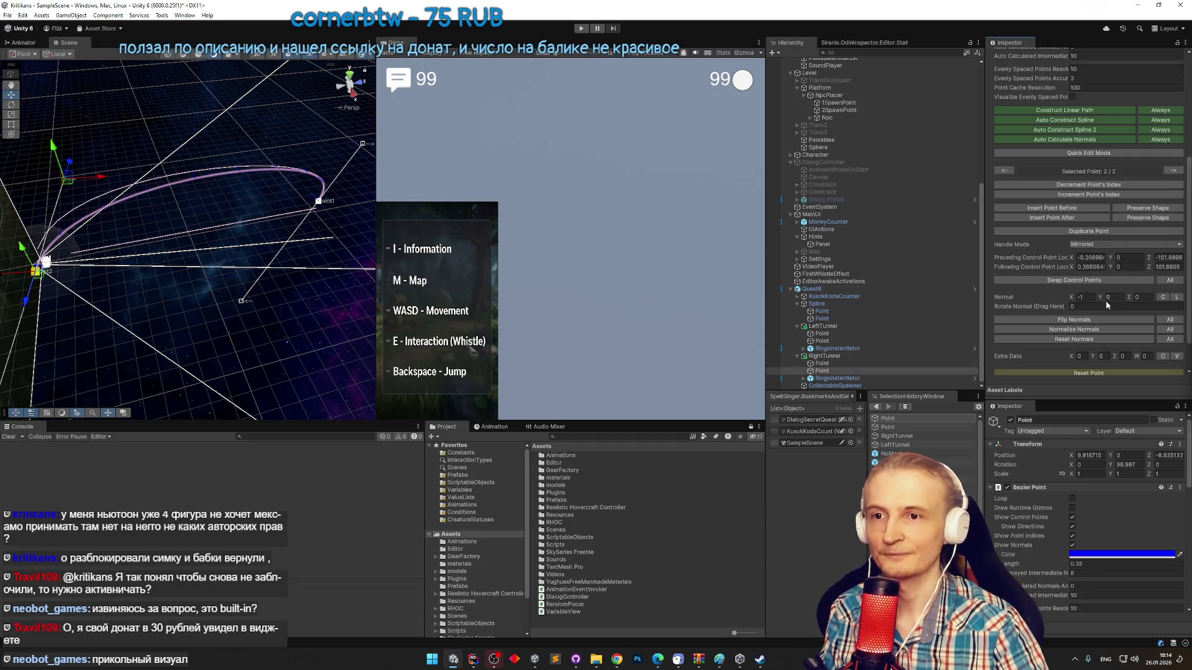
pyautogui.scroll(-3, 1177, 321)
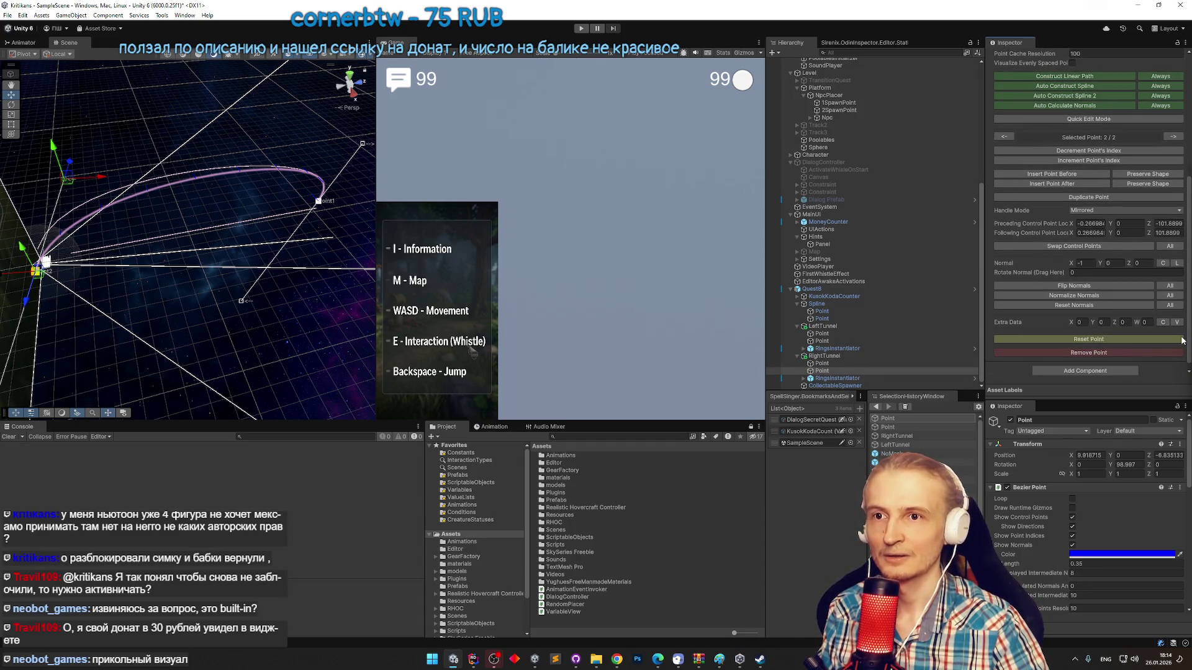
pyautogui.scroll(1, 1183, 341)
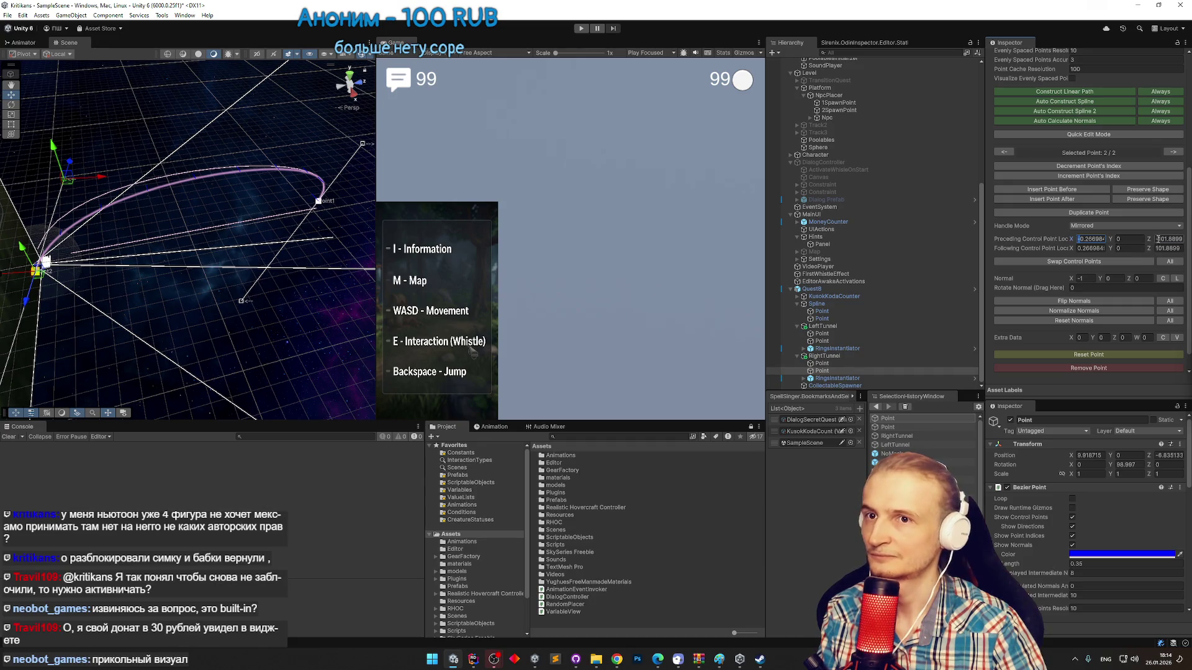
pyautogui.press('Return')
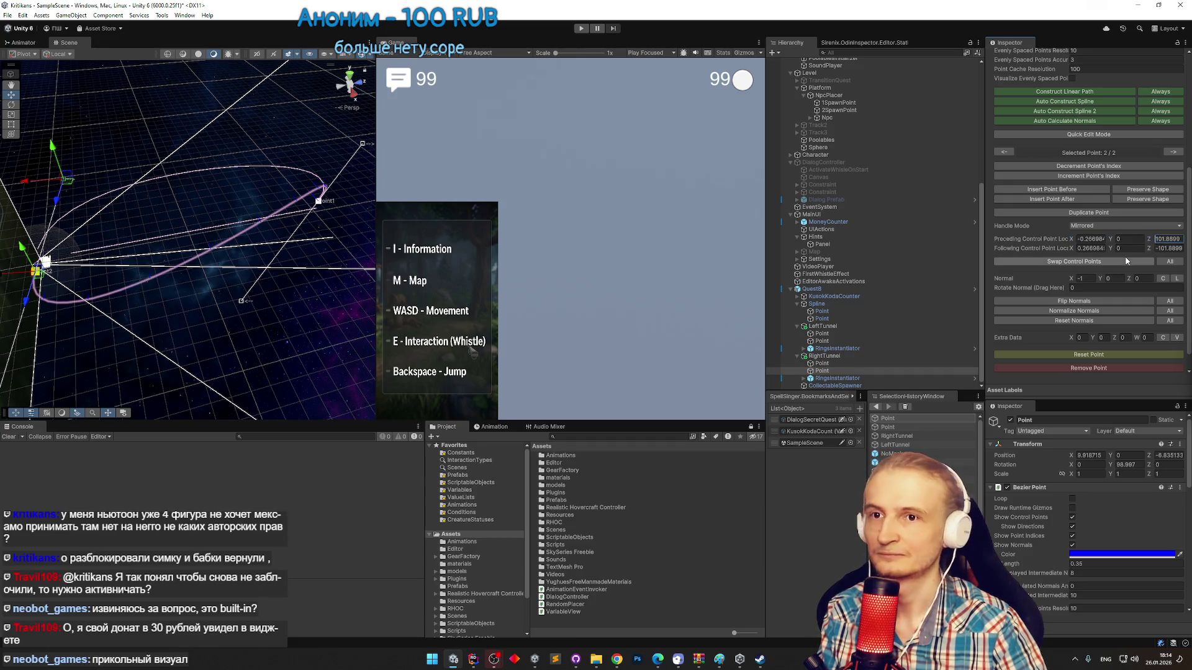
pyautogui.click(826, 364)
pyautogui.click(1158, 241)
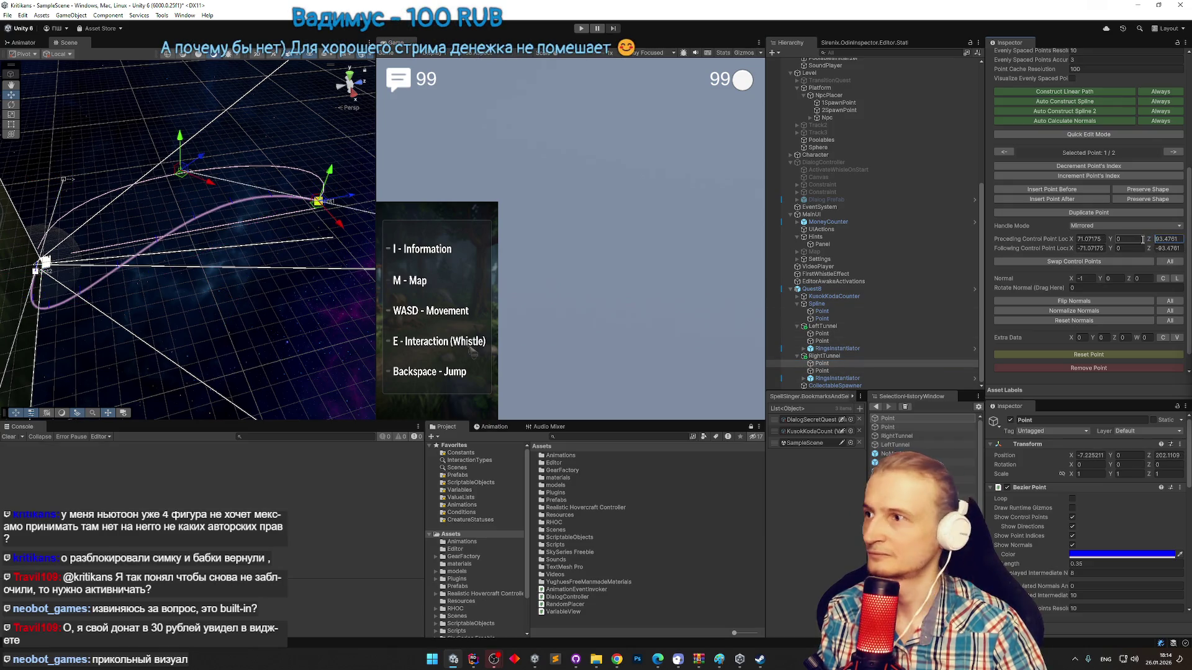
pyautogui.press('Home')
pyautogui.write('-')
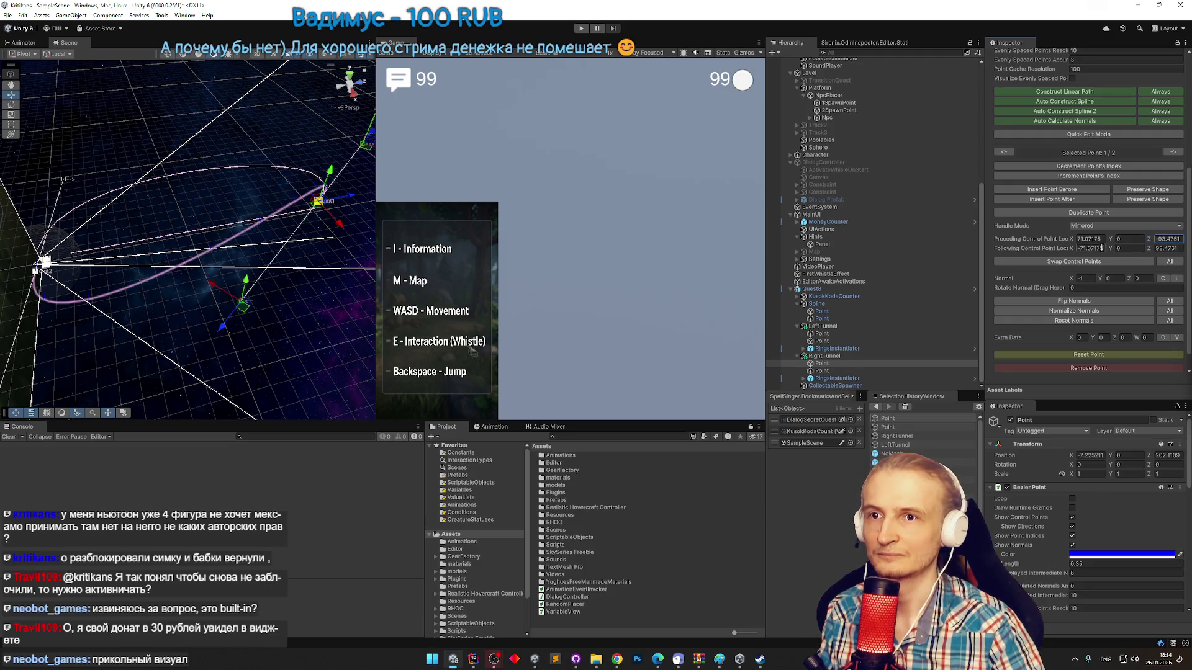
pyautogui.press('Home')
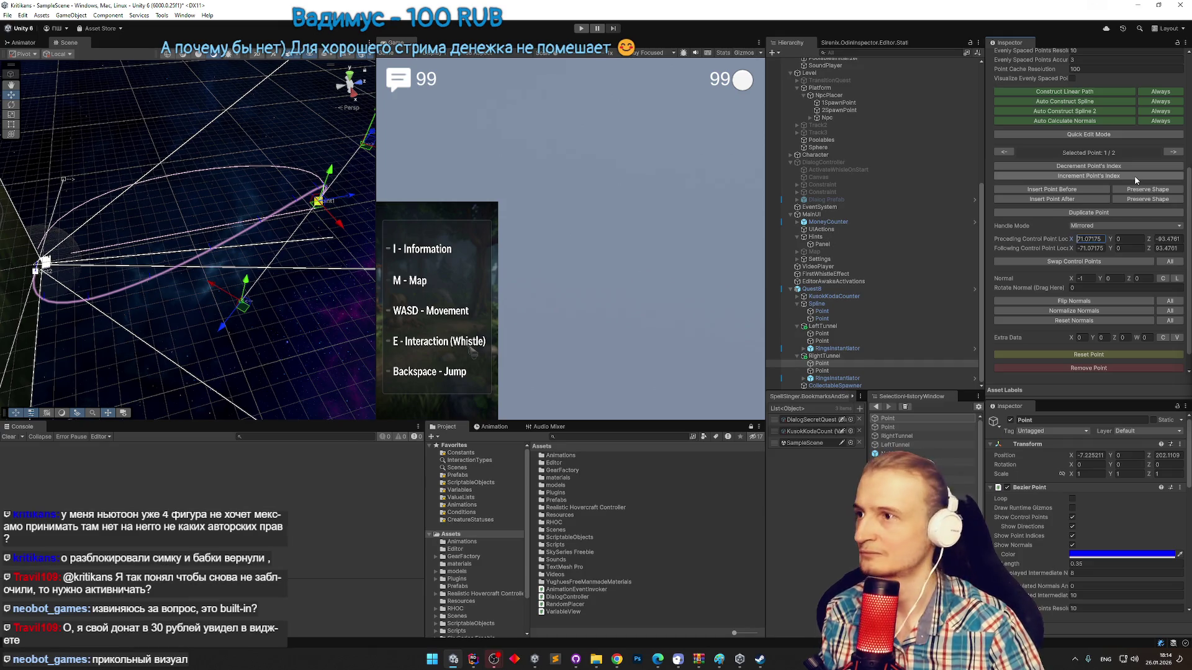
pyautogui.write('-')
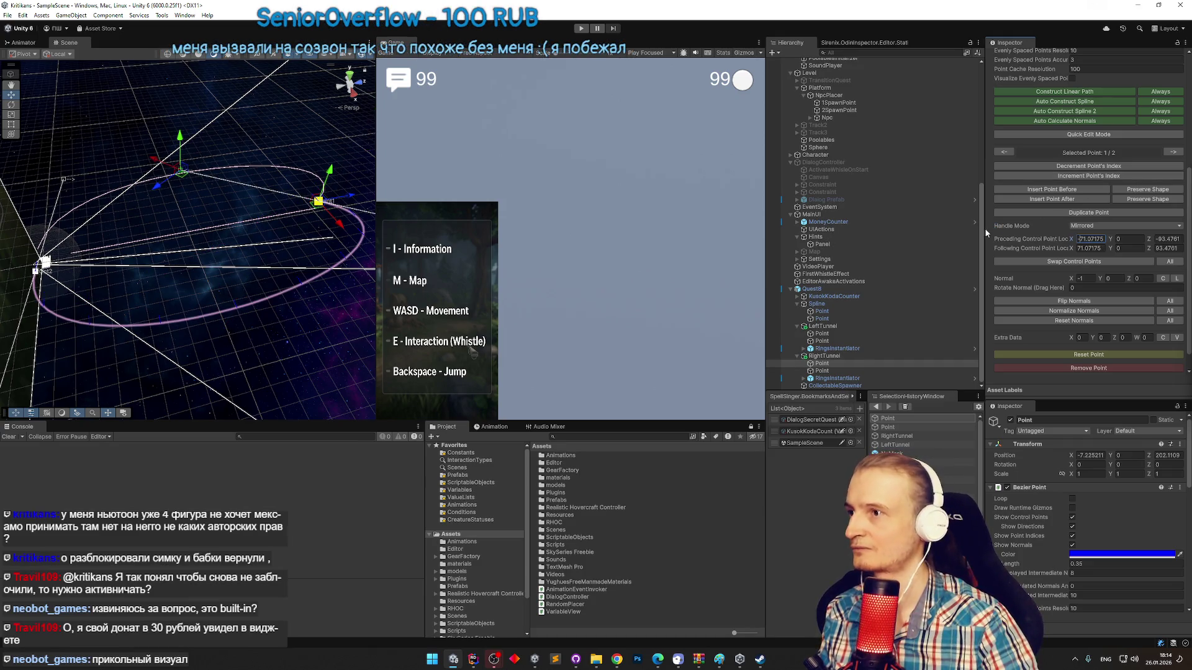
pyautogui.hotkey('ctrl', 'p')
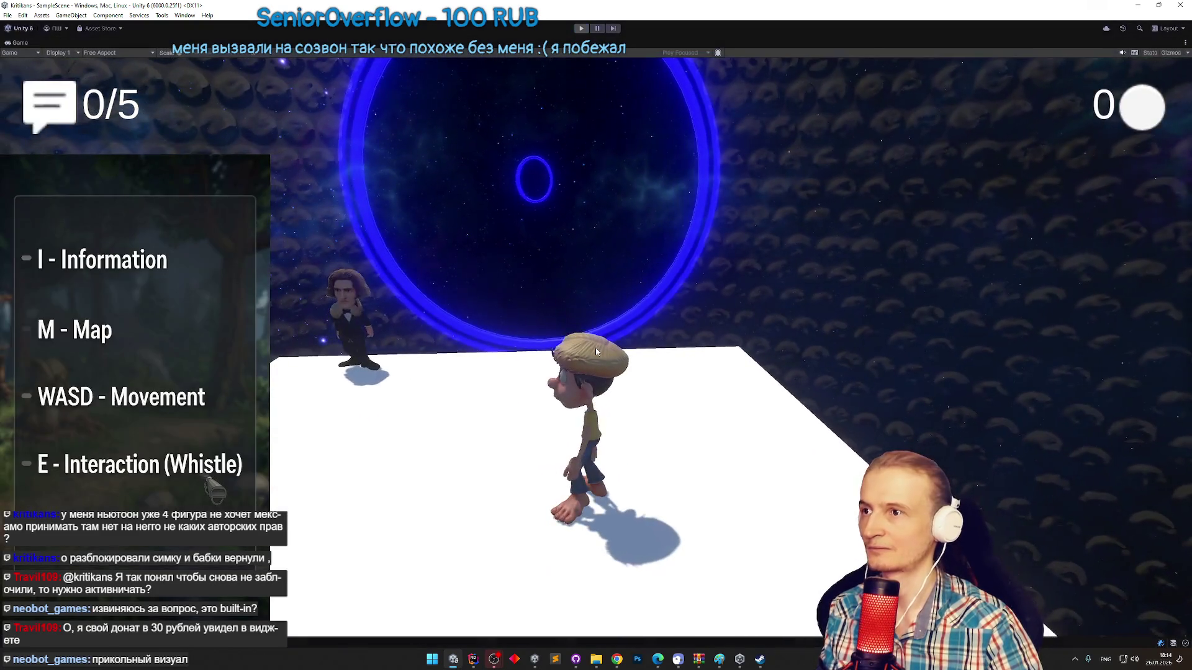
# Stop the game, drag RightTunnel's first point to X about -0.67, and play again.
pyautogui.hotkey('ctrl', 'p')
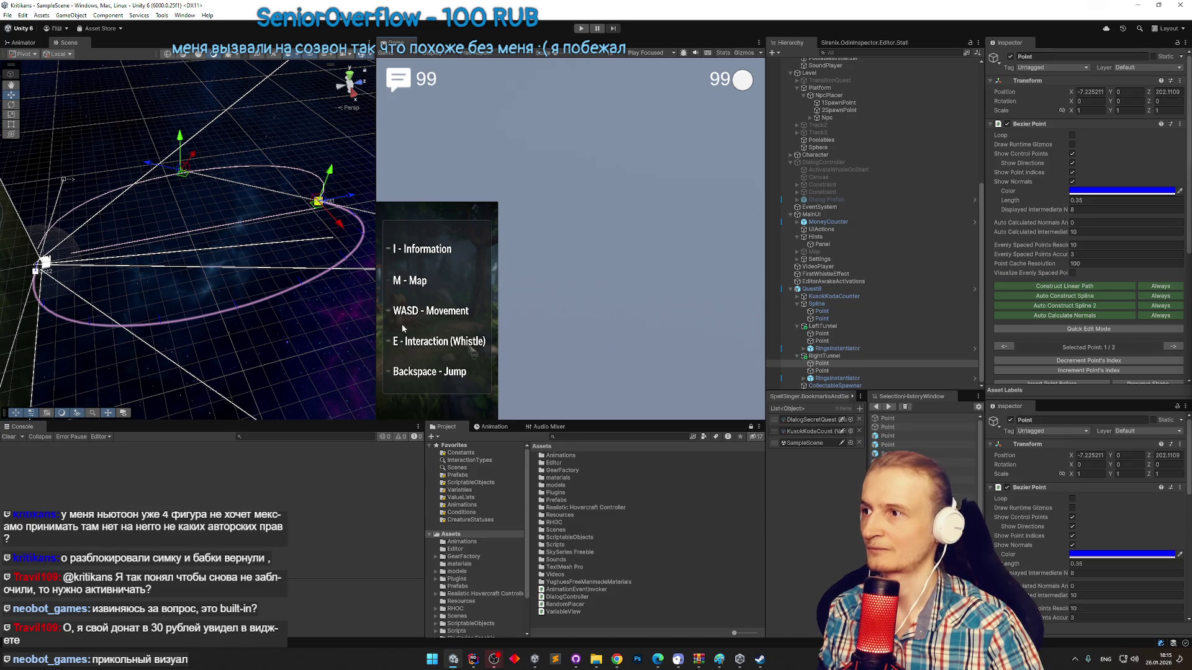
pyautogui.moveTo(339, 289)
pyautogui.mouseDown()
pyautogui.moveTo(383, 247)
pyautogui.moveTo(457, 282)
pyautogui.moveTo(200, 224)
pyautogui.moveTo(244, 215)
pyautogui.mouseUp()
pyautogui.press('e')
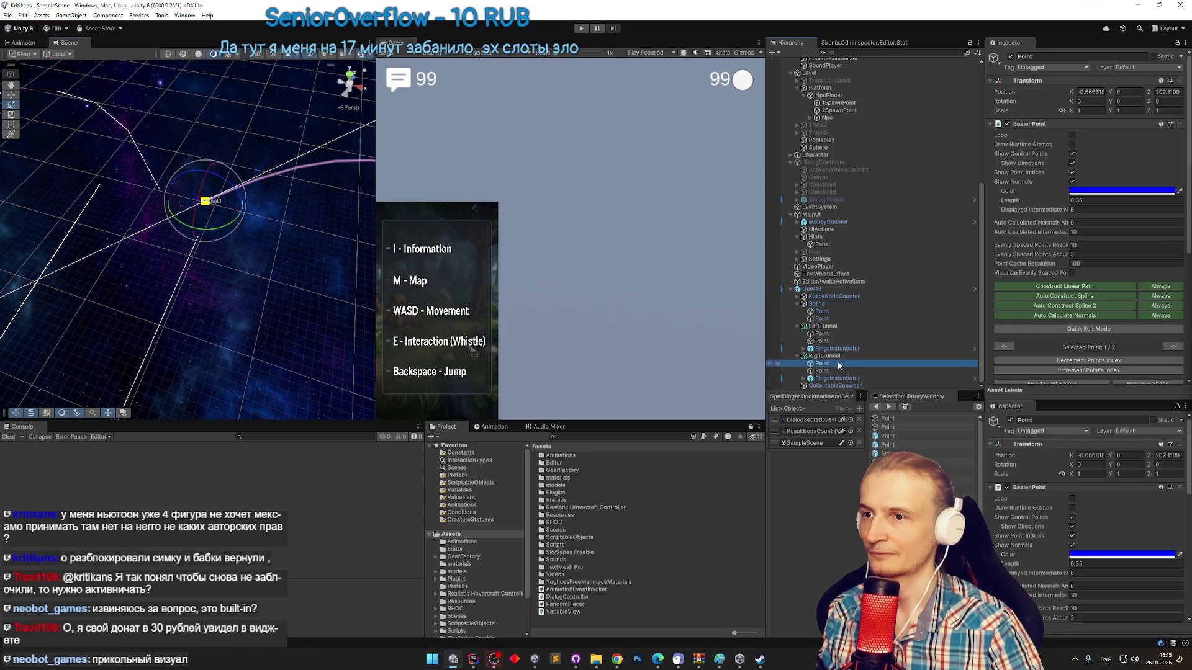
pyautogui.click(828, 335)
pyautogui.press('w')
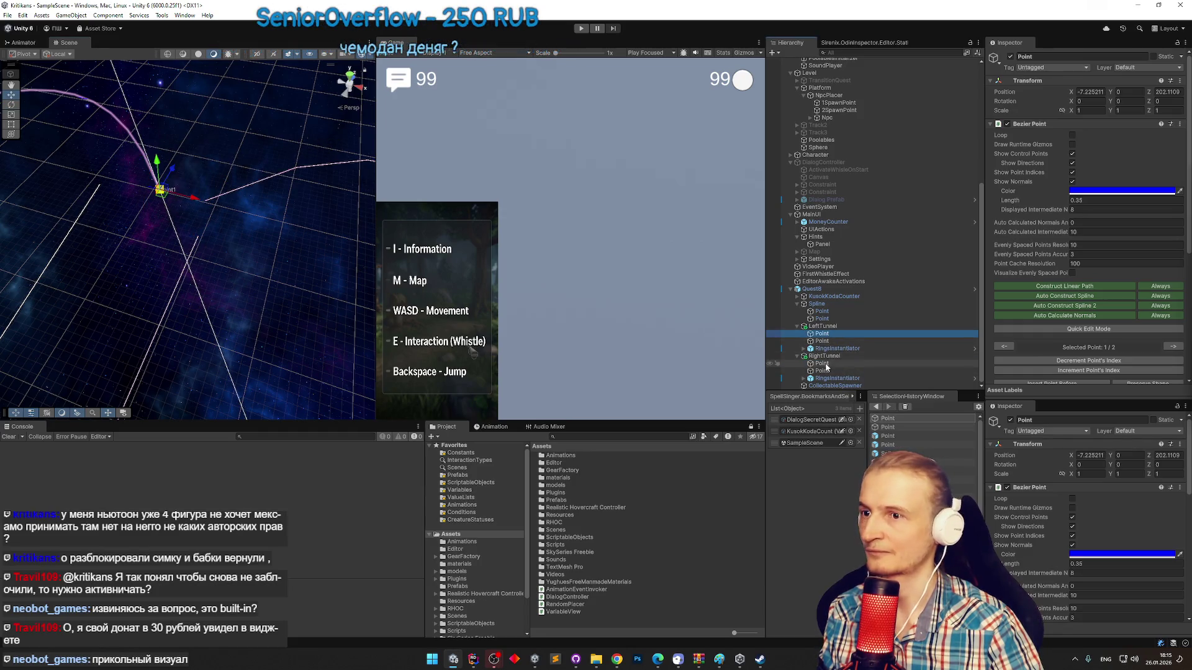
pyautogui.click(826, 364)
pyautogui.hotkey('ctrl', 'p')
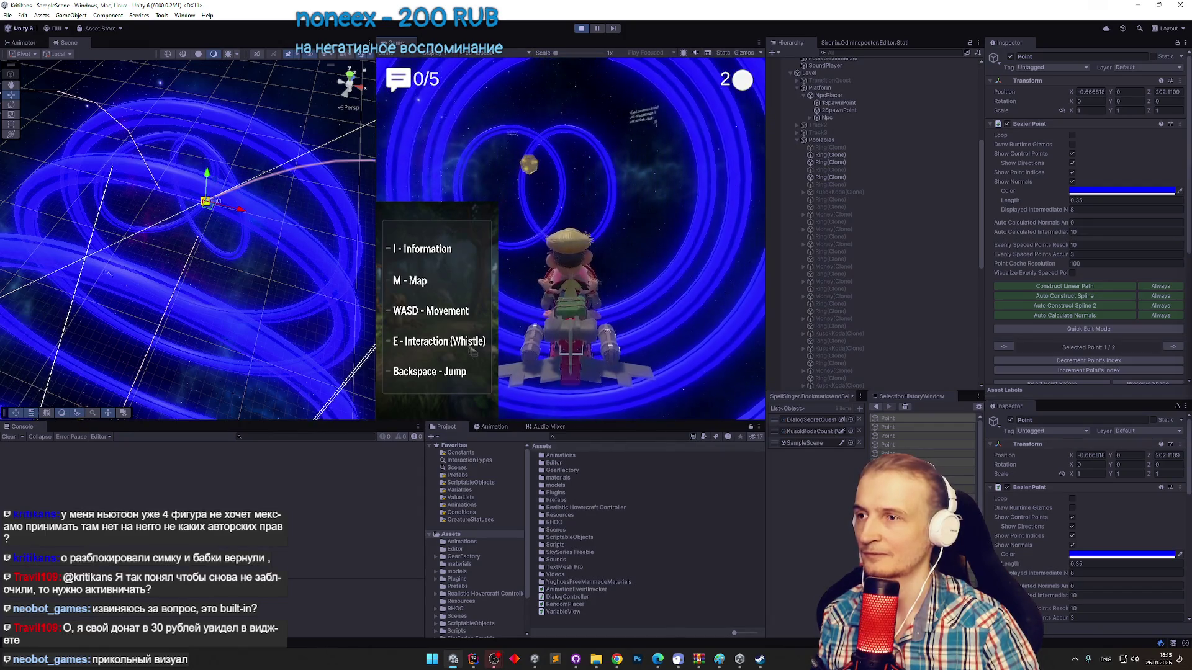
# Stop the game, orbit the scene around the tunnel point, then run and stop another test.
pyautogui.hotkey('ctrl', 'p')
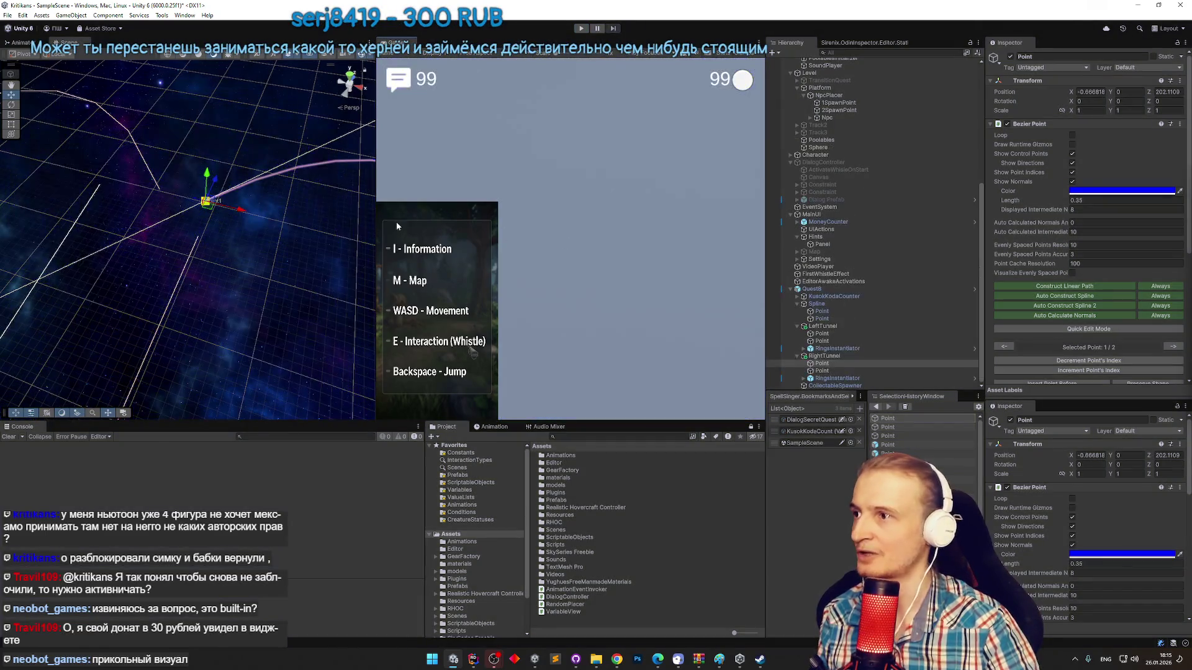
pyautogui.moveTo(224, 284)
pyautogui.mouseDown()
pyautogui.moveTo(246, 187)
pyautogui.moveTo(262, 173)
pyautogui.moveTo(285, 178)
pyautogui.mouseUp()
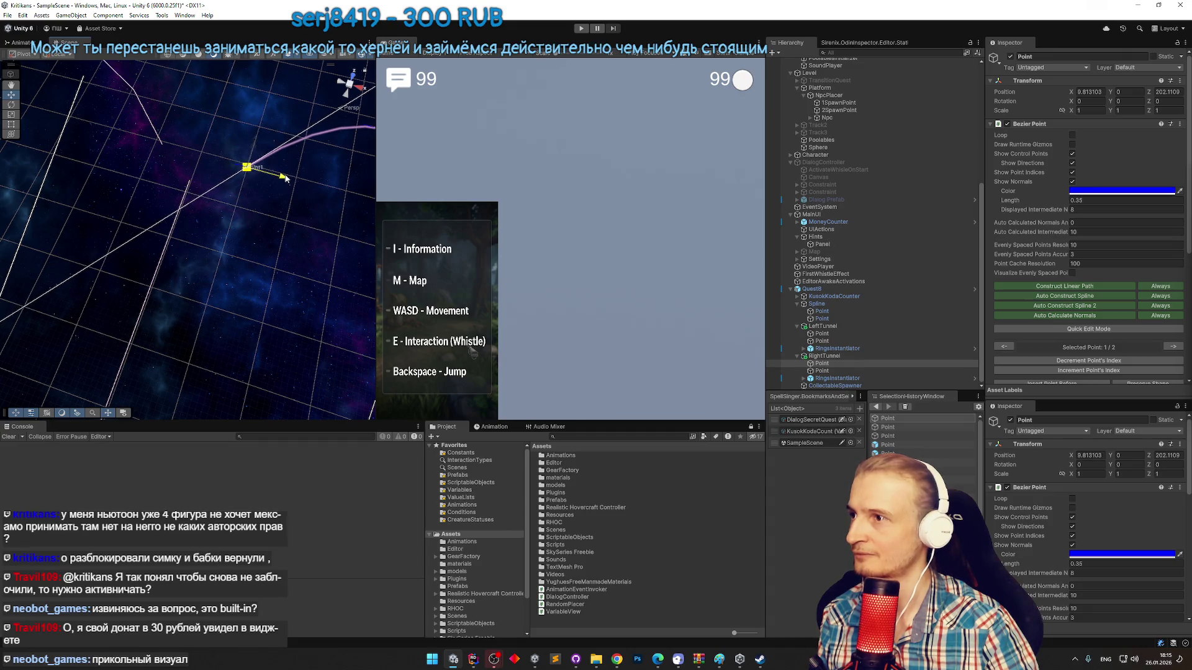
pyautogui.hotkey('ctrl', 'p')
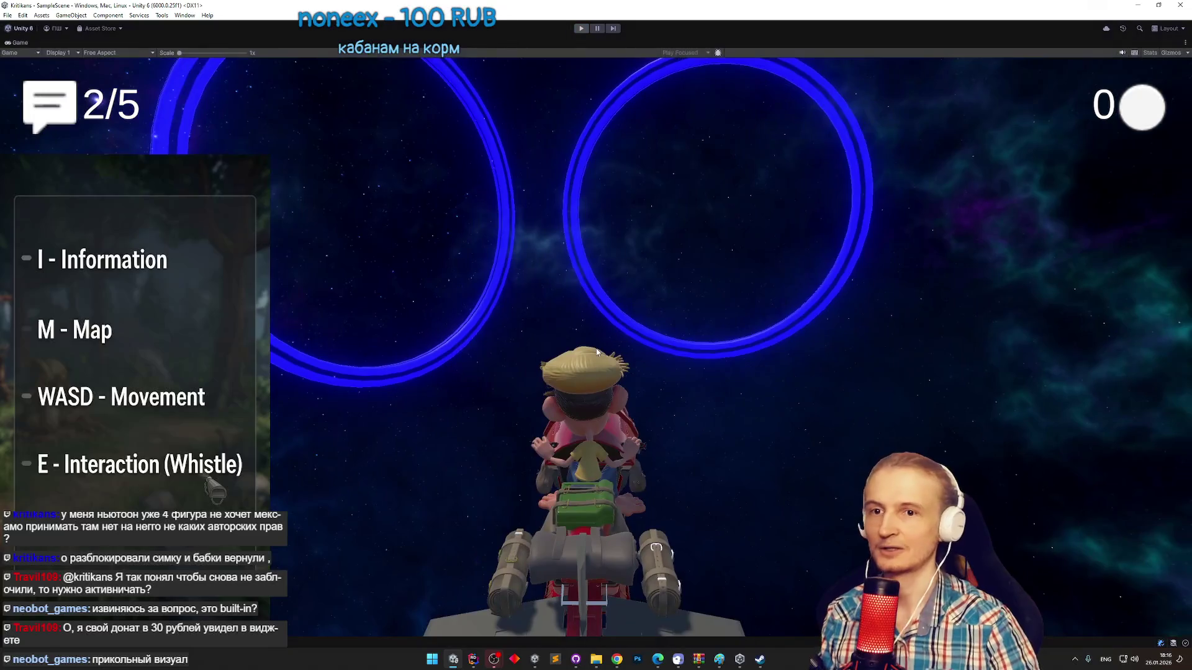
pyautogui.hotkey('ctrl', 'p')
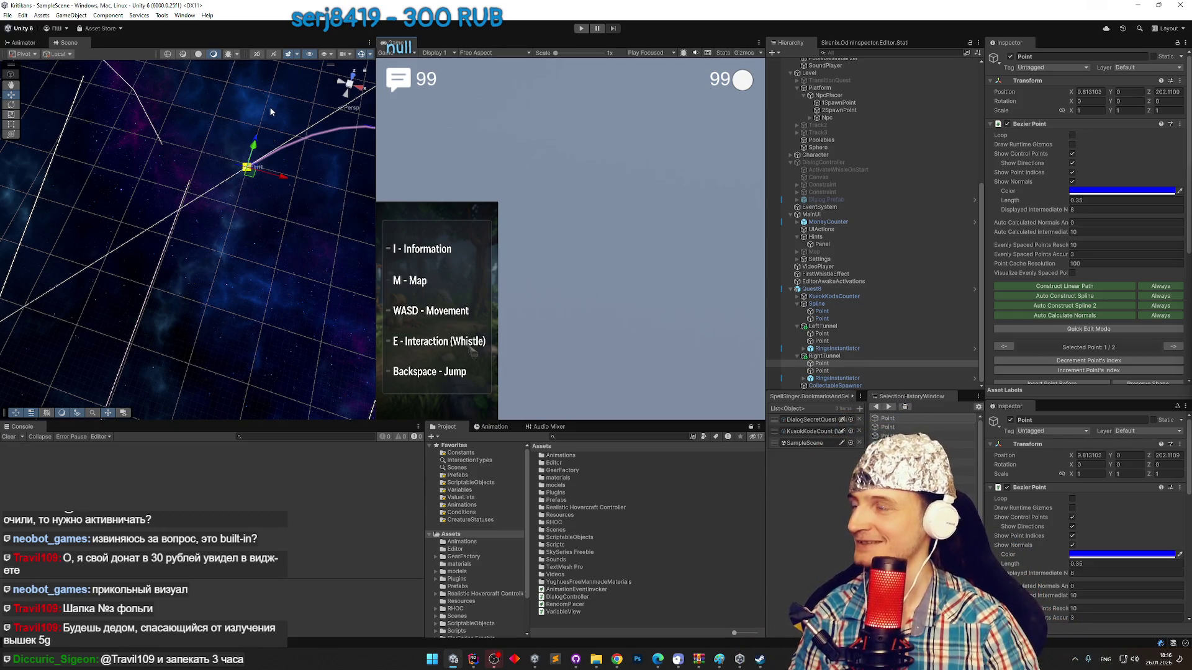
# Set RightTunnel's first point X to 7.225211, mirroring LeftTunnel's, and play-test.
pyautogui.moveTo(282, 178); pyautogui.dragTo(280, 178)
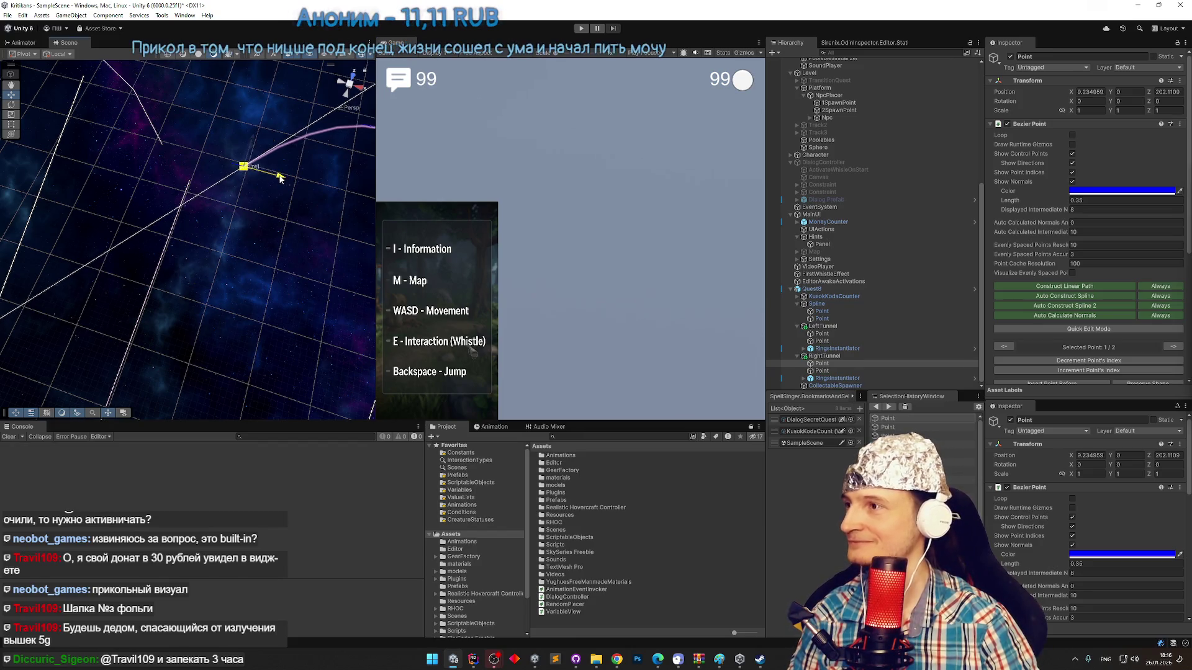
pyautogui.click(836, 335)
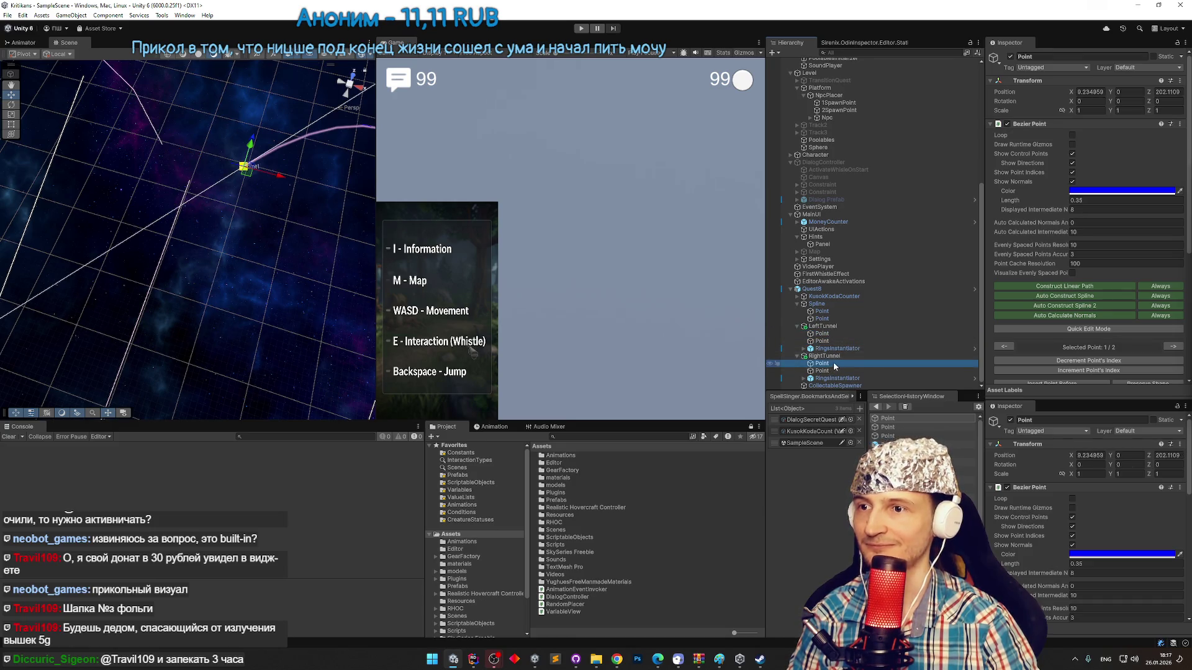
pyautogui.click(830, 365)
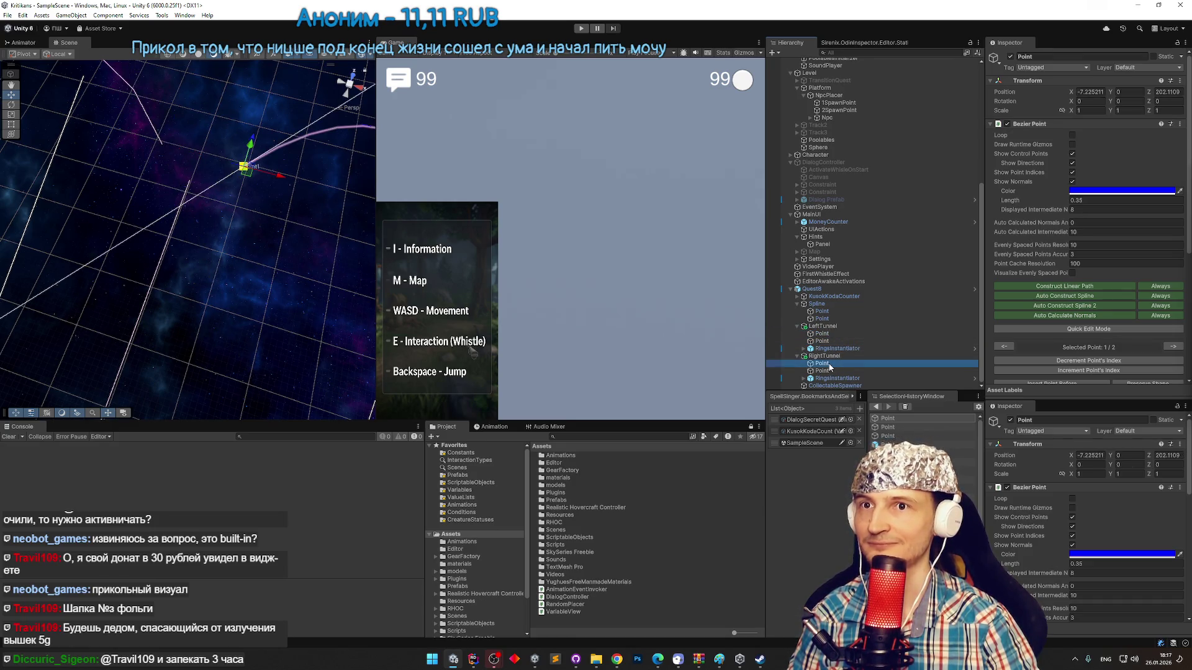
pyautogui.click(834, 335)
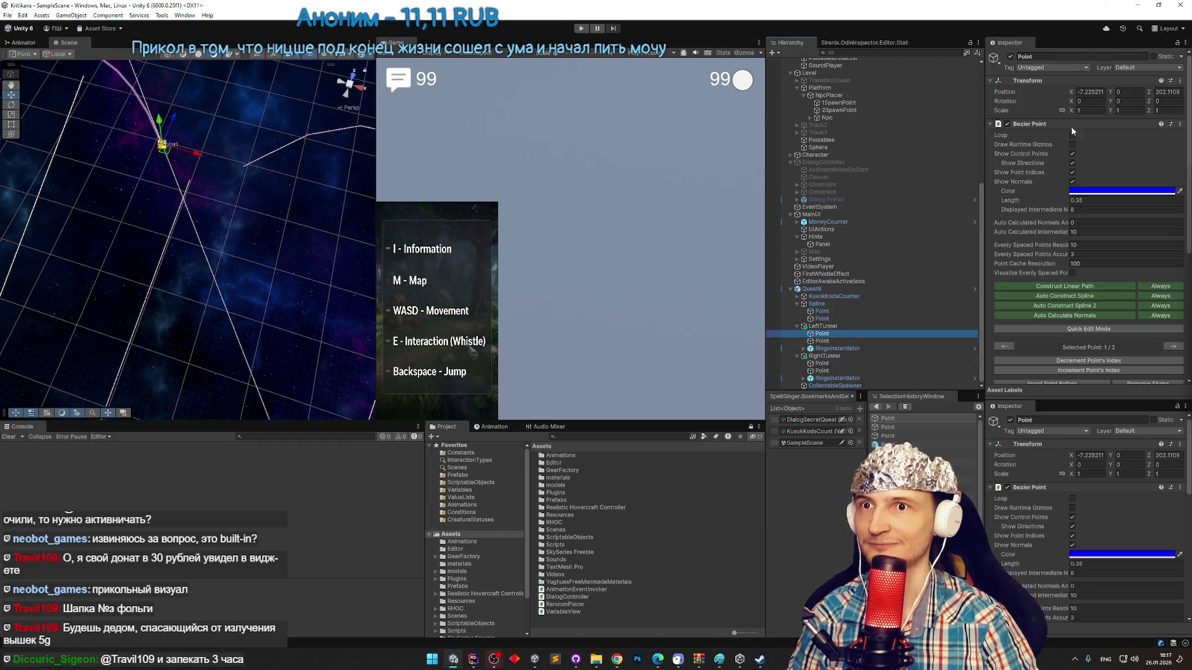
pyautogui.click(823, 364)
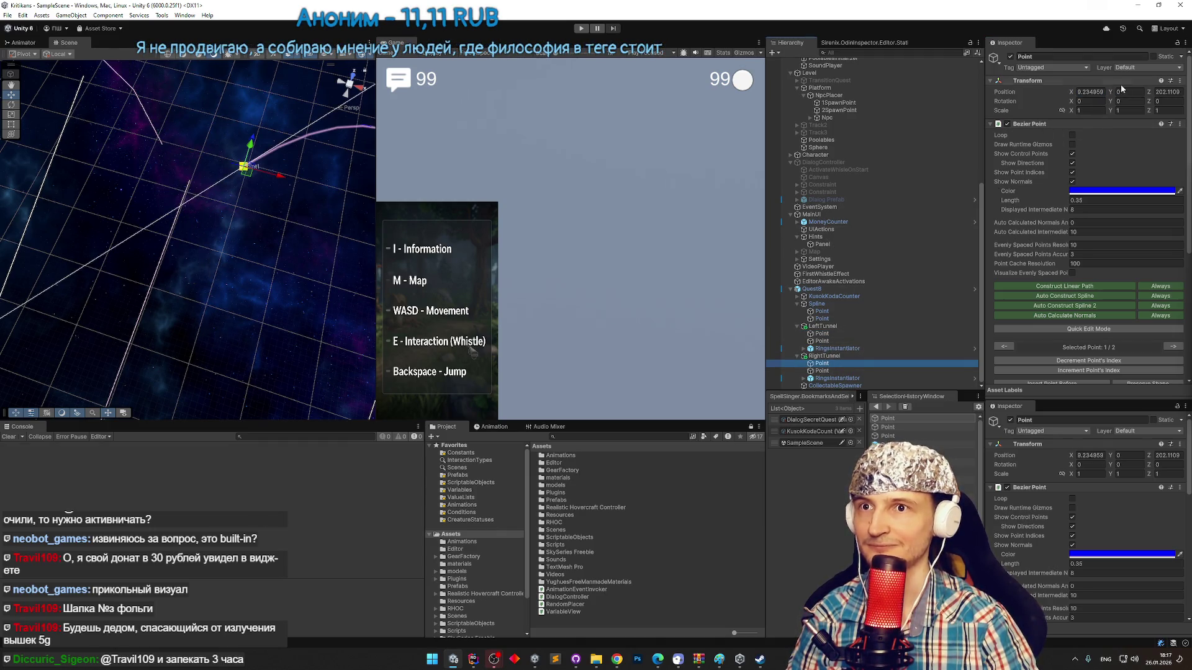
pyautogui.press('Delete')
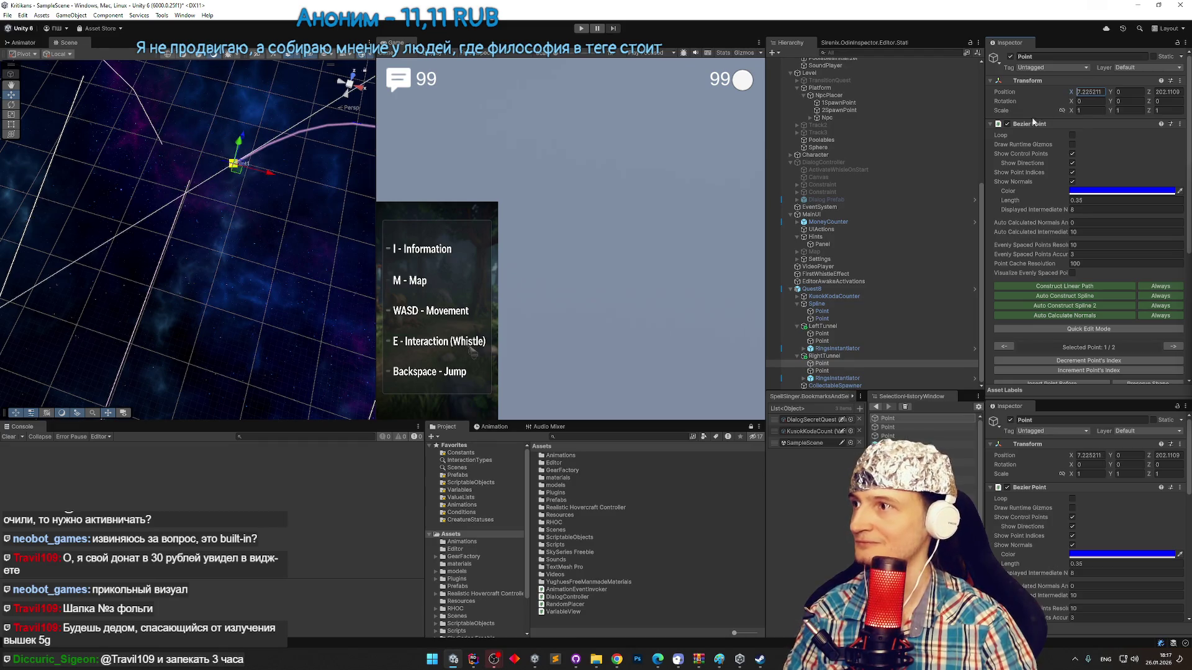
pyautogui.hotkey('ctrl', 'p')
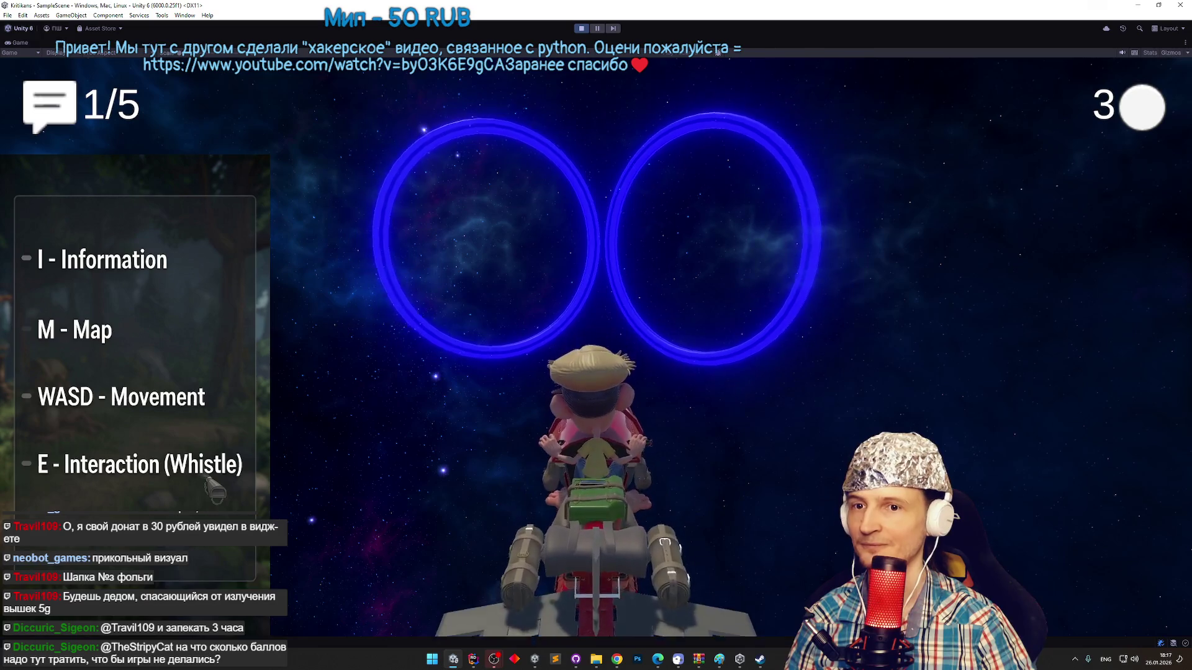
# Move both tunnels' first points back to Z 199.1451 and play with the Game view maximized.
pyautogui.hotkey('ctrl', 'shift', 'p')
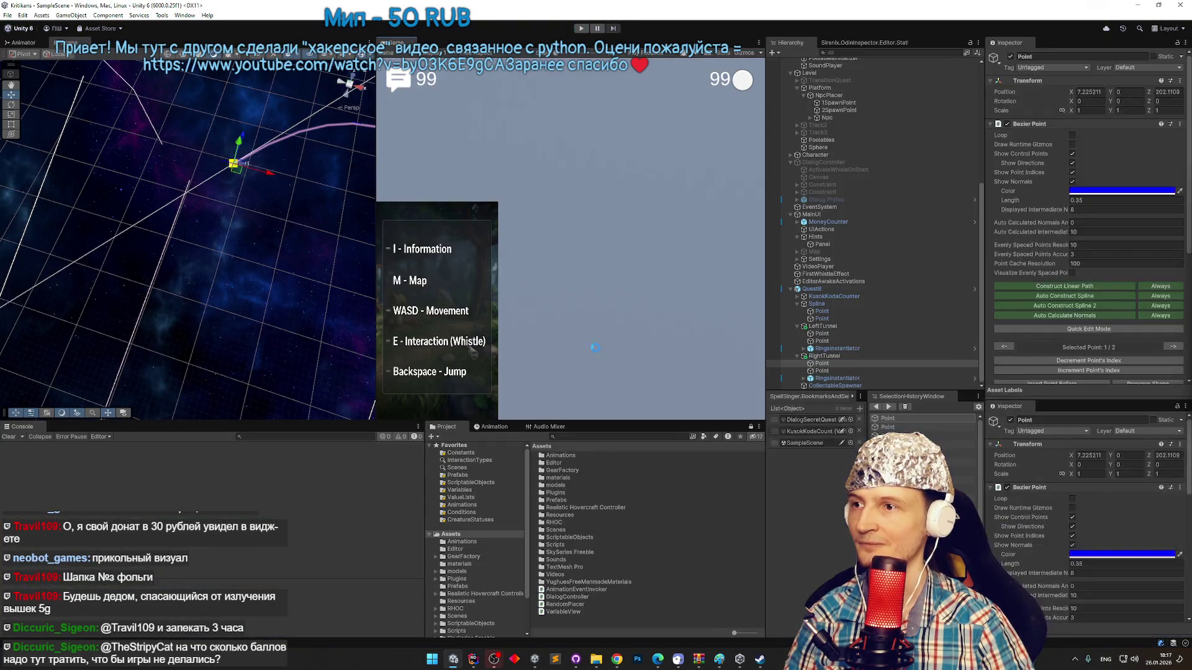
pyautogui.keyDown('shift'); pyautogui.click(821, 371); pyautogui.keyUp('shift')
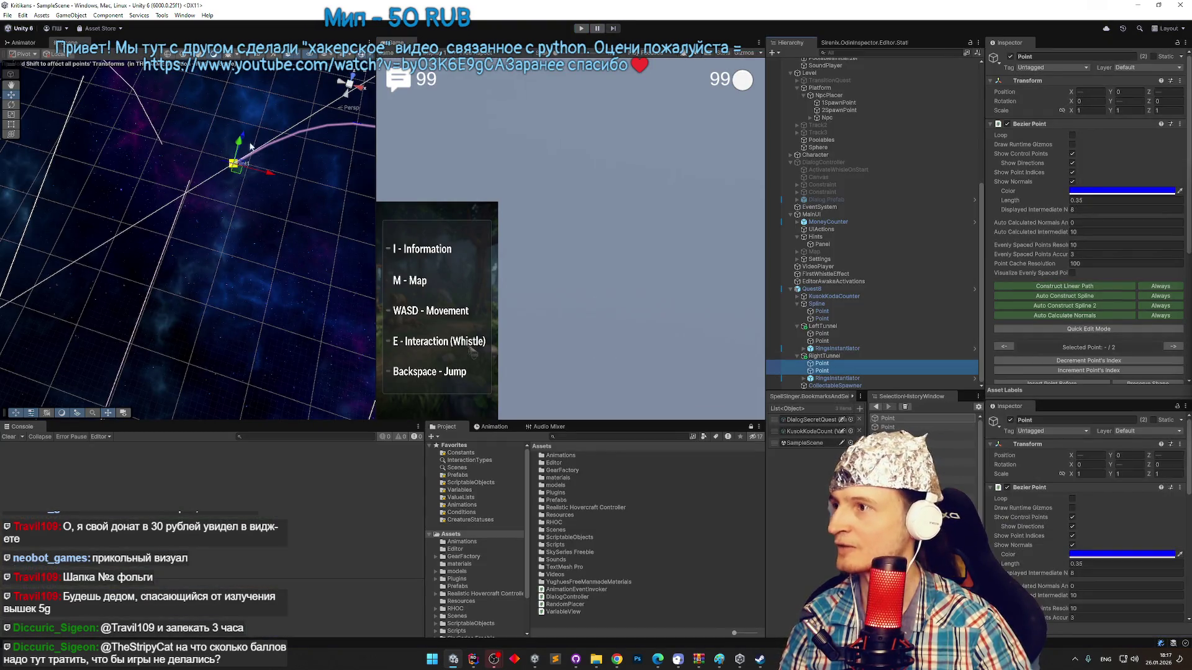
pyautogui.click(822, 363)
pyautogui.keyDown('ctrl'); pyautogui.click(821, 334); pyautogui.keyUp('ctrl')
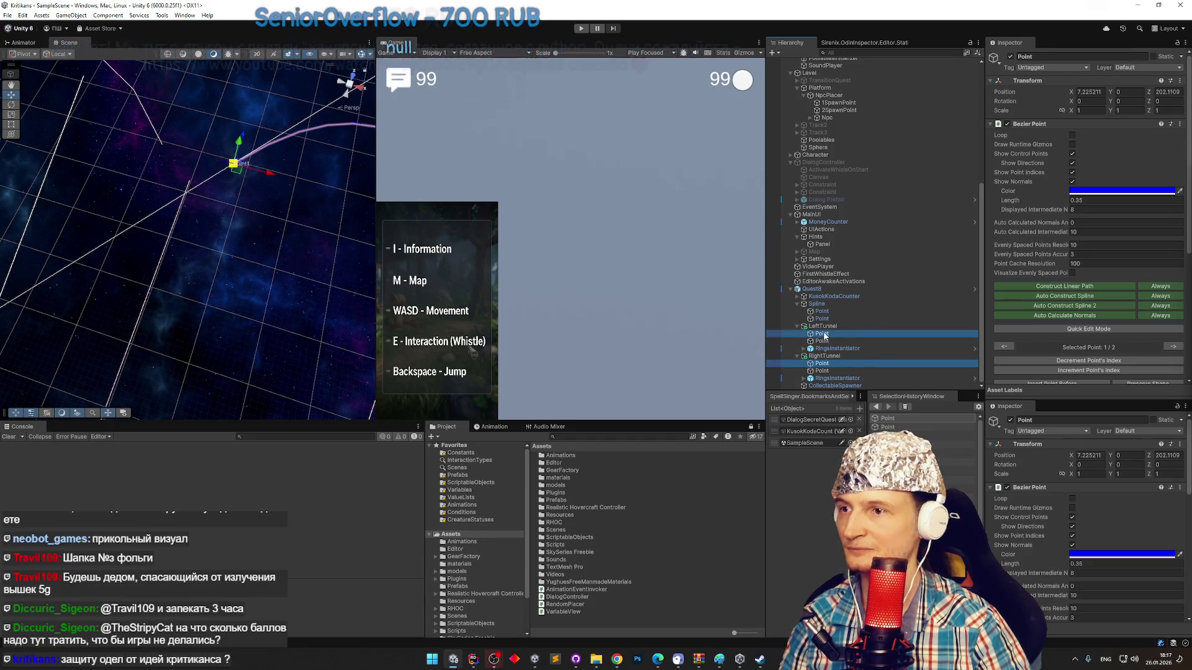
pyautogui.click(246, 135)
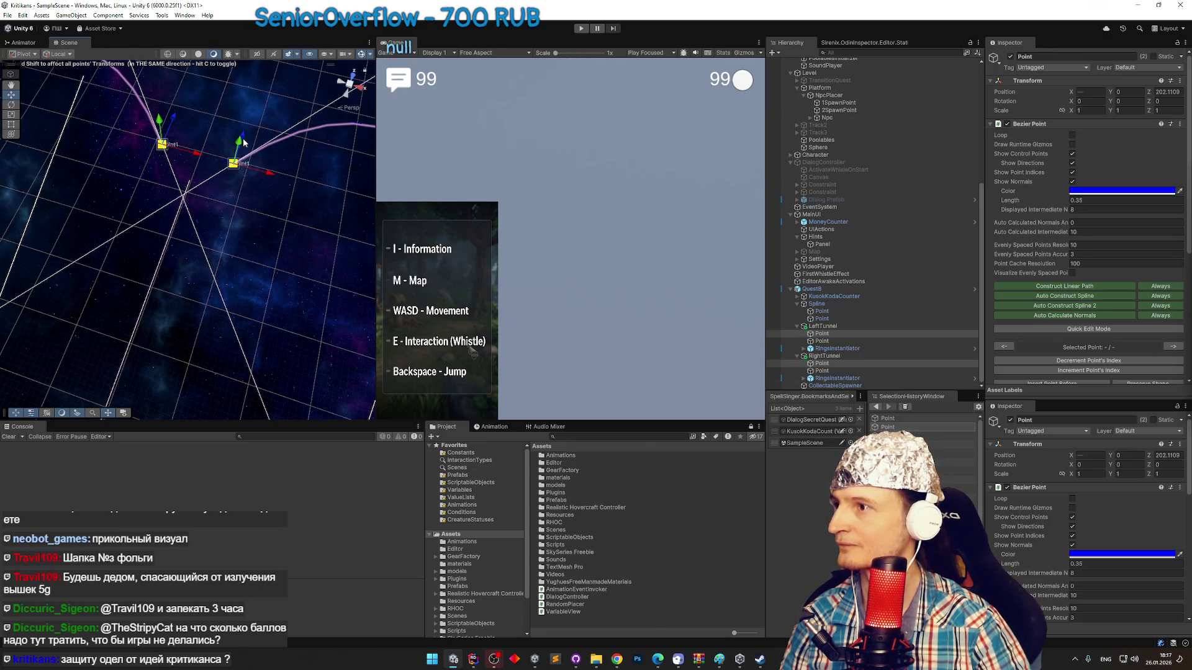
pyautogui.moveTo(245, 135); pyautogui.dragTo(236, 166)
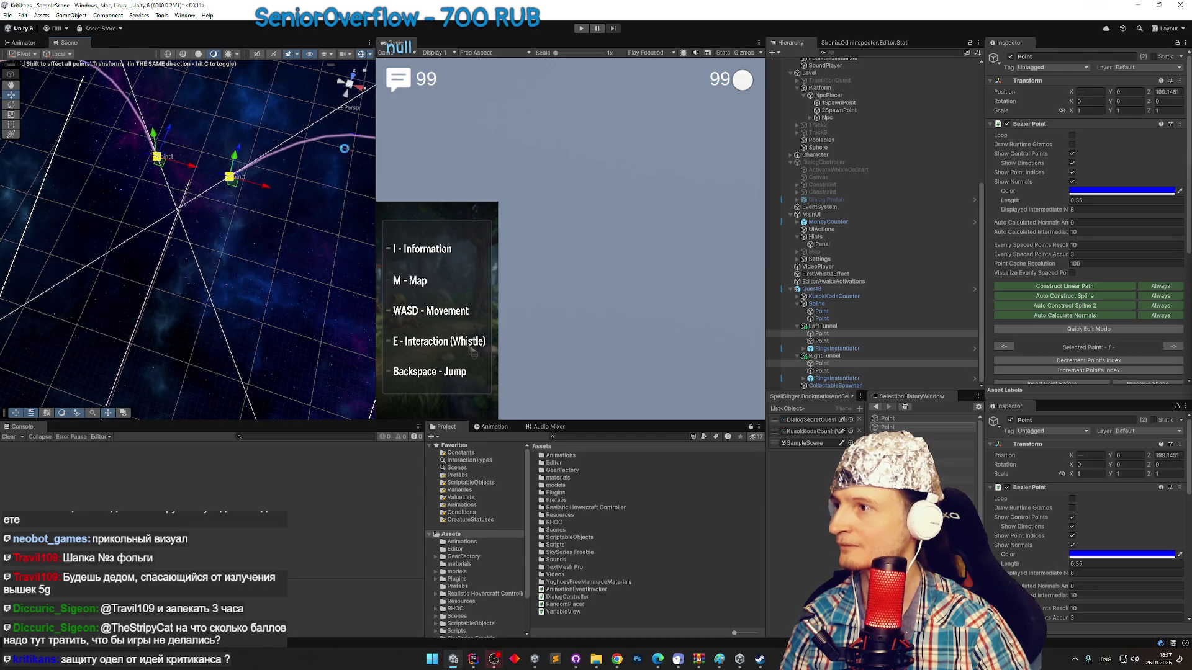
pyautogui.hotkey('ctrl', 'p')
pyautogui.hotkey('shift', 'space')
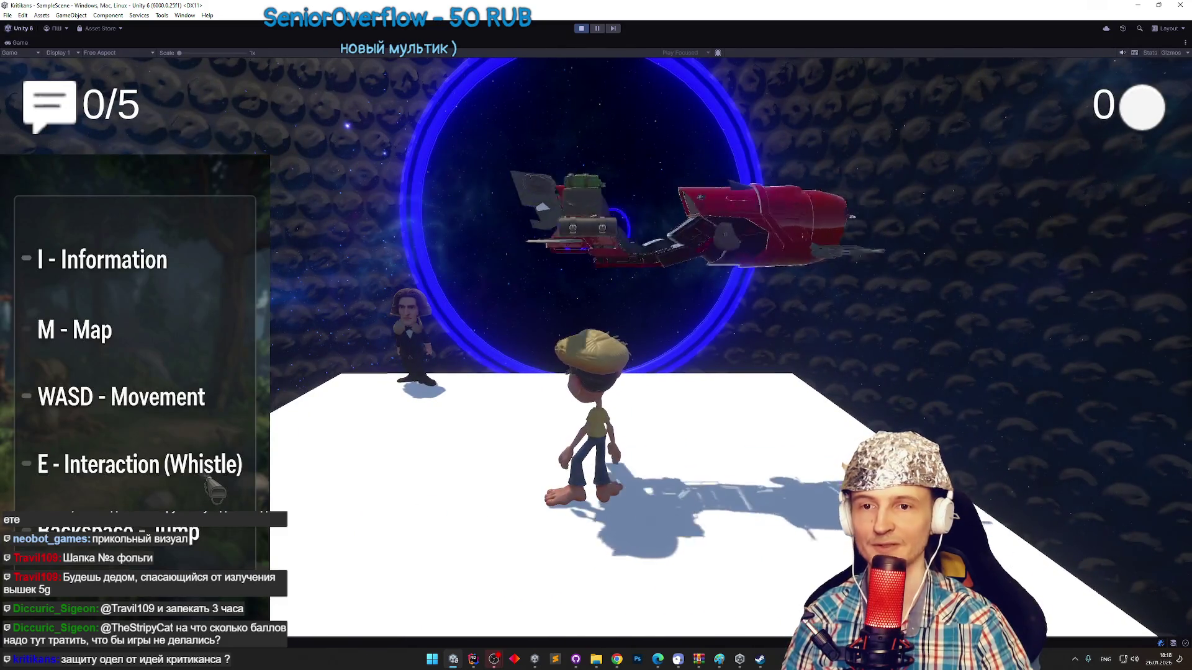
# Walk to the red speeder, mount it, fly toward the portal, then stop the game.
pyautogui.press('w')
pyautogui.press('e')
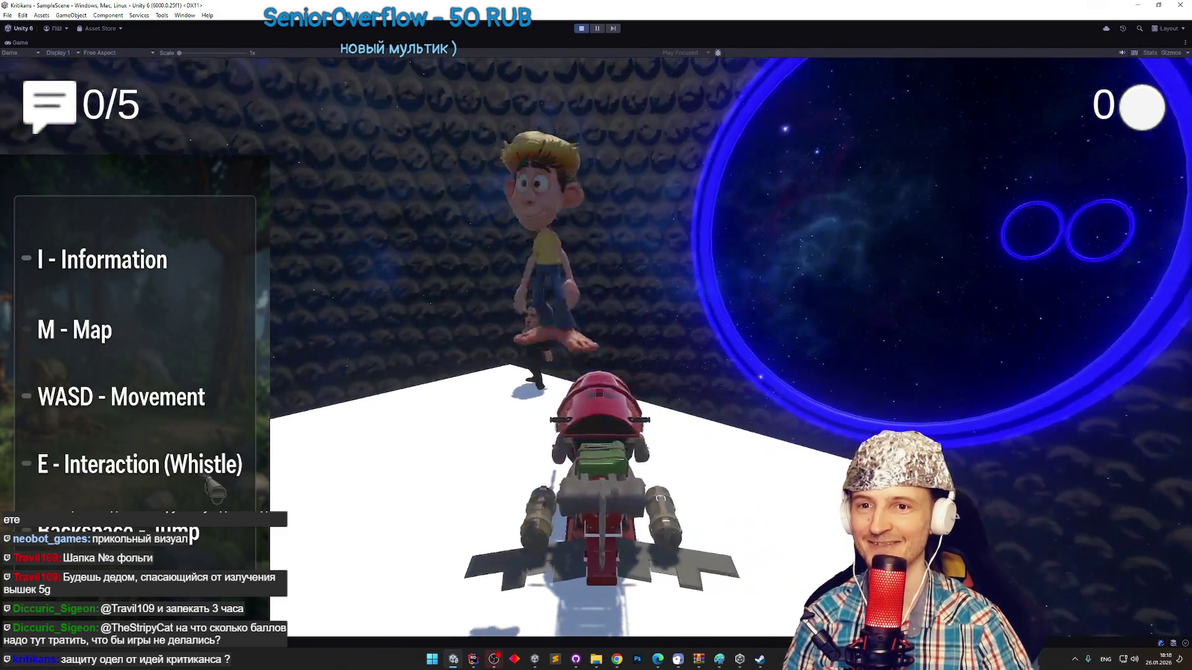
pyautogui.press('w')
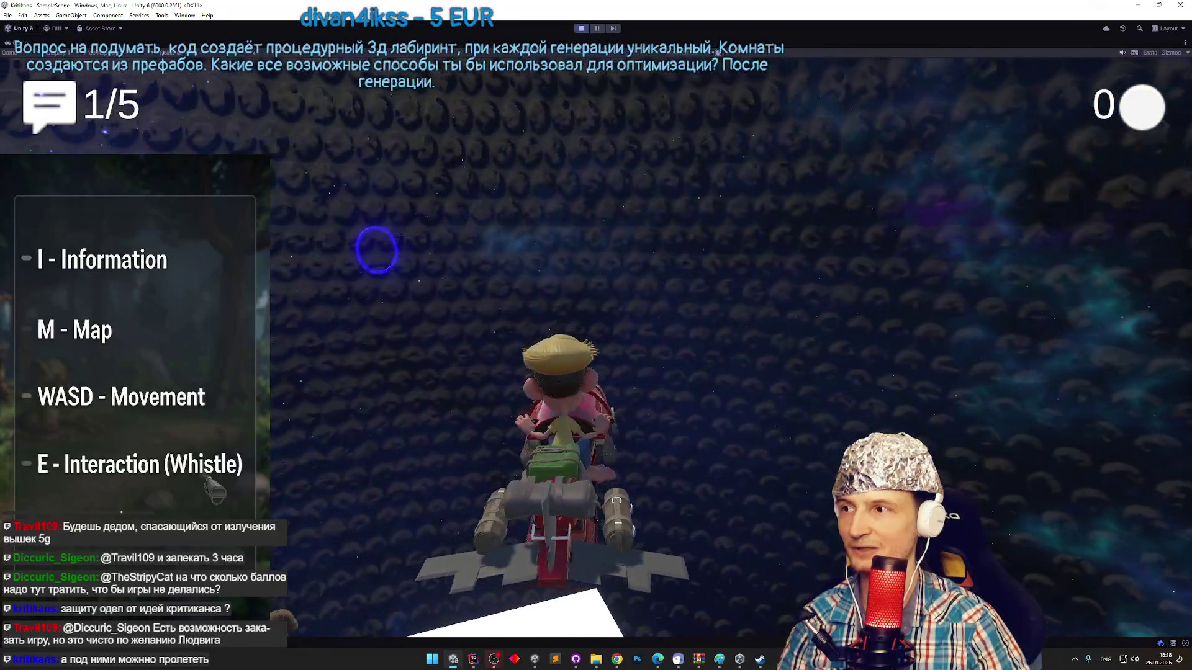
pyautogui.hotkey('ctrl', 'p')
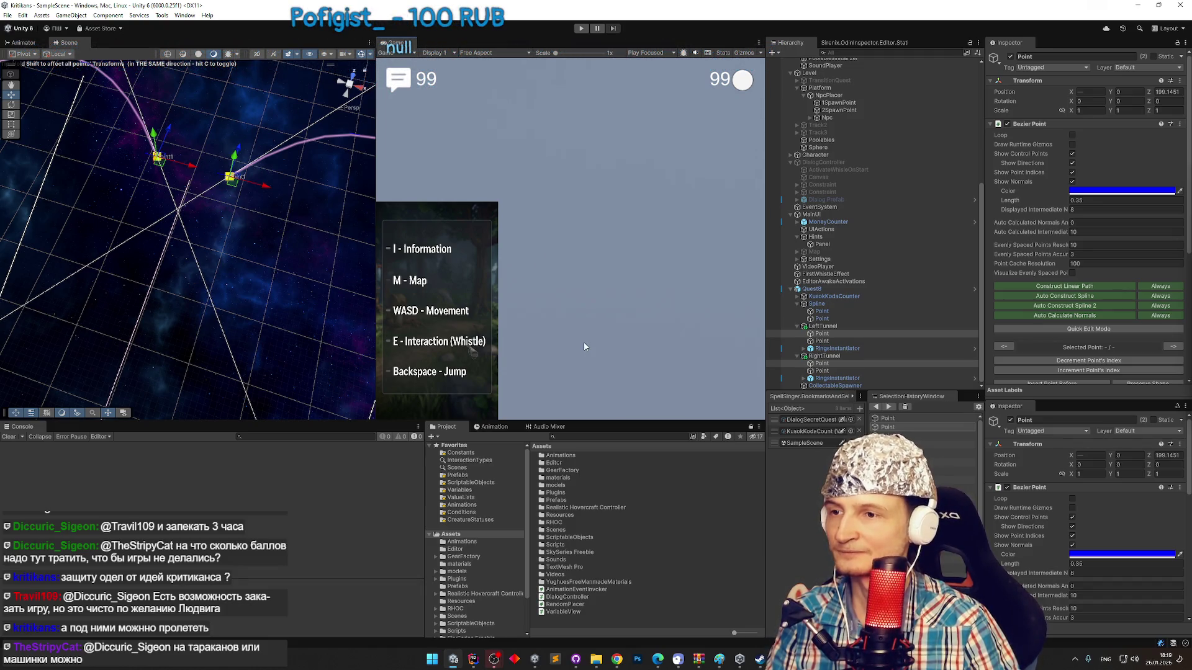
# Run the game again and board the hovercraft.
pyautogui.hotkey('ctrl', 'p')
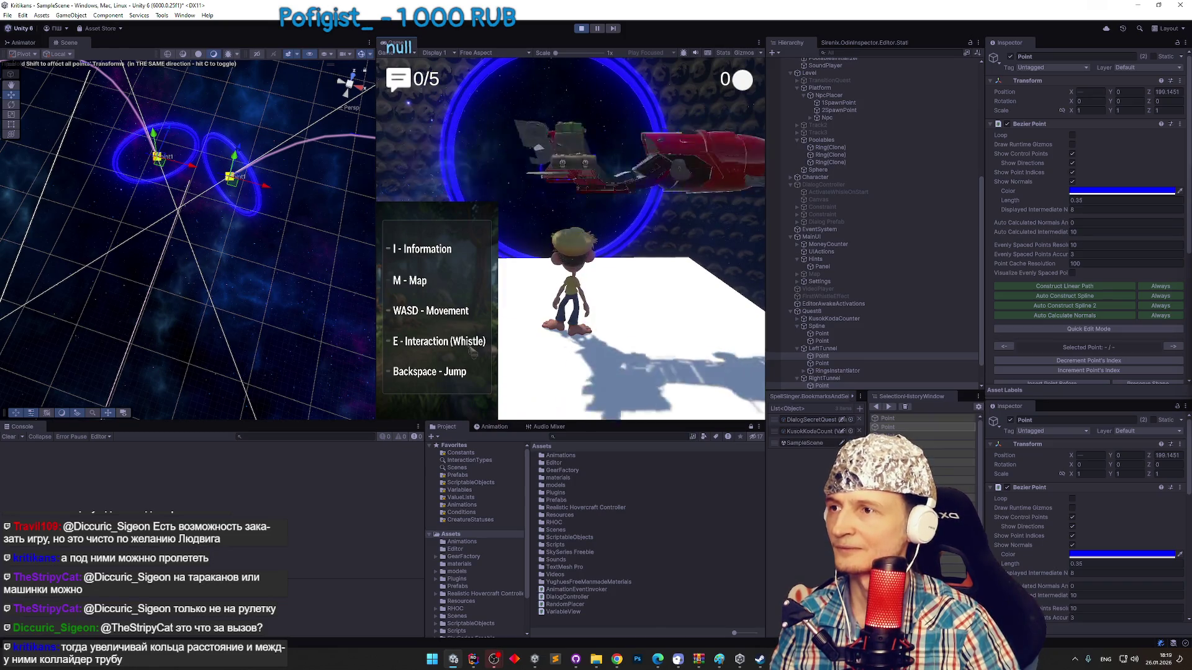
pyautogui.press('e')
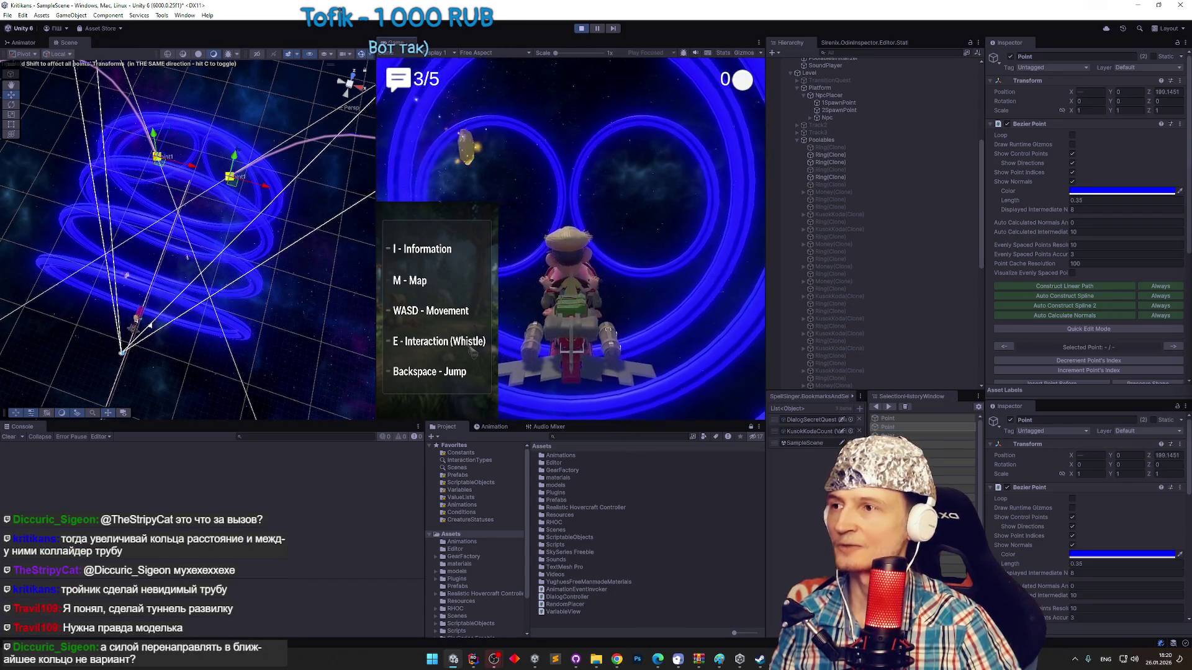
# Fly the hovercraft through the rings in a maximized Game view, then stop the game.
pyautogui.hotkey('shift', 'space')
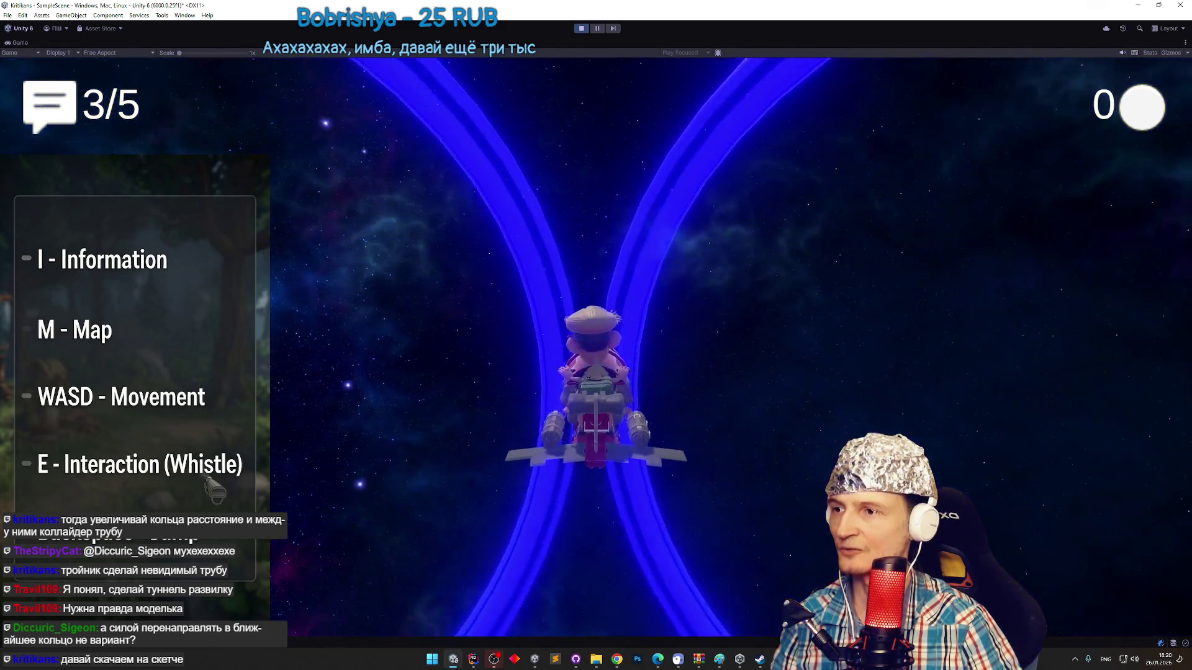
pyautogui.hotkey('ctrl', 'p')
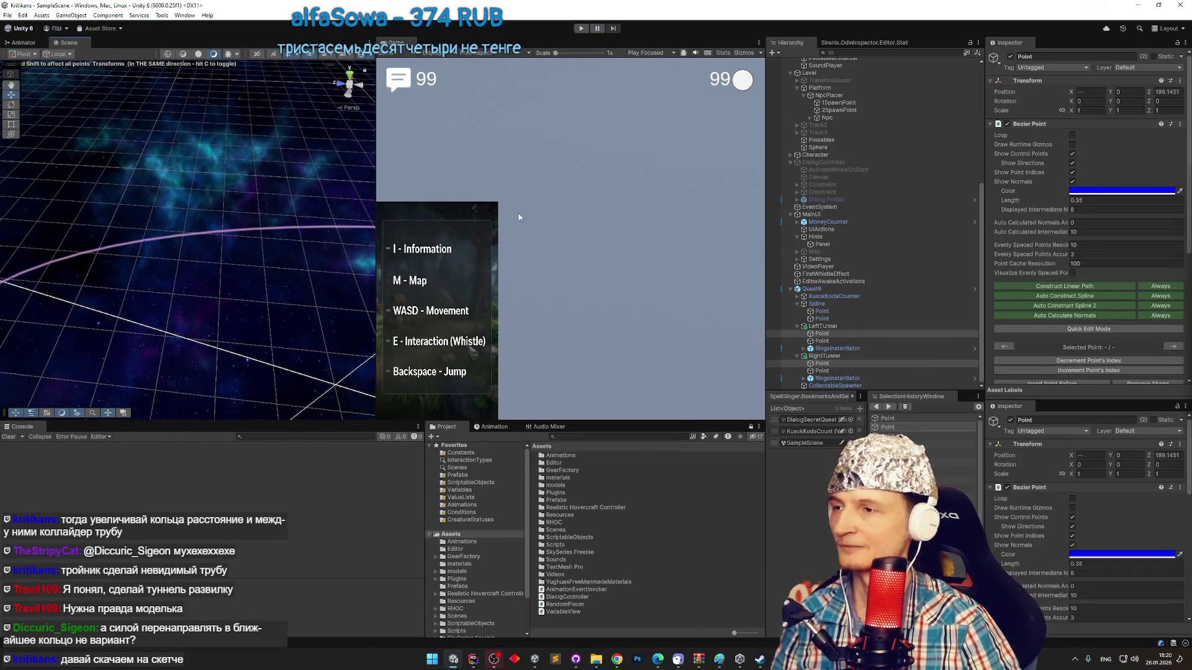
# Play again and fold the Spline, LeftTunnel and RightTunnel entries under Quest8.
pyautogui.hotkey('ctrl', 'p')
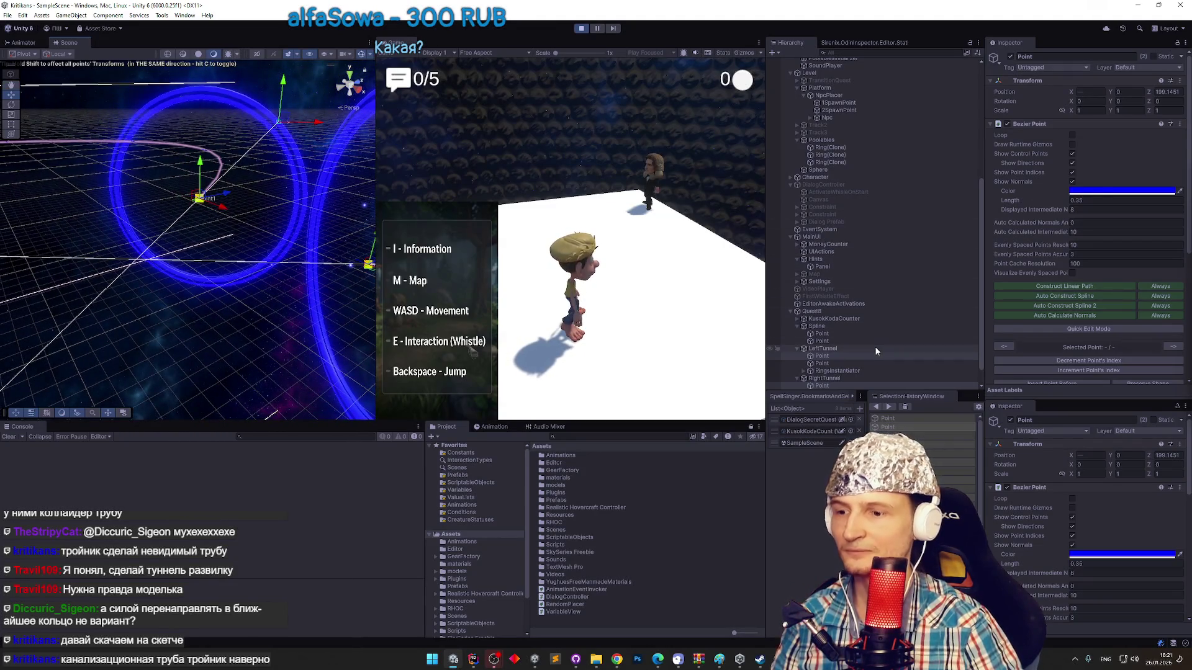
pyautogui.scroll(-1, 859, 346)
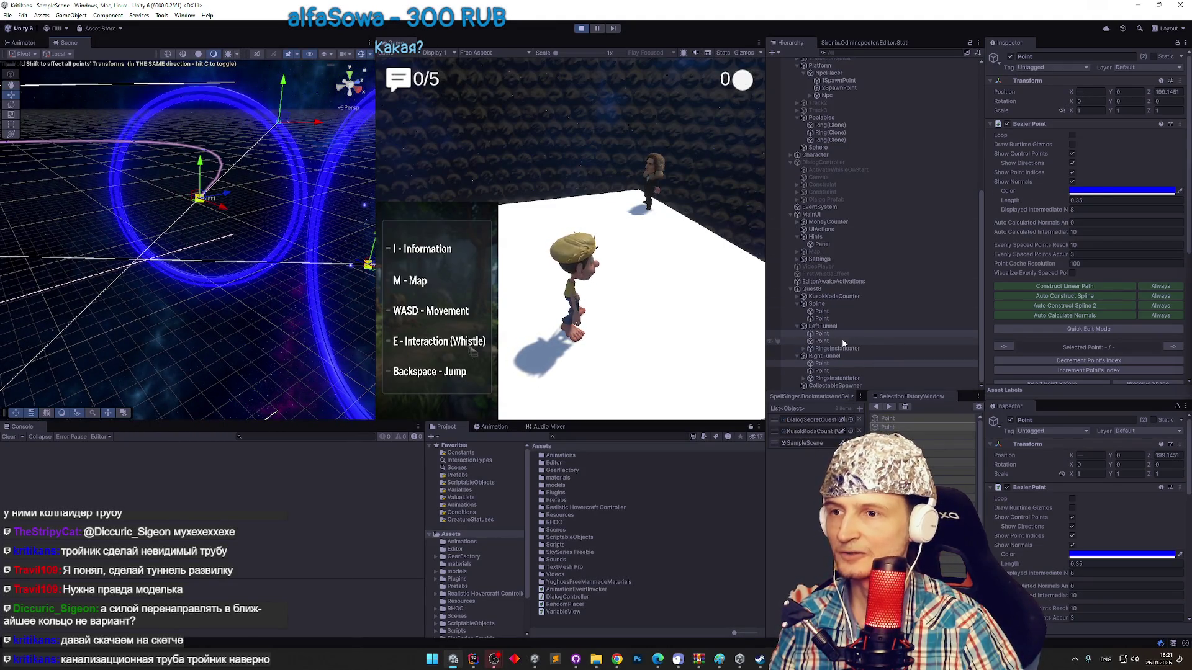
pyautogui.scroll(1, 792, 288)
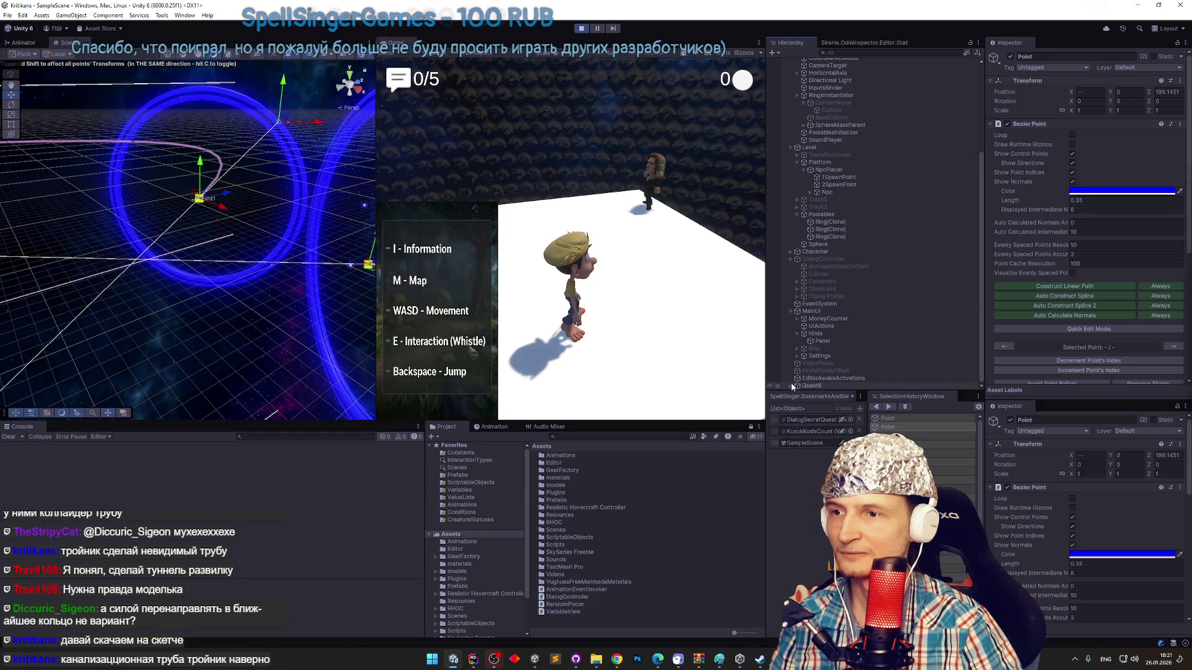
pyautogui.scroll(-1, 833, 333)
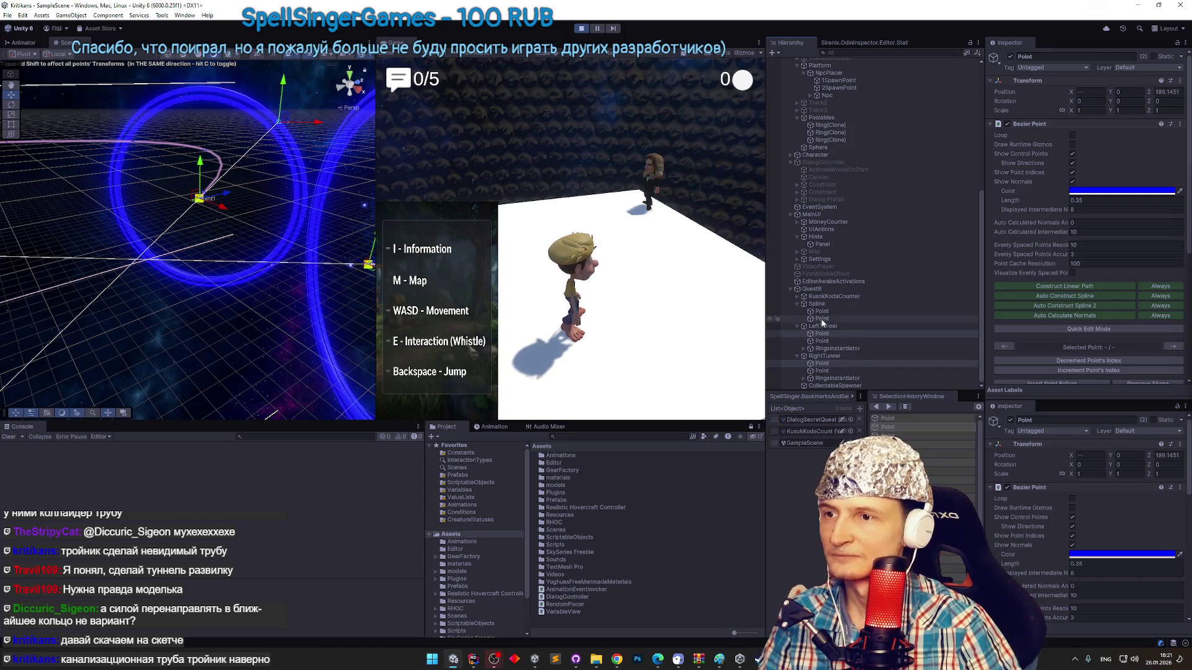
pyautogui.click(805, 305)
pyautogui.click(798, 325)
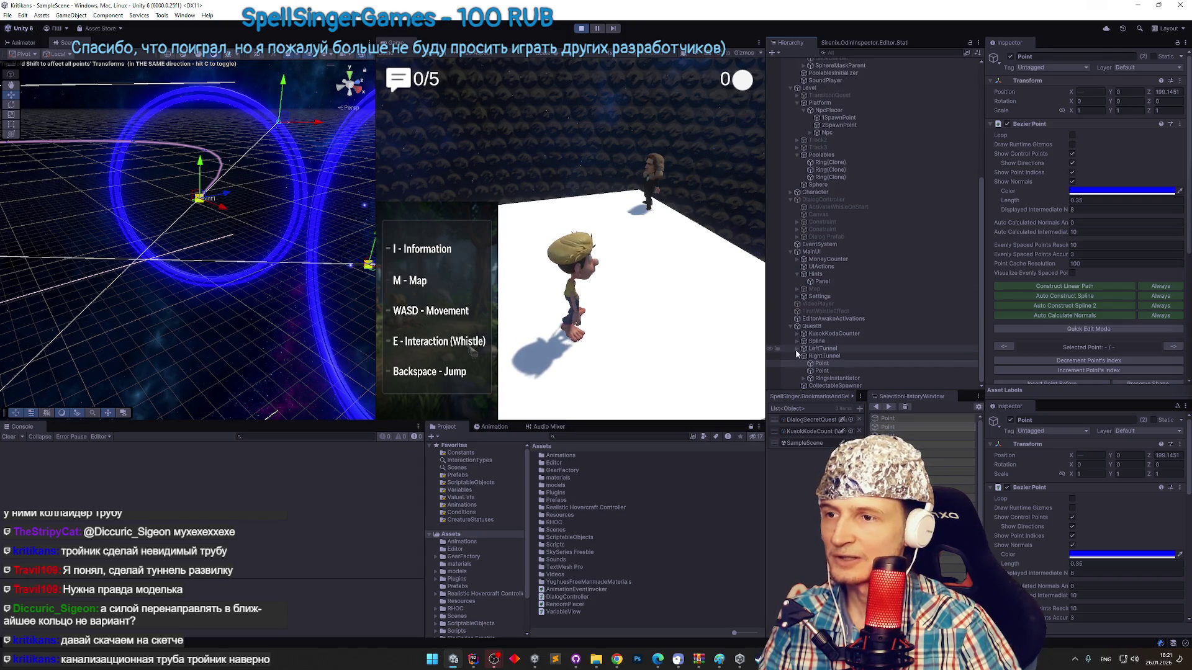
pyautogui.click(798, 356)
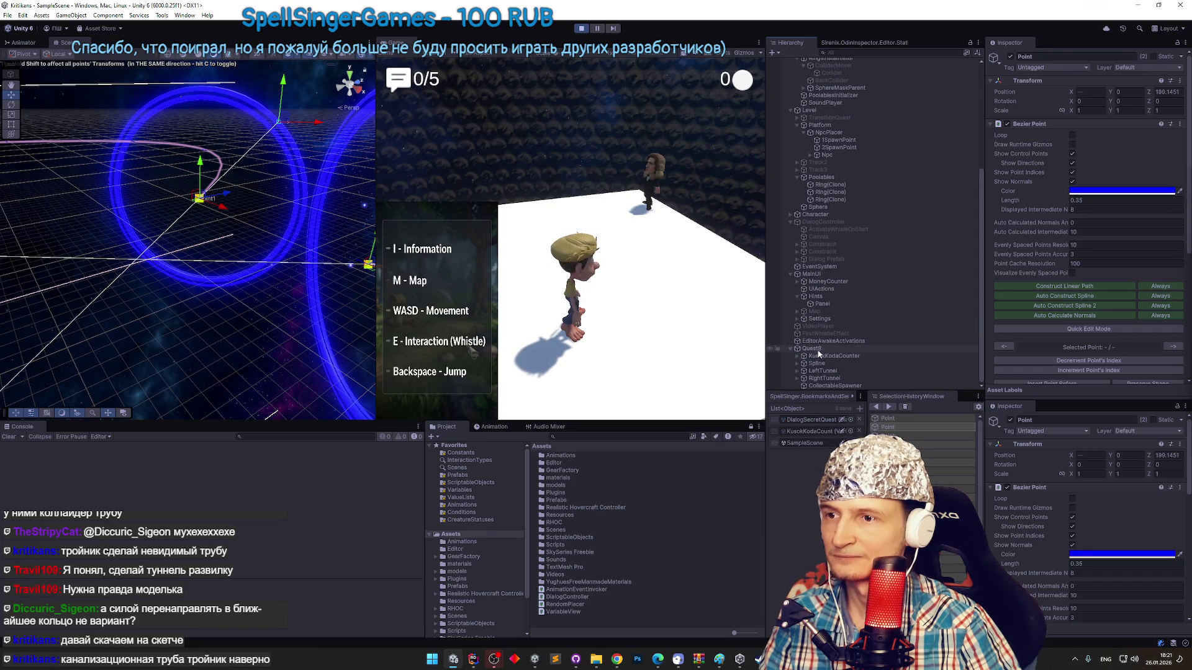
# Add a new Cube under Quest8 and confirm its name.
pyautogui.rightClick(818, 350)
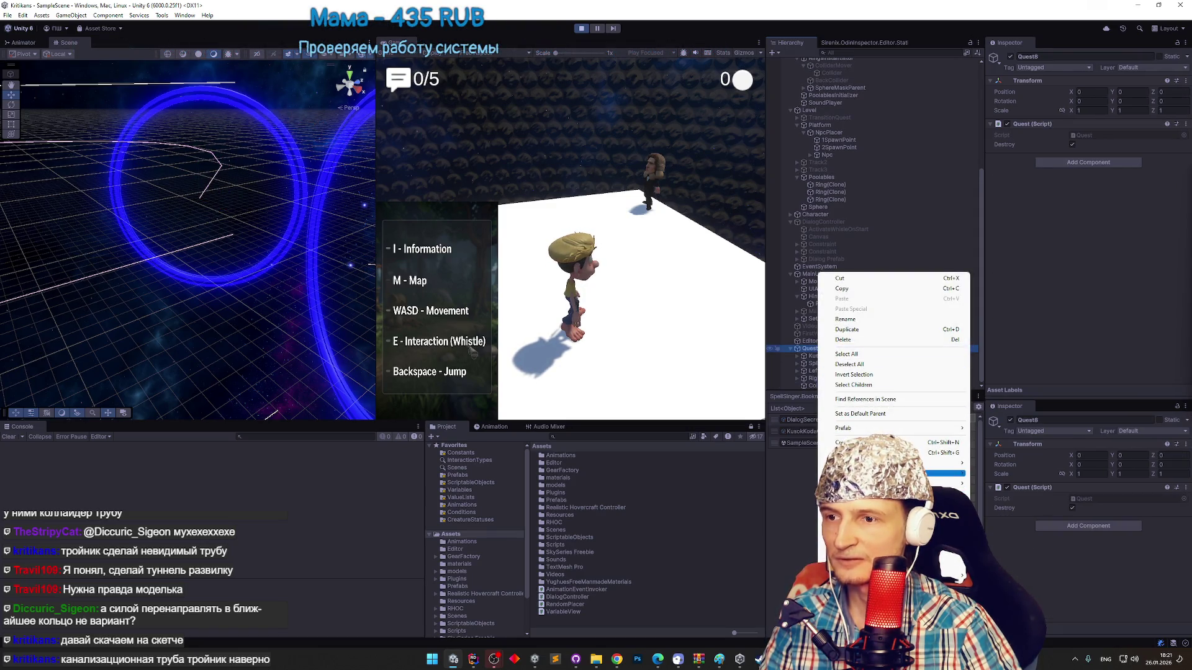
pyautogui.click(993, 463)
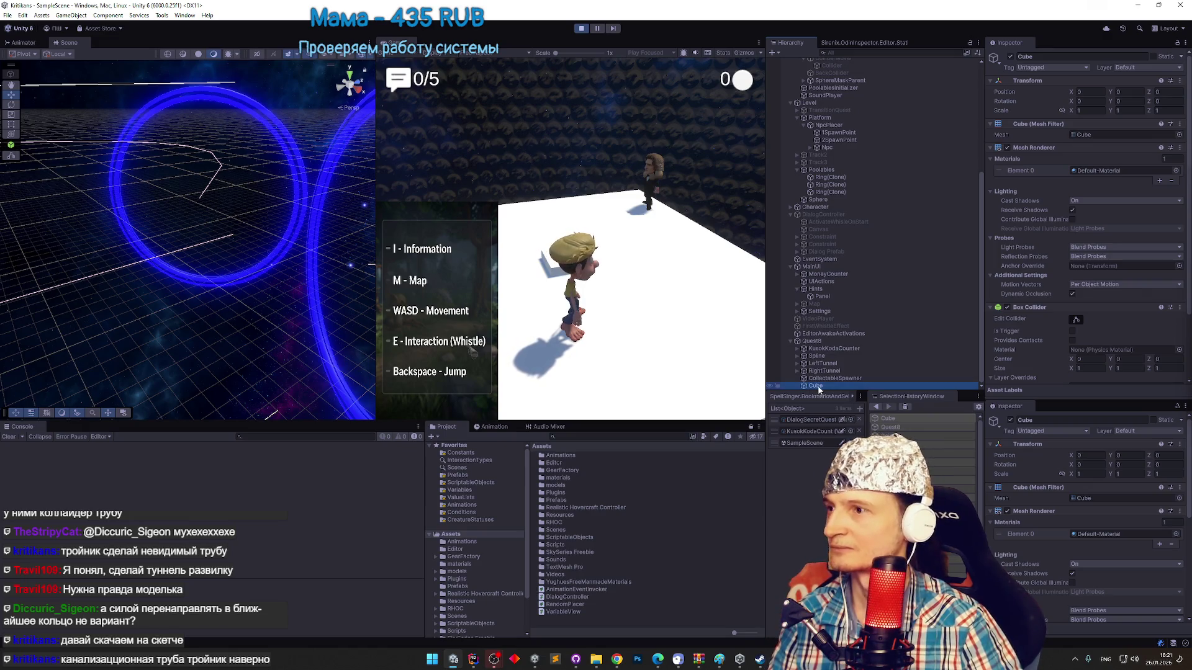
pyautogui.press('Return')
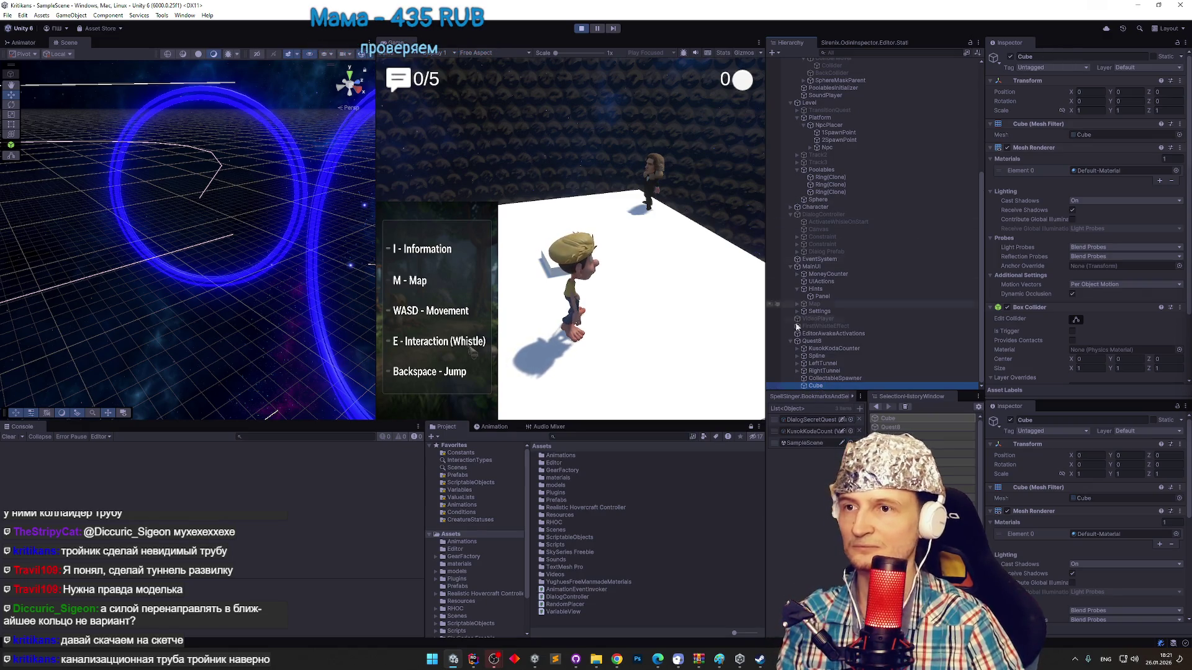
# Move the Cube out along the tunnel to Z 201.7, between the two blue rings.
pyautogui.scroll(-5, 301, 269)
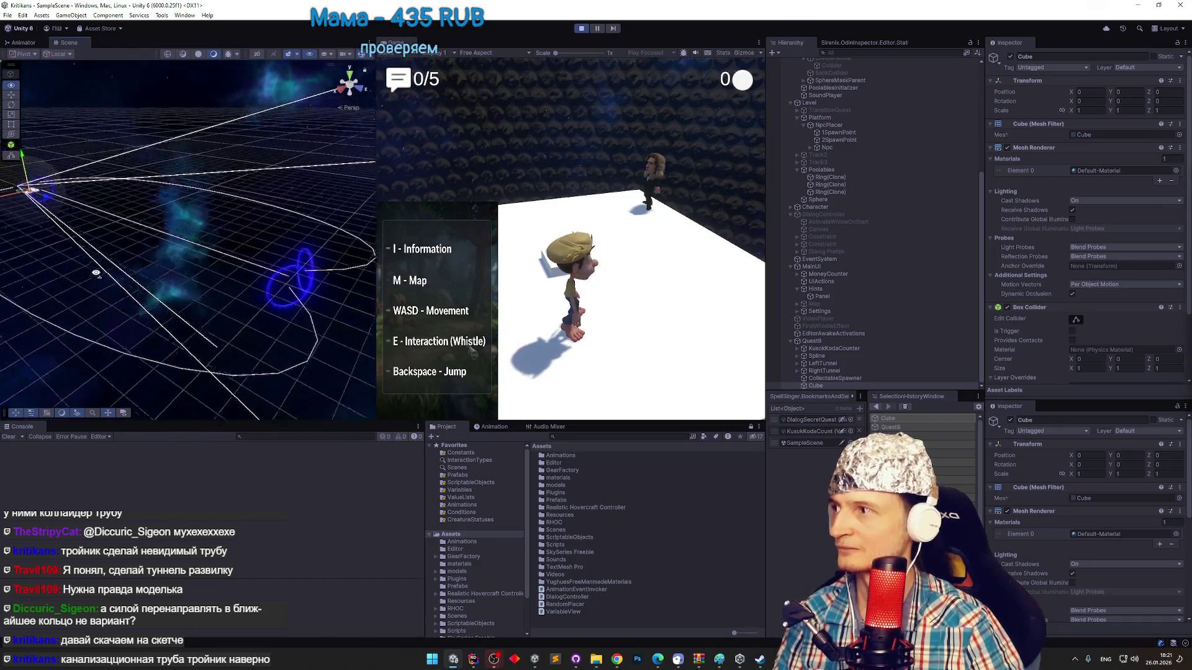
pyautogui.moveTo(57, 214)
pyautogui.mouseDown()
pyautogui.moveTo(533, 295)
pyautogui.moveTo(634, 241)
pyautogui.mouseUp()
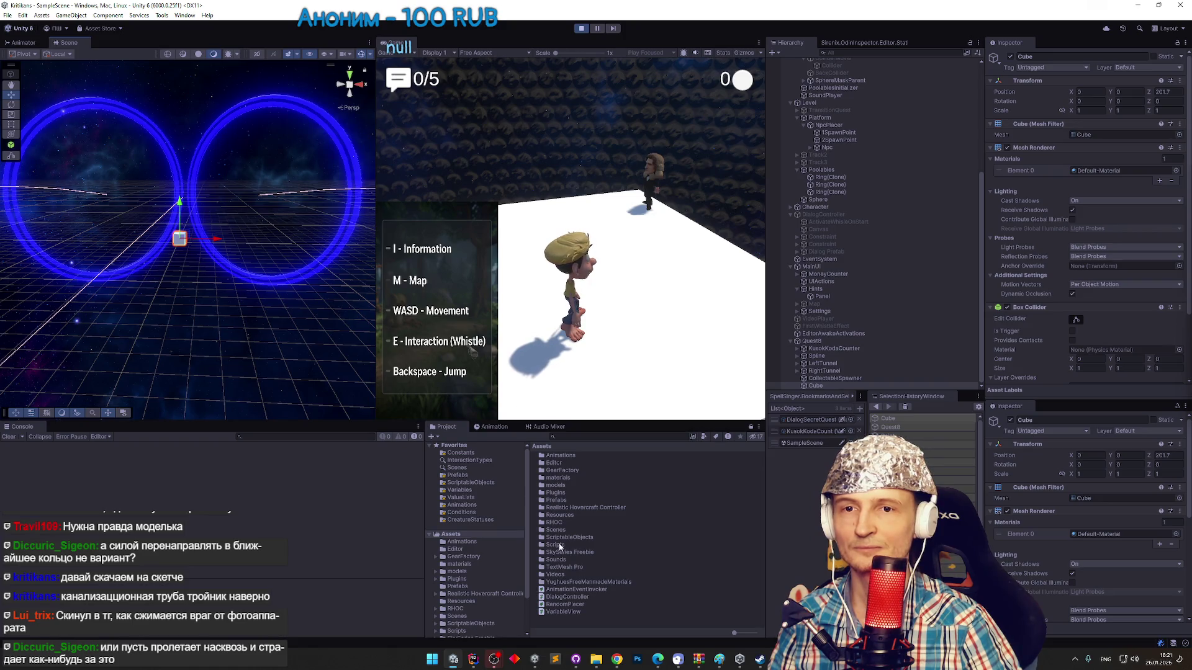
pyautogui.click(617, 659)
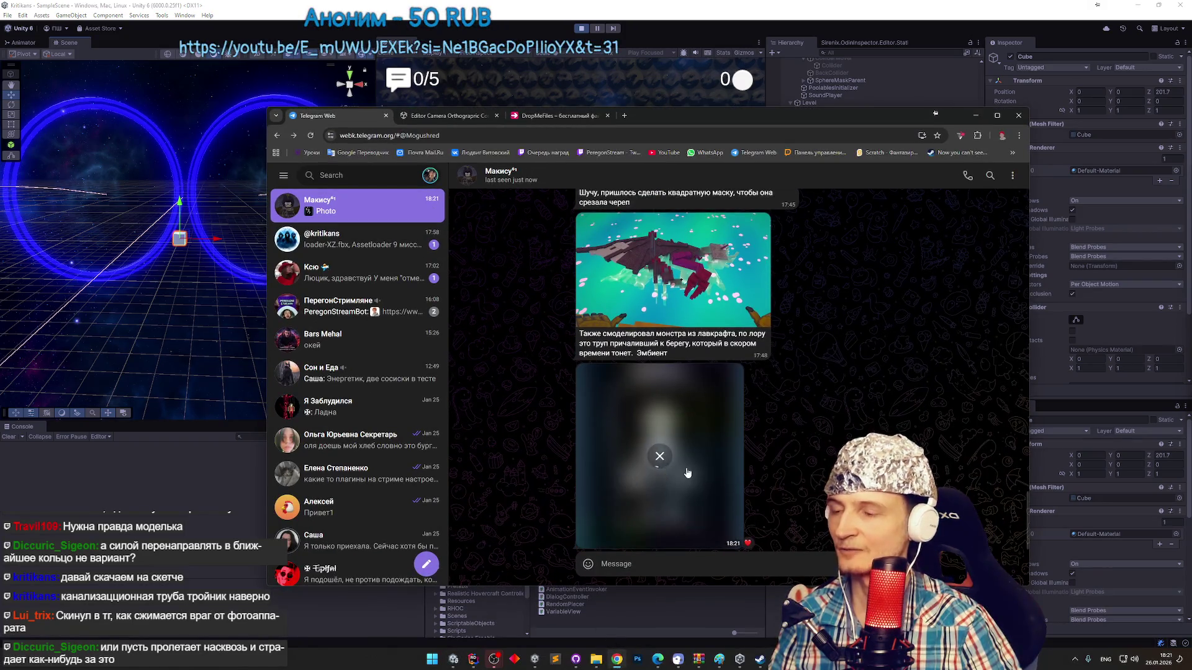
# View the new pixel-art skeleton photo full size in Telegram, then minimize the browser.
pyautogui.click(687, 473)
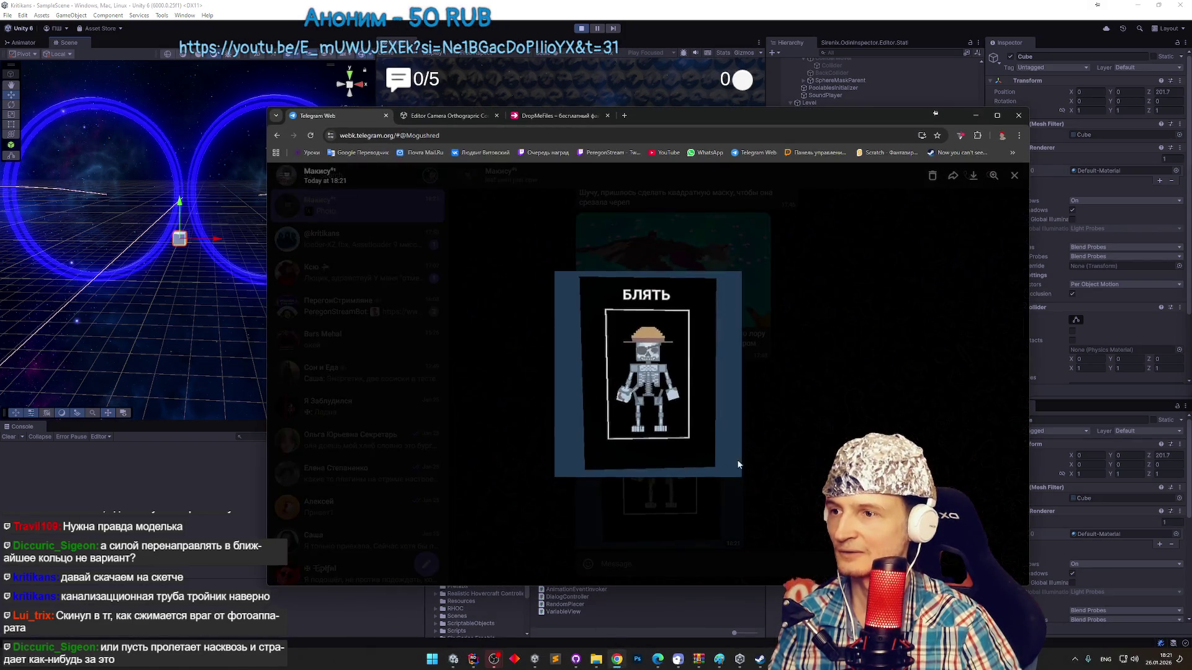
pyautogui.click(797, 454)
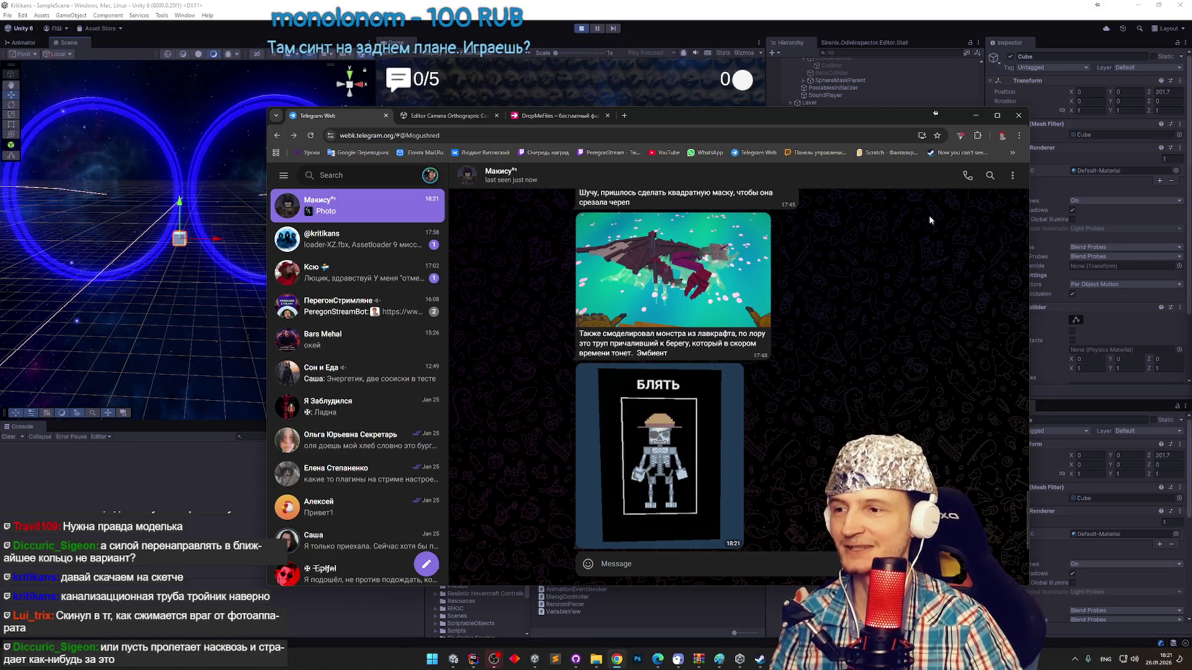
pyautogui.click(975, 116)
# Scale the cube up into a wide slab and tilt it to X rotation -40.833.
pyautogui.moveTo(236, 225); pyautogui.dragTo(323, 238)
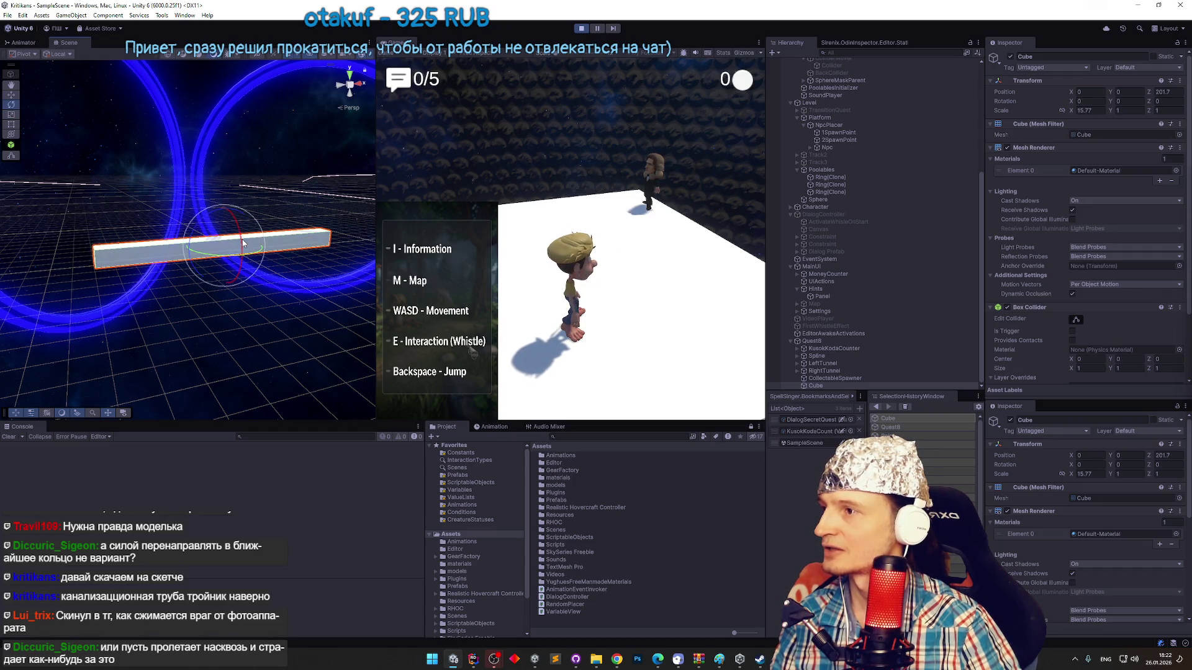
pyautogui.press('r')
pyautogui.moveTo(227, 249)
pyautogui.mouseDown()
pyautogui.moveTo(264, 260)
pyautogui.moveTo(177, 171)
pyautogui.moveTo(141, 96)
pyautogui.mouseUp()
pyautogui.moveTo(227, 221)
pyautogui.mouseDown()
pyautogui.moveTo(233, 236)
pyautogui.moveTo(194, 310)
pyautogui.moveTo(210, 266)
pyautogui.mouseUp()
# Position the slab over the tunnel and duplicate it as Cube (1).
pyautogui.press('w')
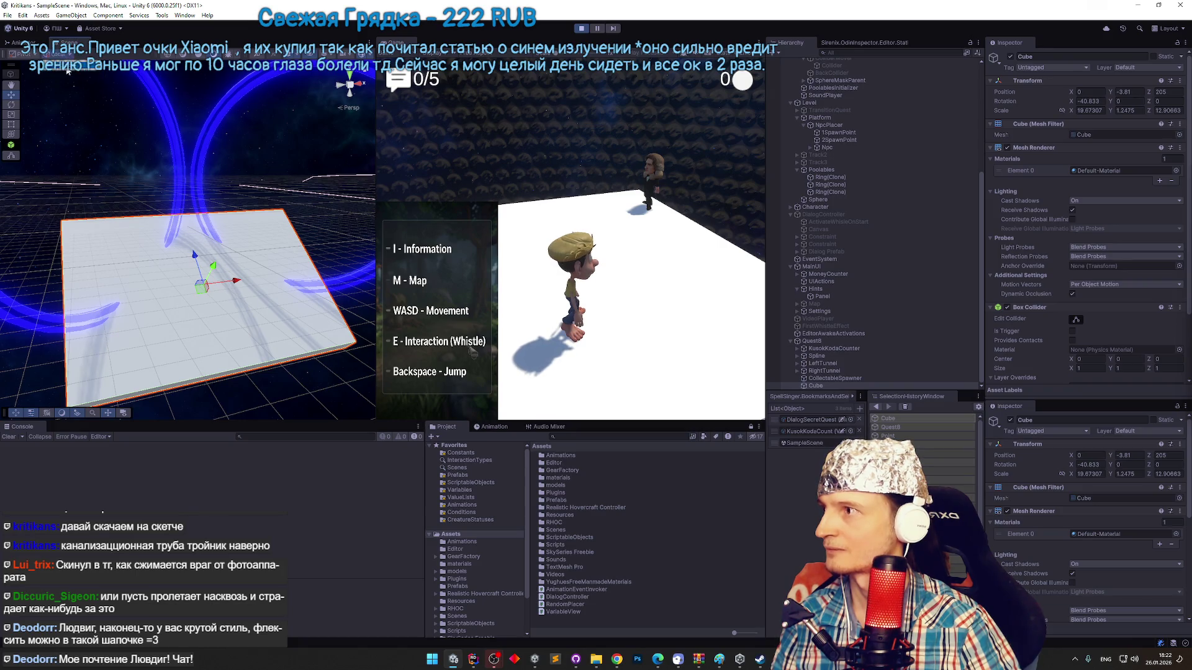
pyautogui.moveTo(202, 287)
pyautogui.mouseDown()
pyautogui.moveTo(216, 259)
pyautogui.moveTo(165, 273)
pyautogui.moveTo(177, 280)
pyautogui.mouseUp()
pyautogui.click(205, 268)
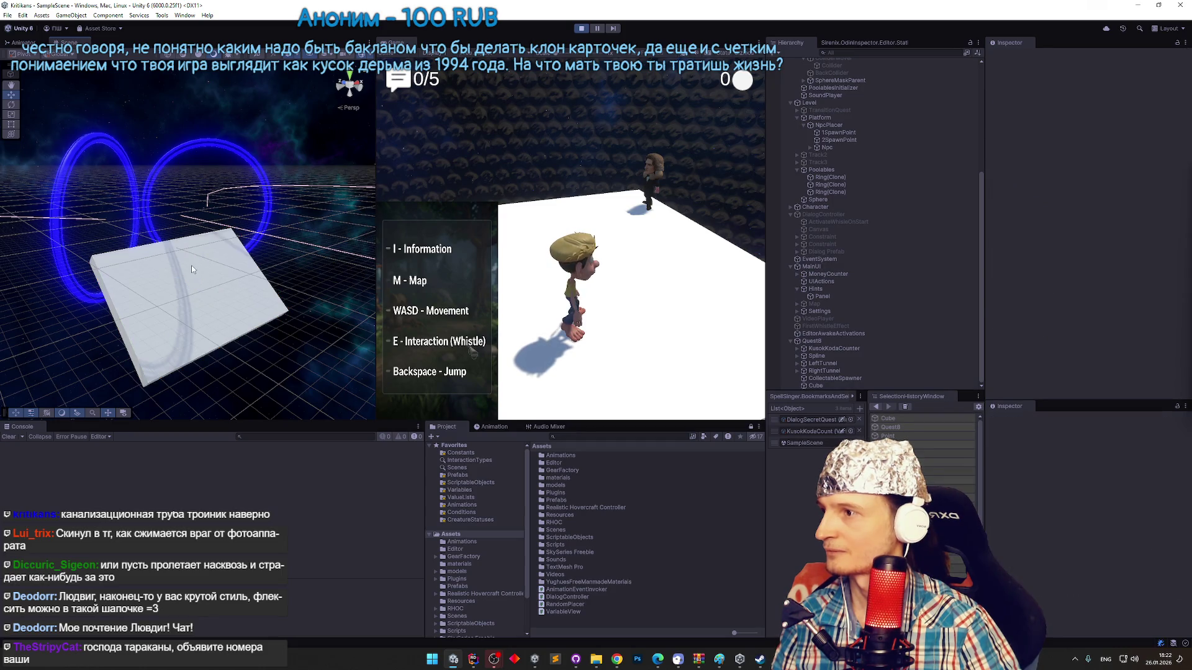
pyautogui.click(192, 269)
pyautogui.moveTo(196, 267)
pyautogui.mouseDown()
pyautogui.moveTo(199, 280)
pyautogui.moveTo(284, 275)
pyautogui.moveTo(126, 266)
pyautogui.moveTo(182, 305)
pyautogui.mouseUp()
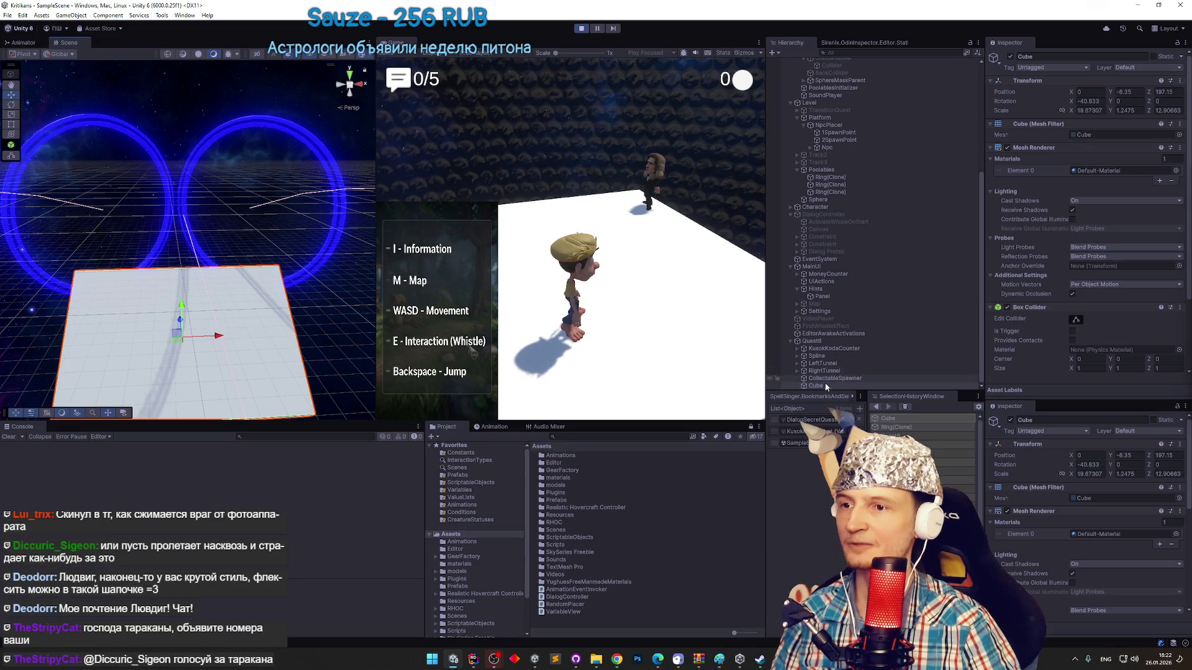
pyautogui.hotkey('ctrl', 'd')
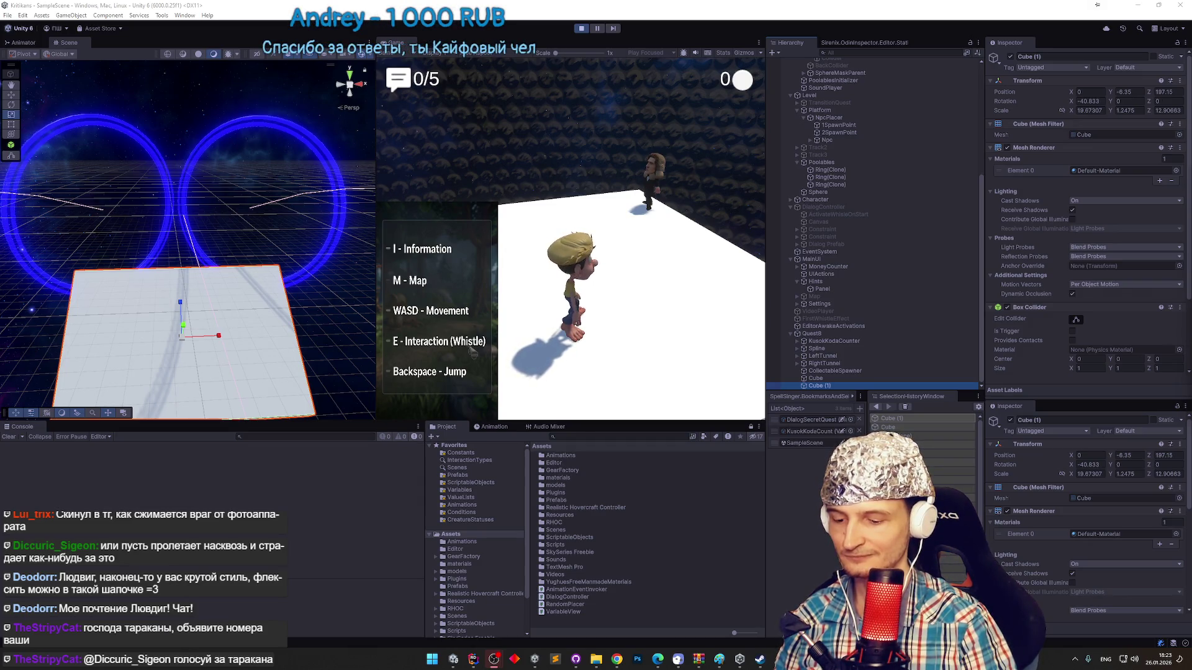
# Make Cube (1) an upright pillar: rotation X 0, scale 4.30×24.45×5.11, raised to Z 205.5.
pyautogui.hotkey('alt', 'shift')
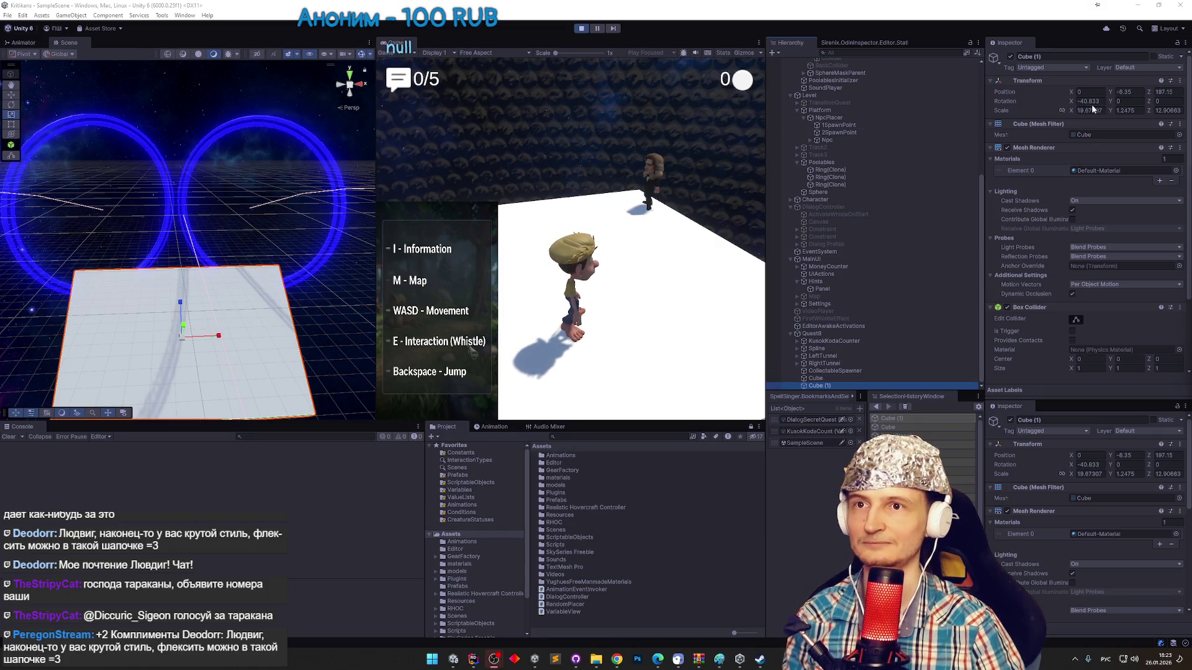
pyautogui.write('0')
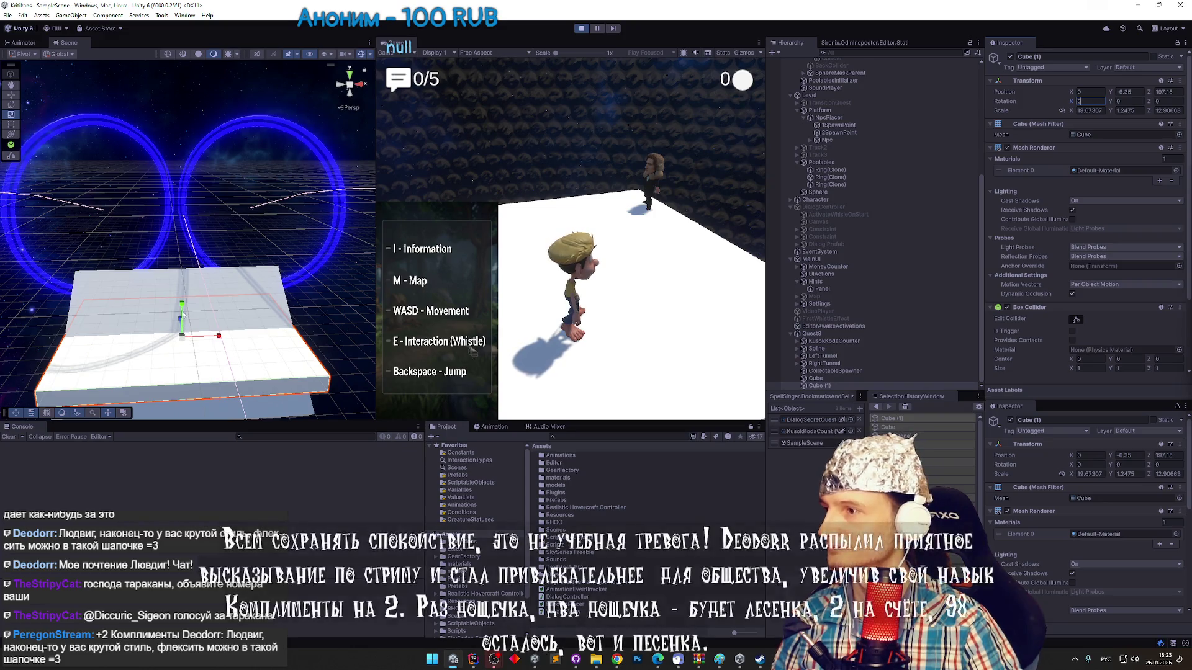
pyautogui.moveTo(218, 337); pyautogui.dragTo(182, 335)
pyautogui.moveTo(183, 299); pyautogui.dragTo(165, 163)
pyautogui.moveTo(183, 328)
pyautogui.mouseDown()
pyautogui.moveTo(182, 244)
pyautogui.moveTo(201, 268)
pyautogui.moveTo(291, 273)
pyautogui.moveTo(218, 258)
pyautogui.moveTo(178, 268)
pyautogui.moveTo(201, 286)
pyautogui.moveTo(183, 209)
pyautogui.mouseUp()
# Widen the original slab Cube along X to a scale of 36.85.
pyautogui.press('r')
pyautogui.moveTo(119, 248)
pyautogui.keyDown('alt'); pyautogui.mouseDown()
pyautogui.moveTo(142, 240)
pyautogui.moveTo(205, 258)
pyautogui.moveTo(146, 269)
pyautogui.mouseUp(); pyautogui.keyUp('alt')
pyautogui.click(310, 325)
pyautogui.moveTo(252, 340)
pyautogui.mouseDown()
pyautogui.moveTo(298, 335)
pyautogui.moveTo(261, 339)
pyautogui.mouseUp()
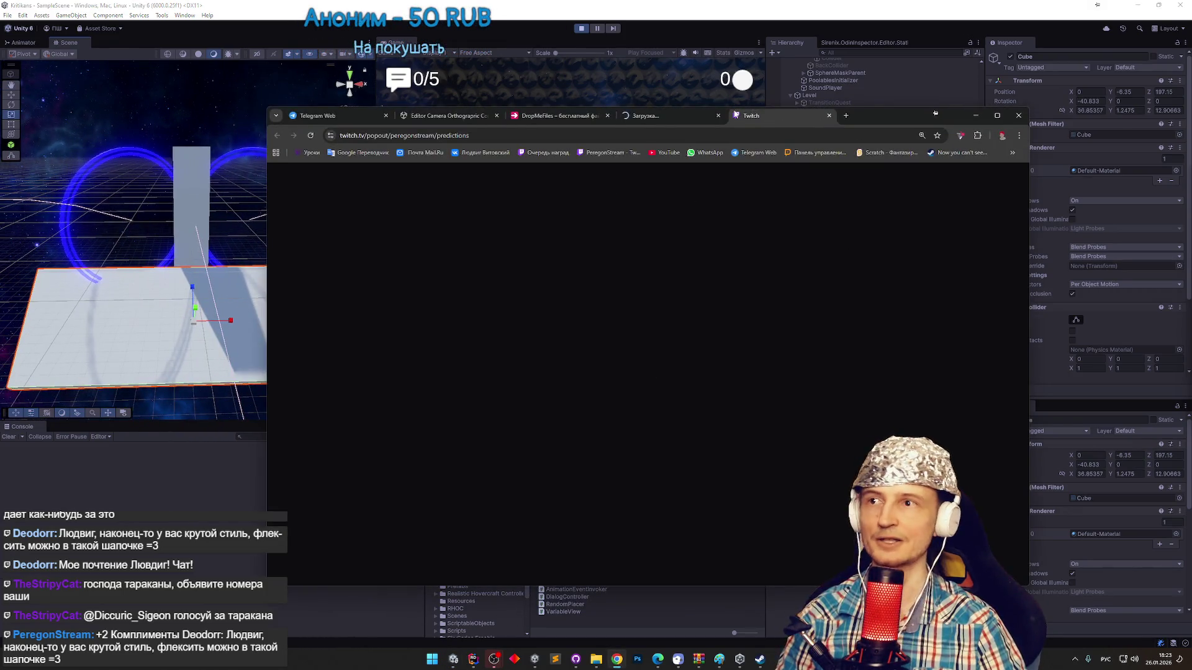
# Check the closed Twitch prediction's odds, then return to the loading Scratch tab.
pyautogui.click(670, 115)
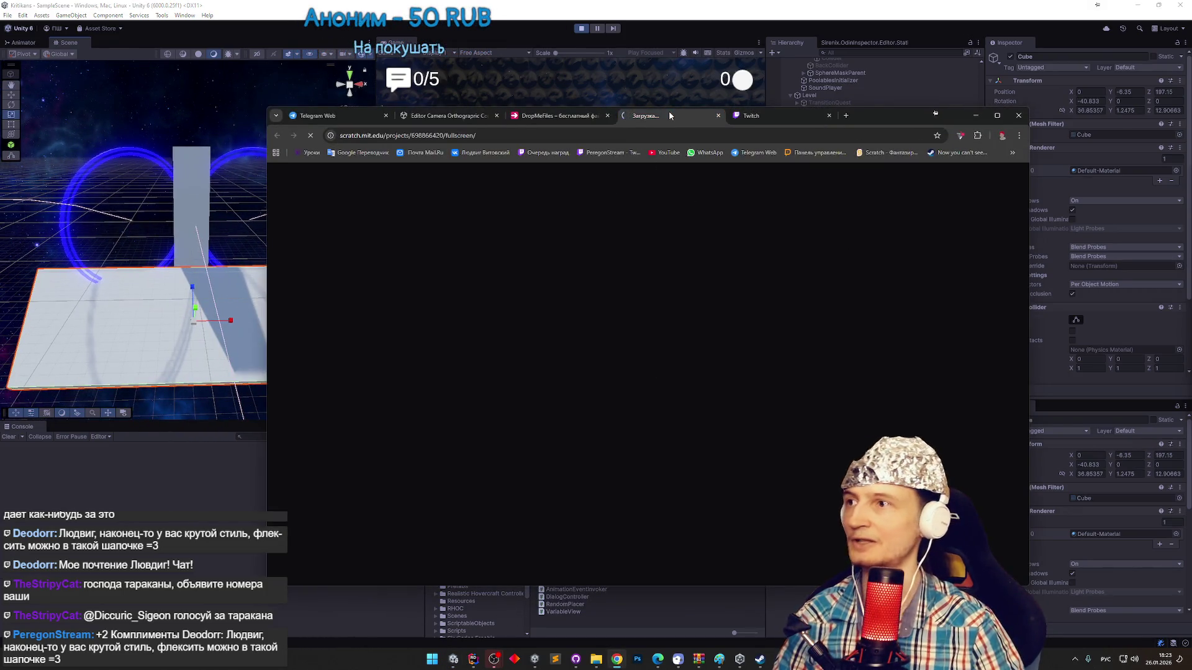
pyautogui.click(747, 117)
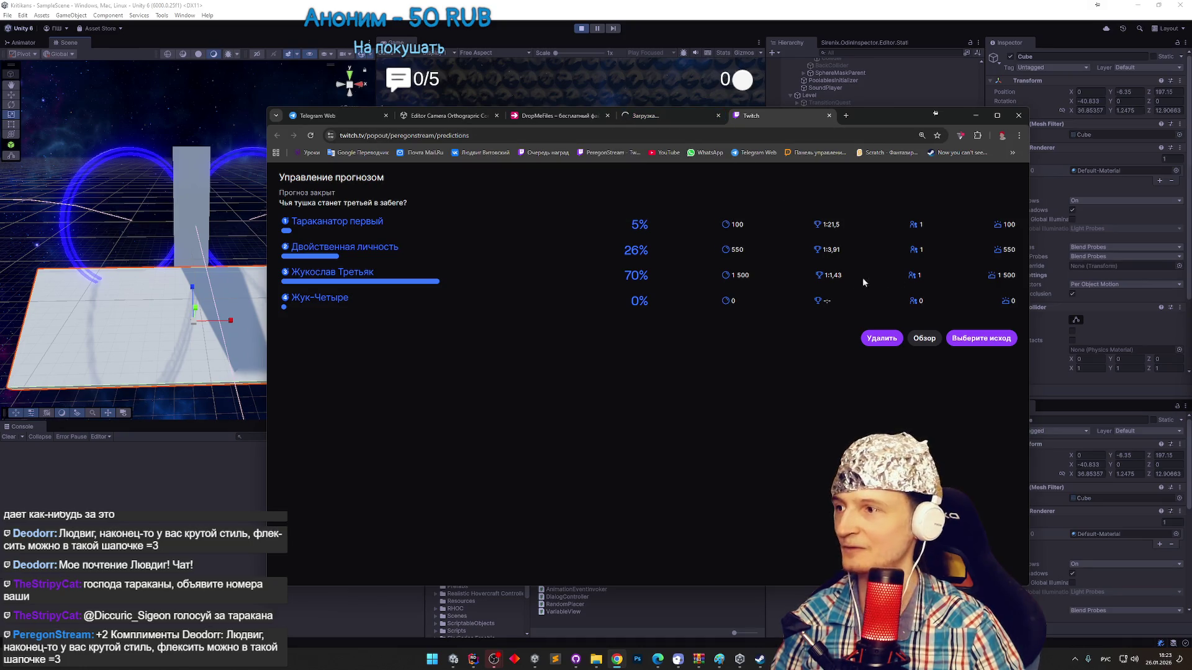
pyautogui.click(665, 118)
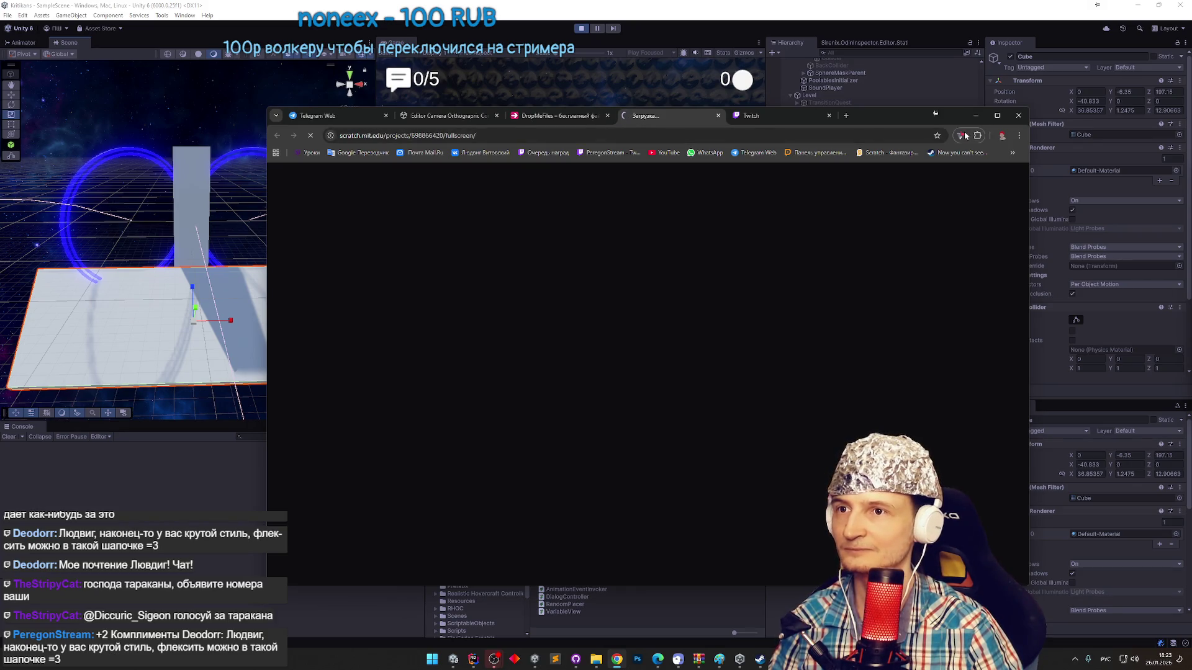
# Connect Proton VPN so the Scratch project loads, then start the cockroach race with СТАРТ.
pyautogui.click(996, 117)
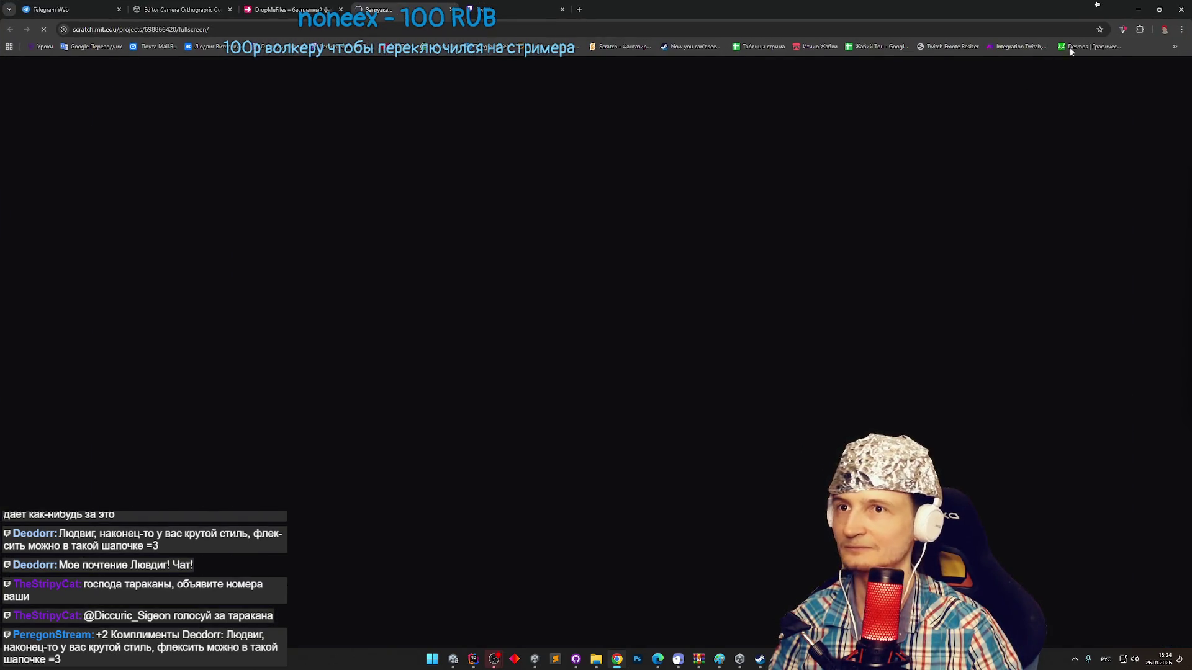
pyautogui.click(1122, 29)
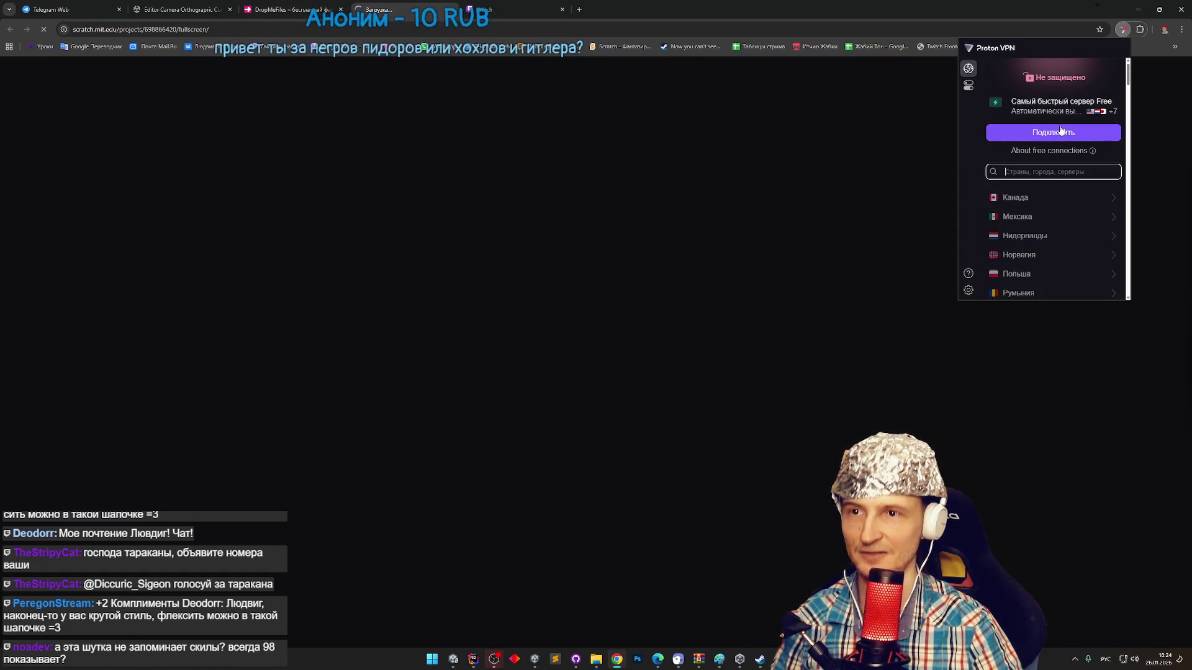
pyautogui.click(1057, 142)
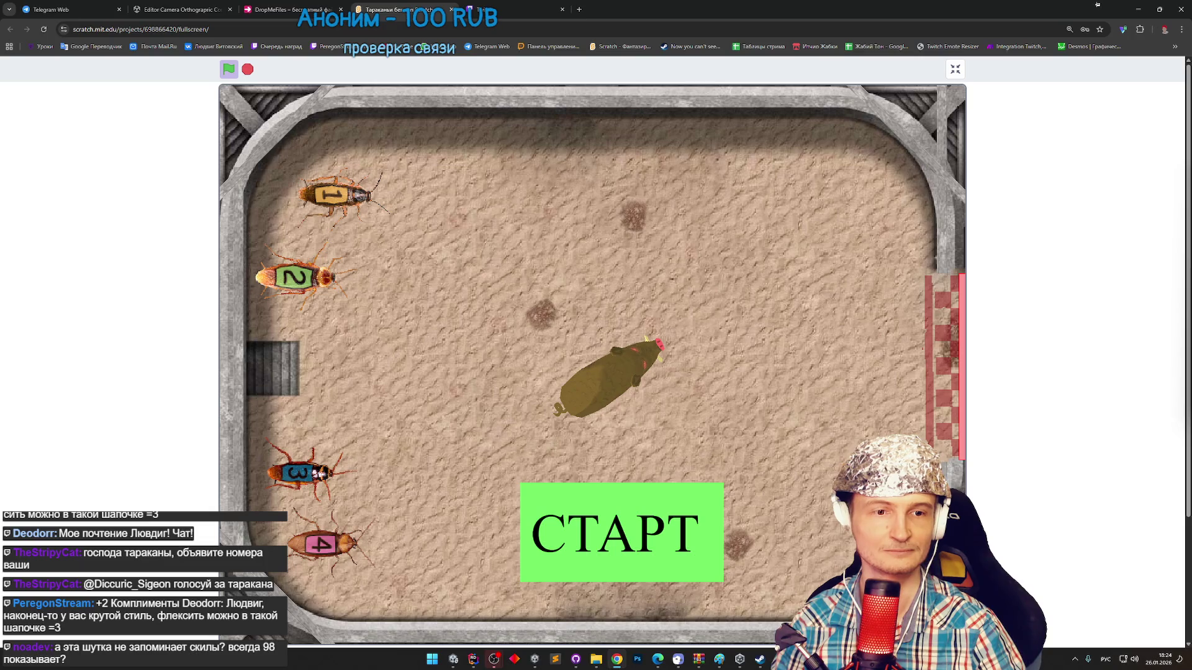
pyautogui.click(617, 497)
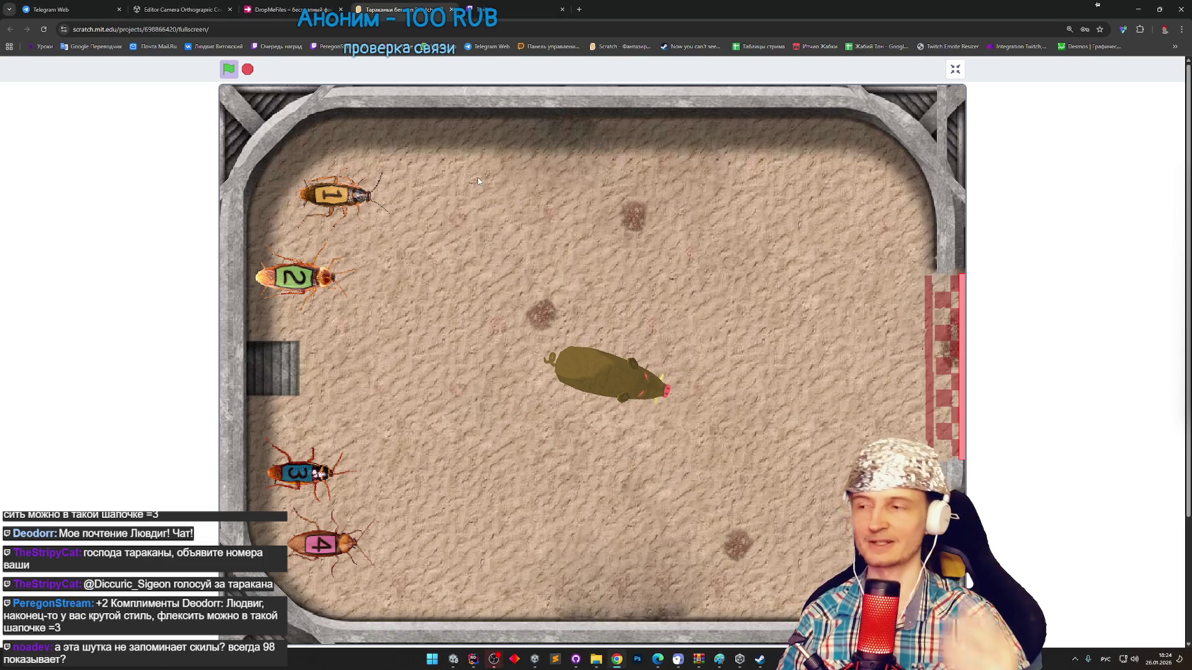
pyautogui.click(515, 10)
# Check who staked points on each cockroach in the Twitch prediction, then return to the race.
pyautogui.moveTo(1175, 169)
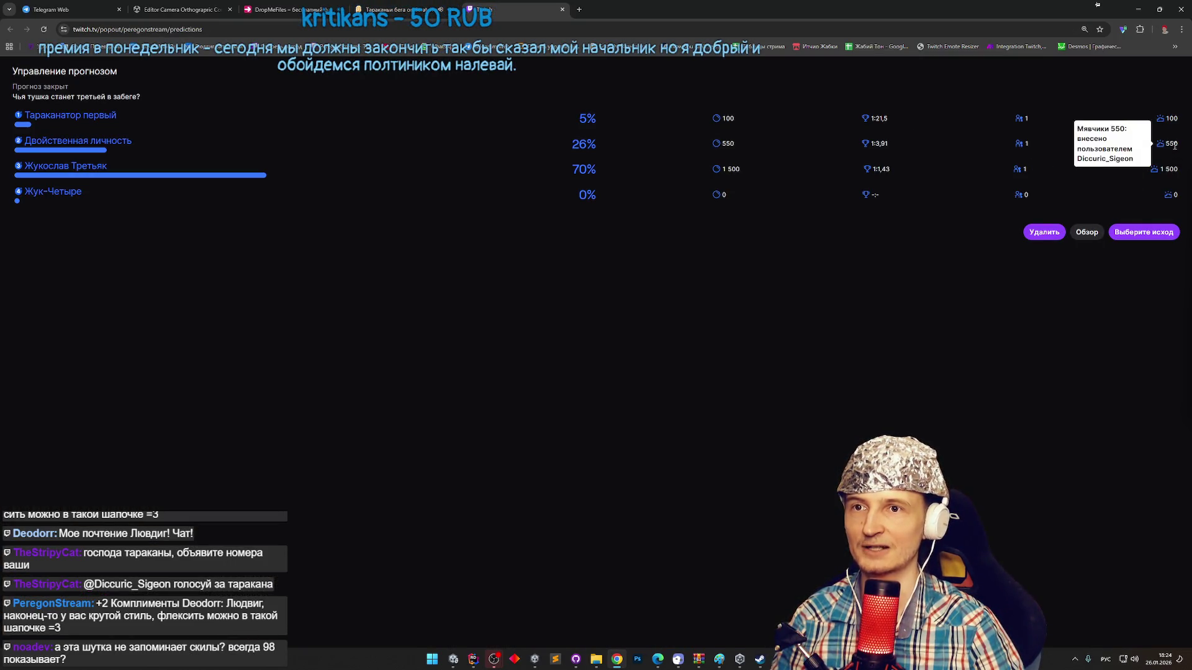
pyautogui.moveTo(1174, 120)
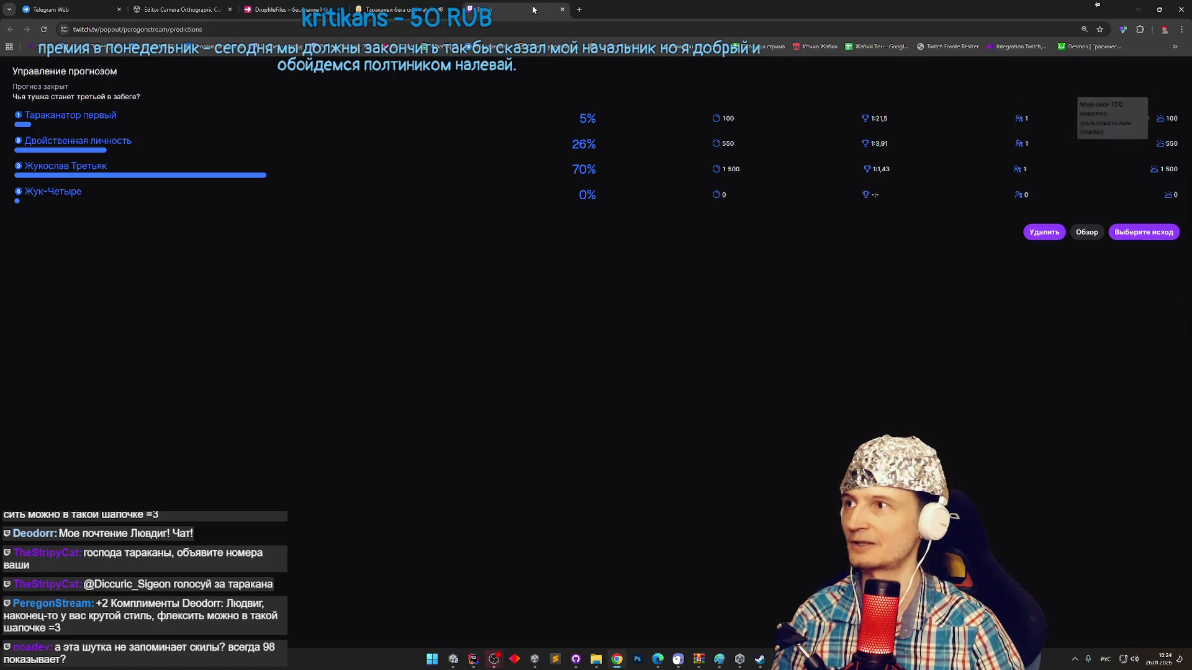
pyautogui.click(397, 10)
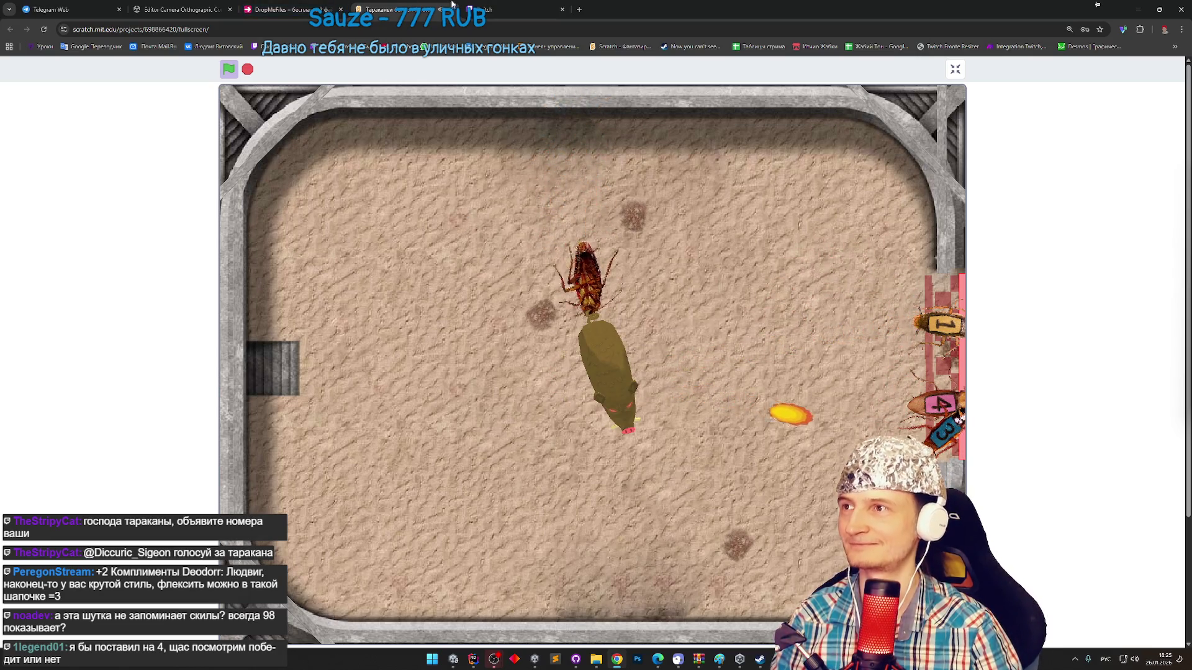
# End the Twitch prediction with outcome 3, Жукослав Третьяк, as the winner, then return to Scratch.
pyautogui.click(513, 9)
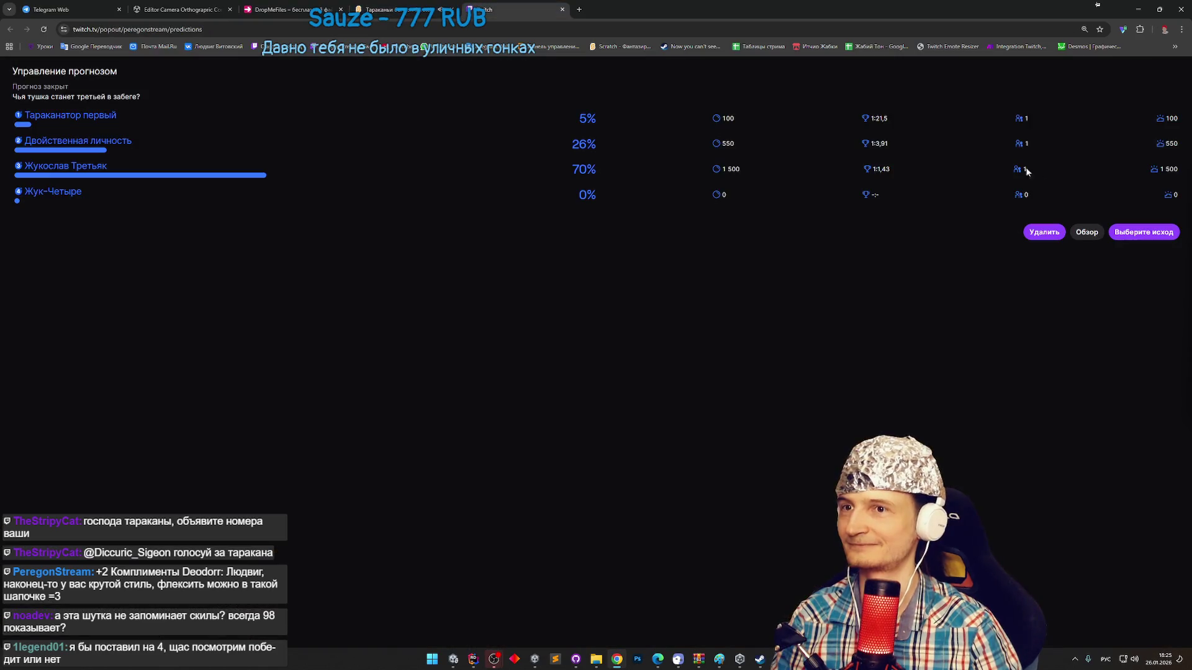
pyautogui.click(1143, 232)
pyautogui.click(497, 175)
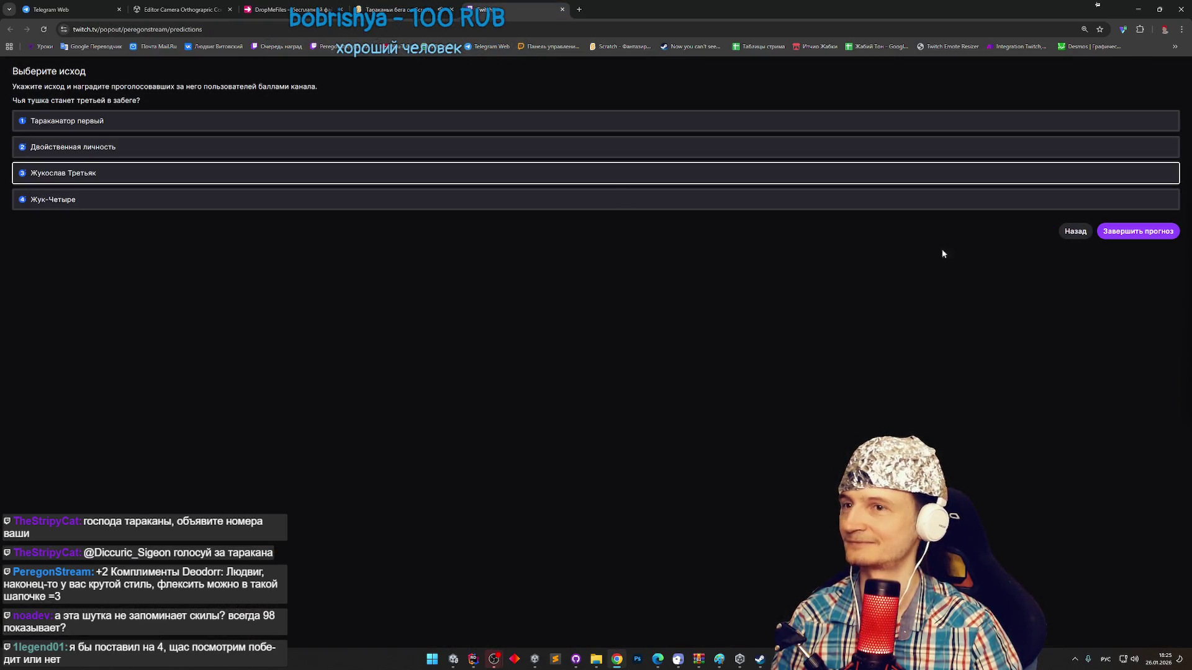
pyautogui.click(1108, 235)
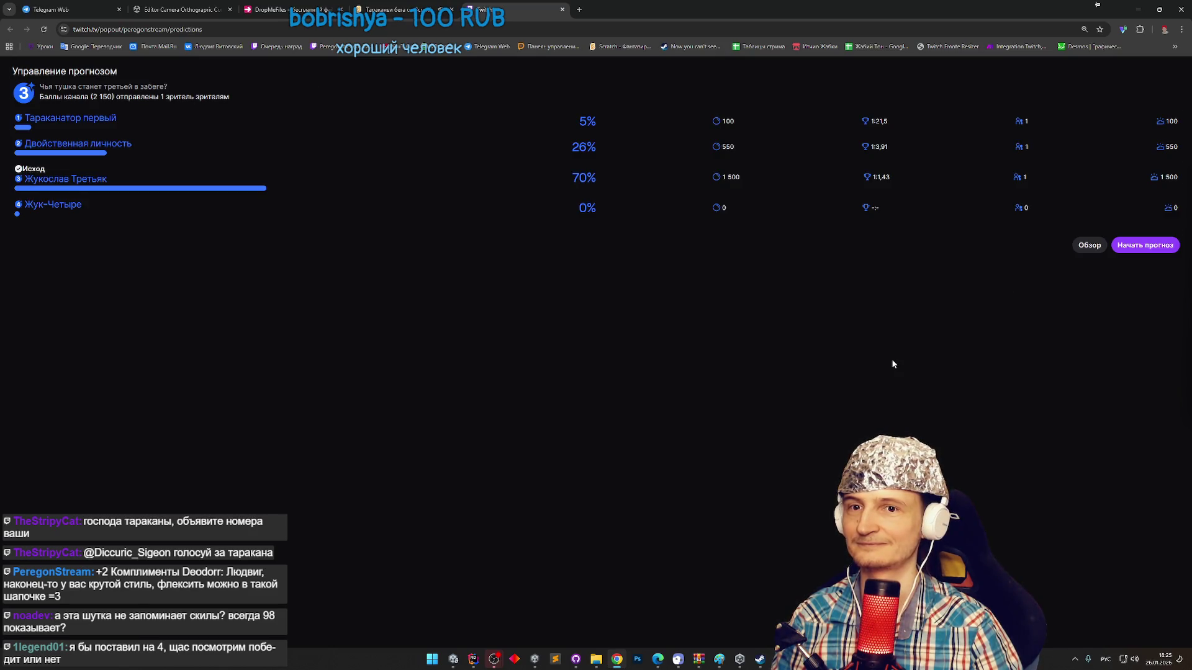
pyautogui.click(433, 4)
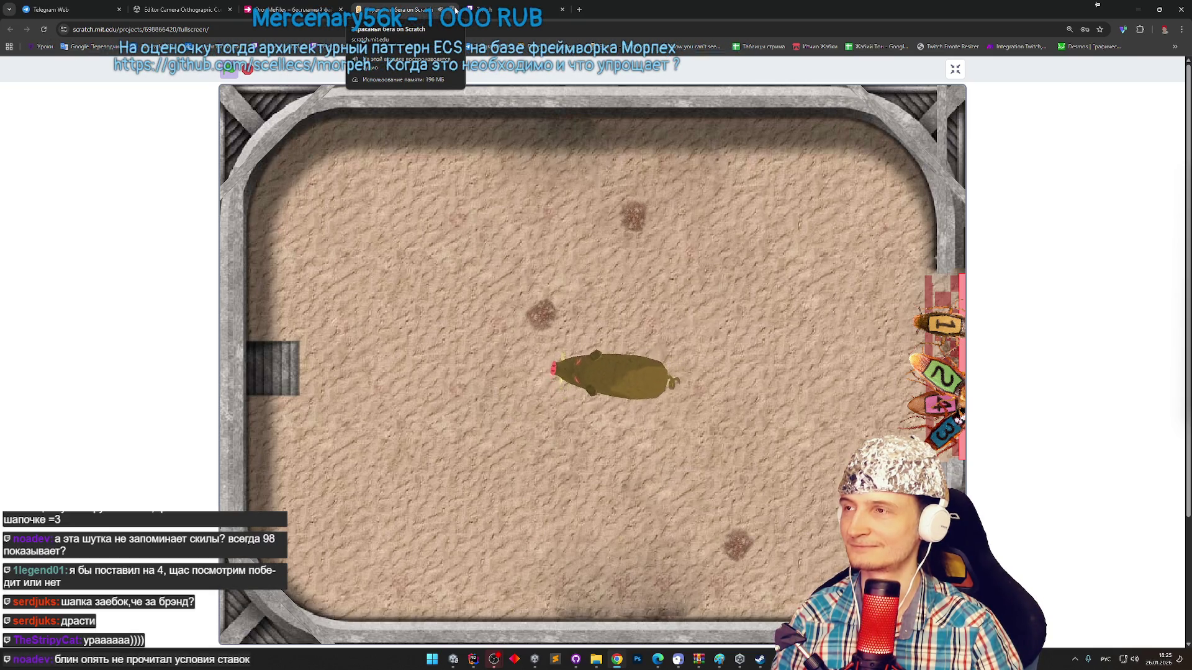
# Close the Scratch race page and the Twitch predictions tab to reveal DropMeFiles.
pyautogui.click(453, 9)
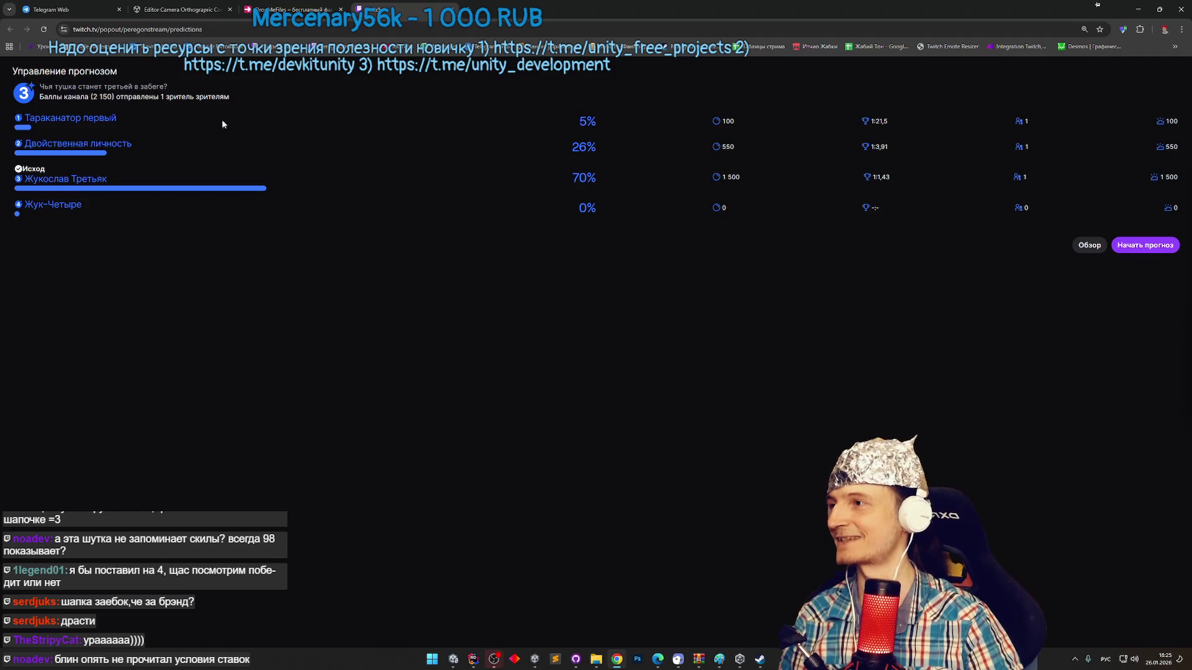
pyautogui.hotkey('ctrl', 'w')
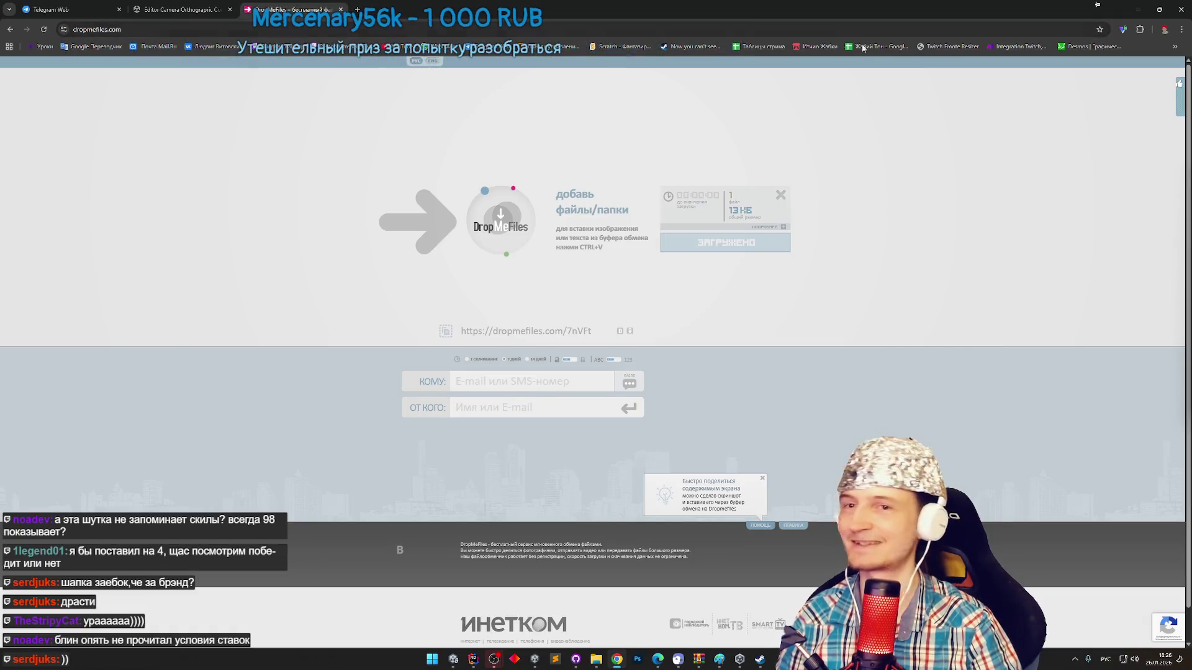
# Minimize Chrome to bring the running Unity play test back in front.
pyautogui.click(1145, 12)
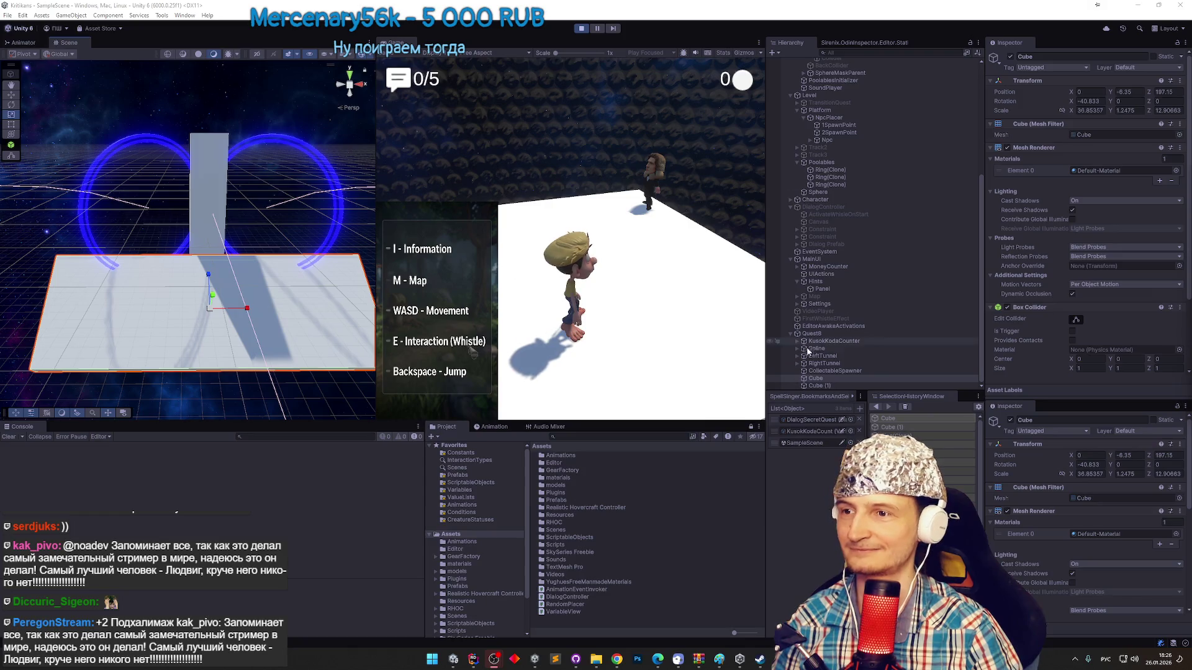
# Duplicate the tilted Cube slab, mirror the copy's X rotation to 40.833 and lift it to Y 14.95.
pyautogui.scroll(2, 832, 369)
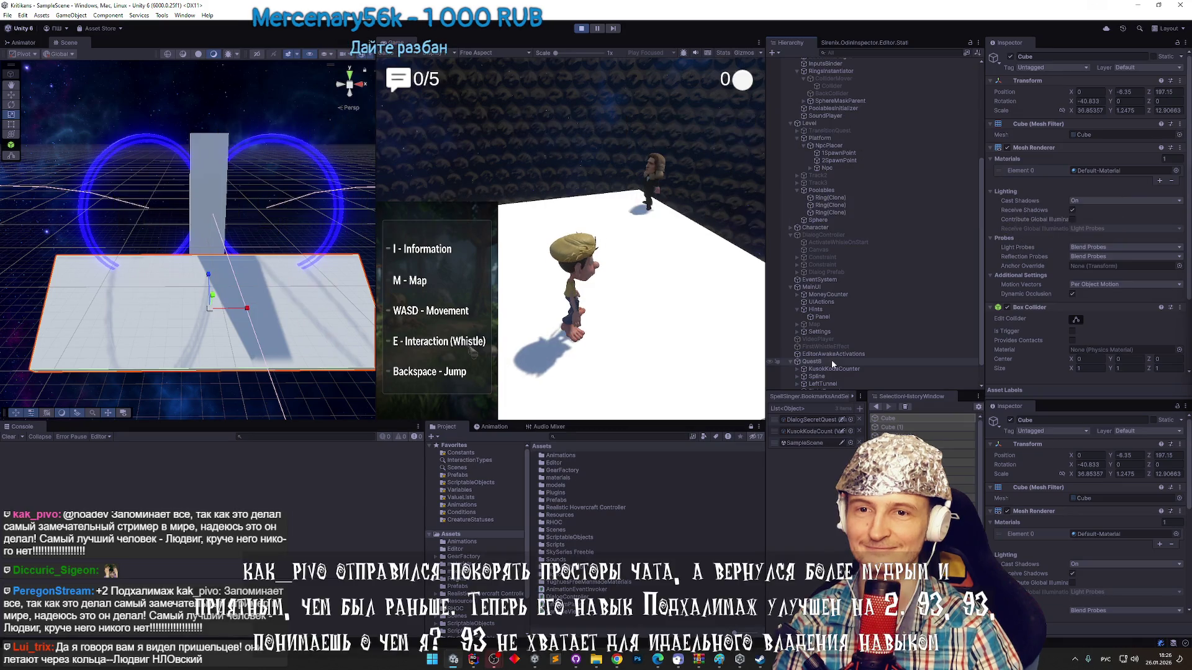
pyautogui.scroll(-2, 837, 348)
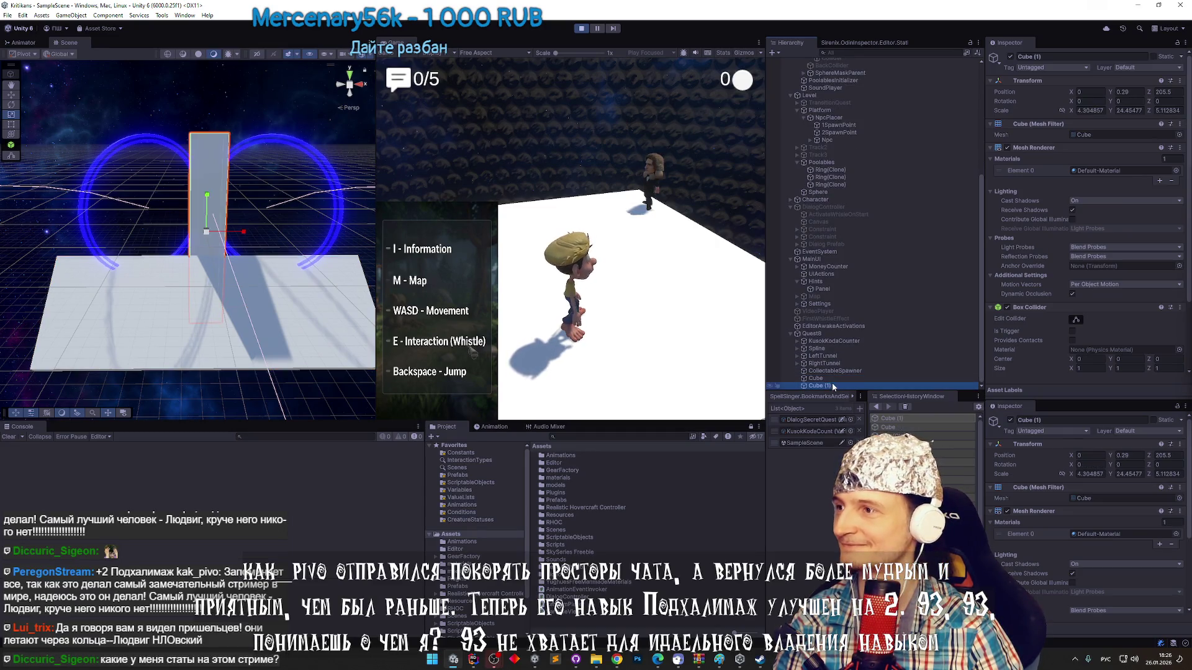
pyautogui.hotkey('ctrl', 'd')
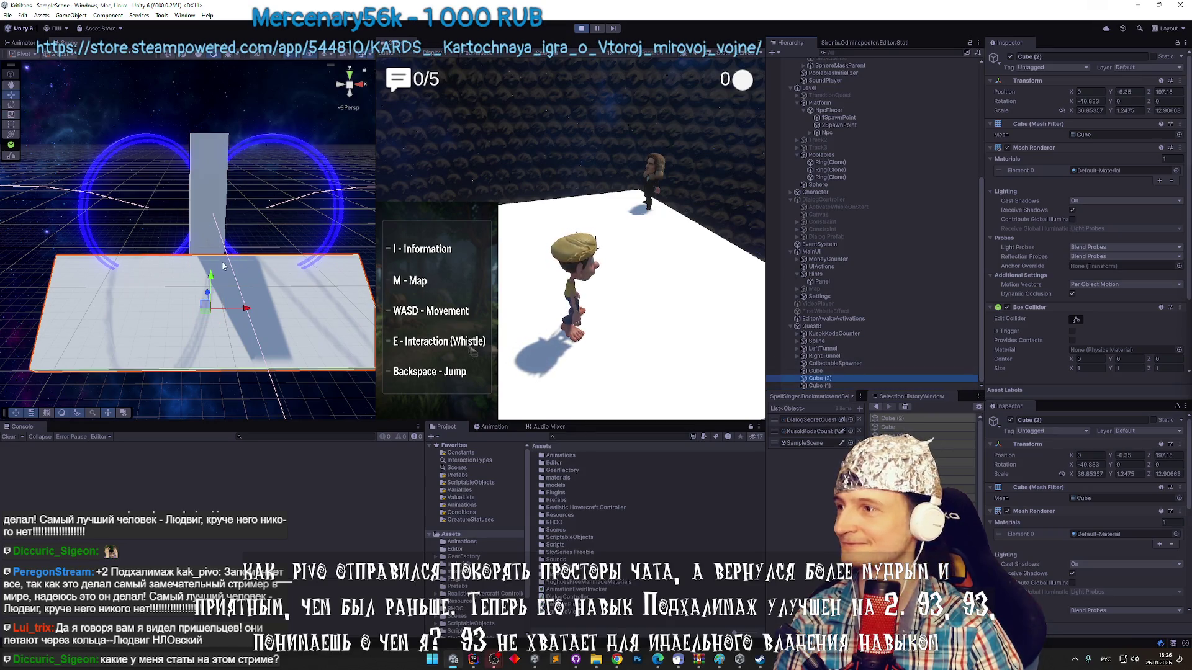
pyautogui.moveTo(176, 281); pyautogui.dragTo(257, 277)
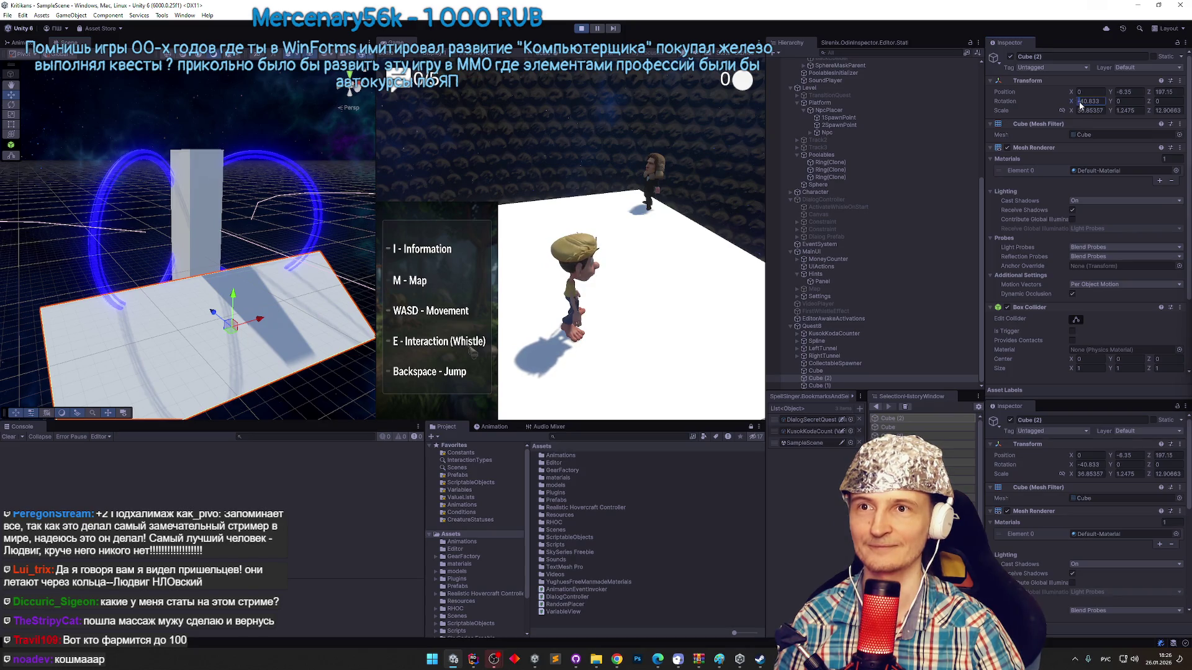
pyautogui.press('BackSpace')
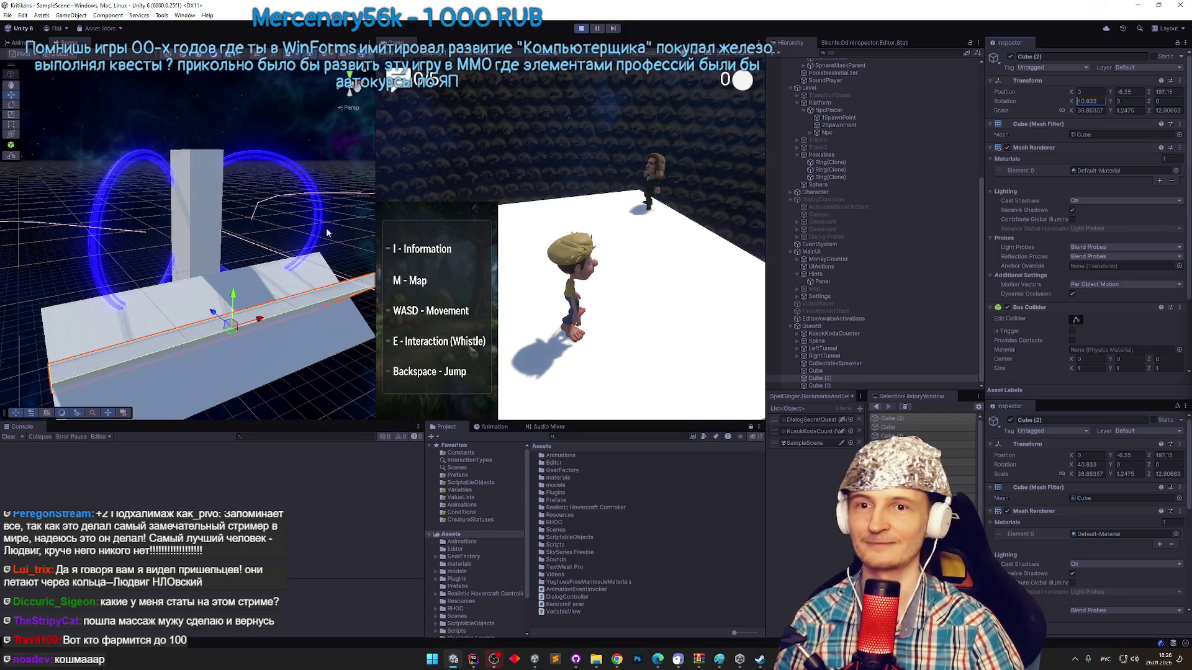
pyautogui.moveTo(233, 296); pyautogui.dragTo(247, 84)
pyautogui.moveTo(247, 84)
pyautogui.mouseDown()
pyautogui.moveTo(94, 161)
pyautogui.moveTo(140, 159)
pyautogui.mouseUp()
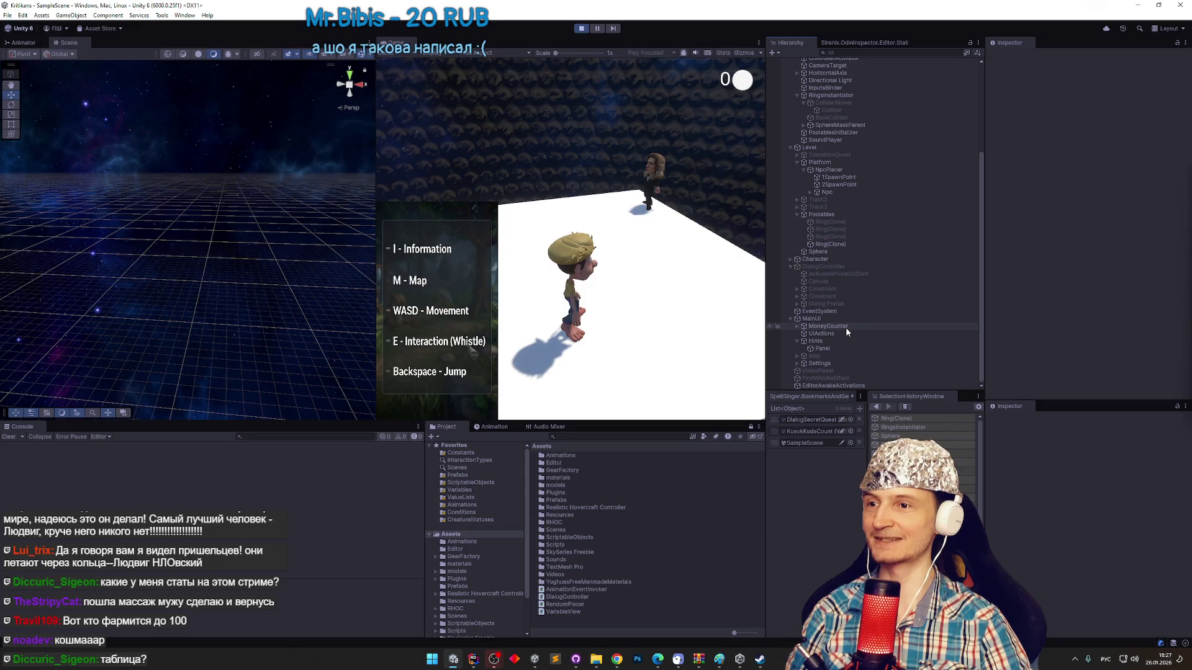
# Select both Ring(Clone) objects under Poolables to inspect them.
pyautogui.hotkey('ctrl', 'p')
pyautogui.hotkey('ctrl', 'p')
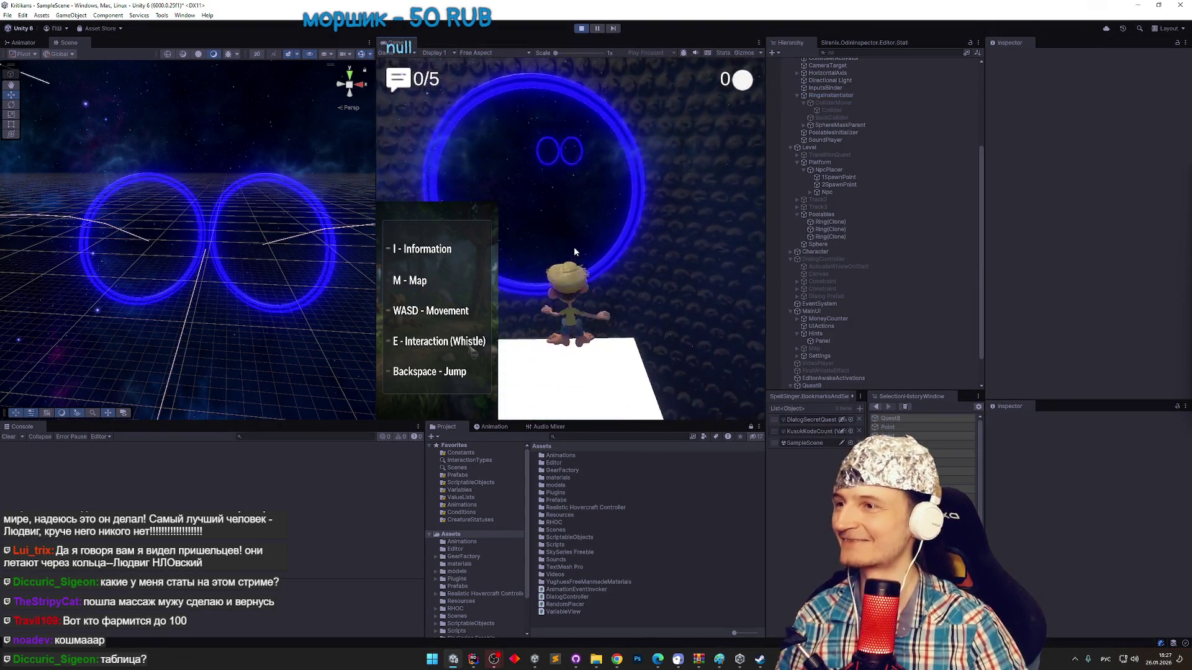
pyautogui.press('super')
pyautogui.click(205, 218)
pyautogui.scroll(3, 205, 218)
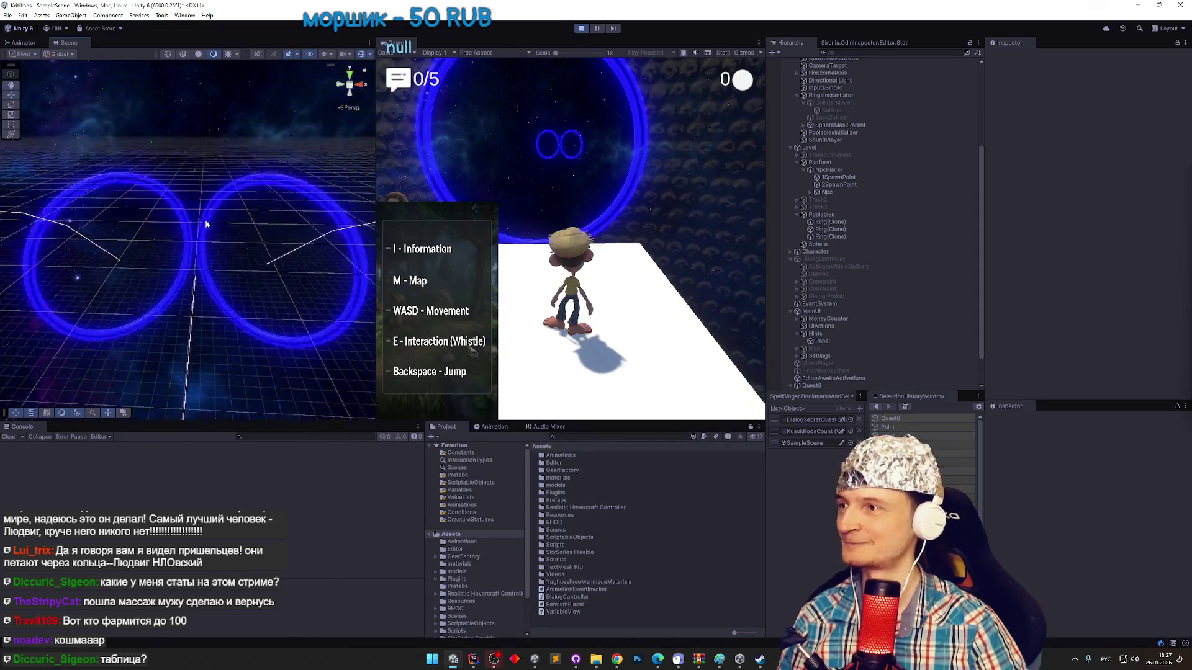
pyautogui.click(185, 221)
pyautogui.click(831, 229)
pyautogui.click(838, 237)
pyautogui.keyDown('ctrl'); pyautogui.click(837, 236); pyautogui.keyUp('ctrl')
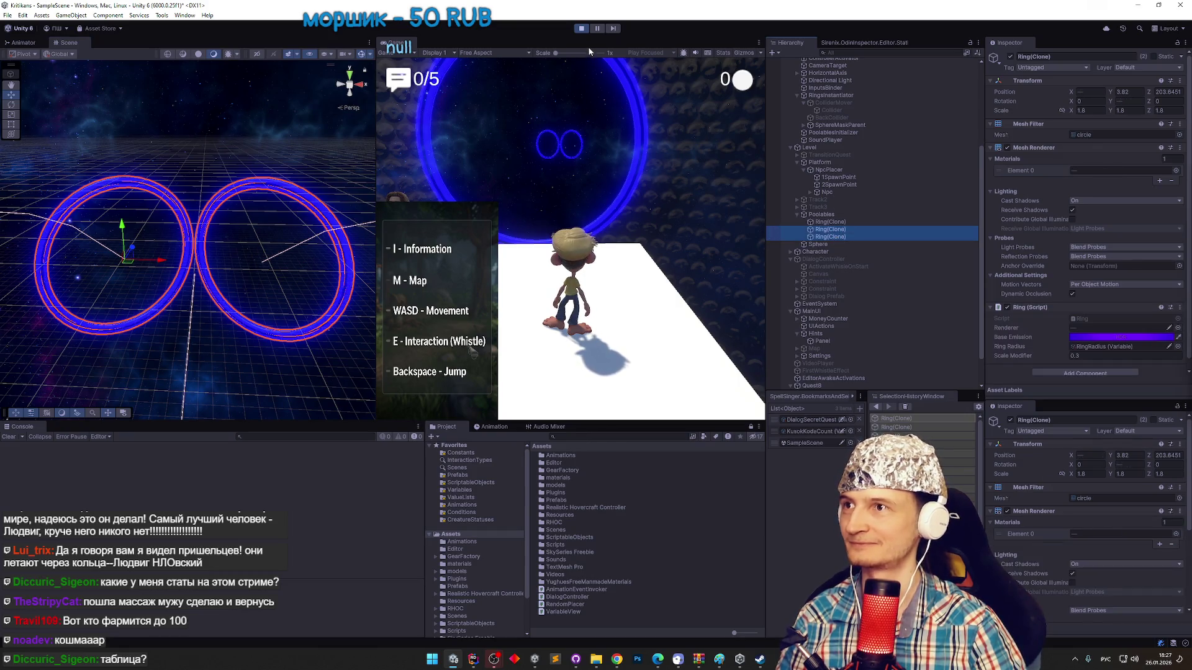
# Stop the running game and clear the ring selection.
pyautogui.click(581, 28)
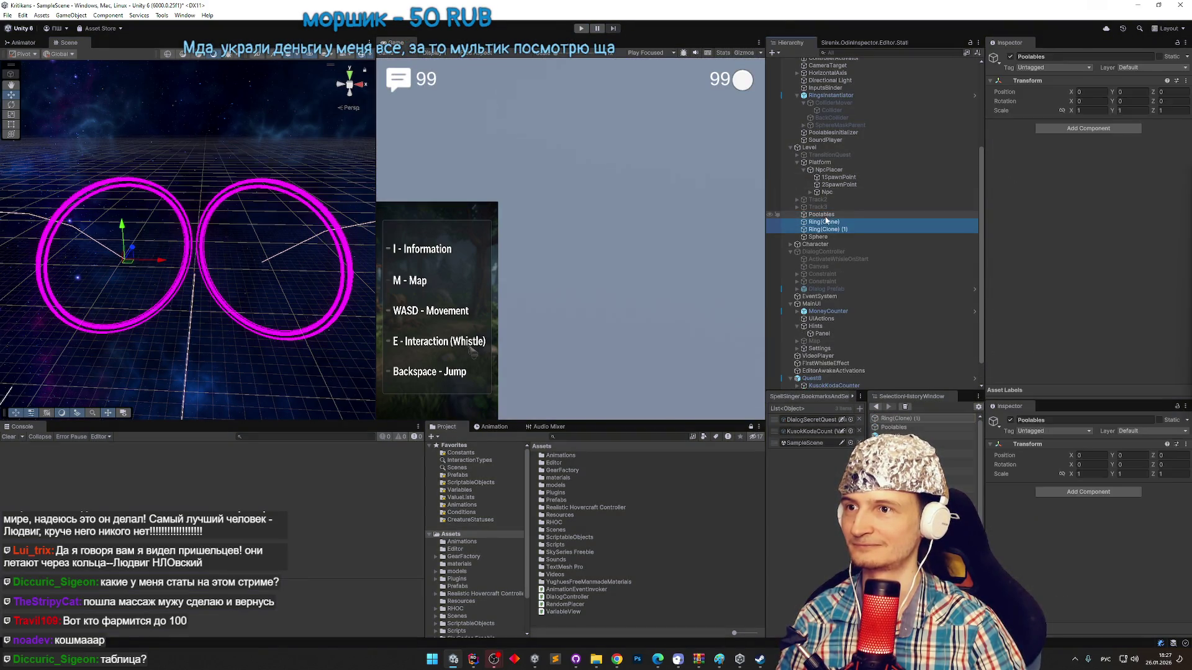
pyautogui.moveTo(320, 254); pyautogui.dragTo(318, 239)
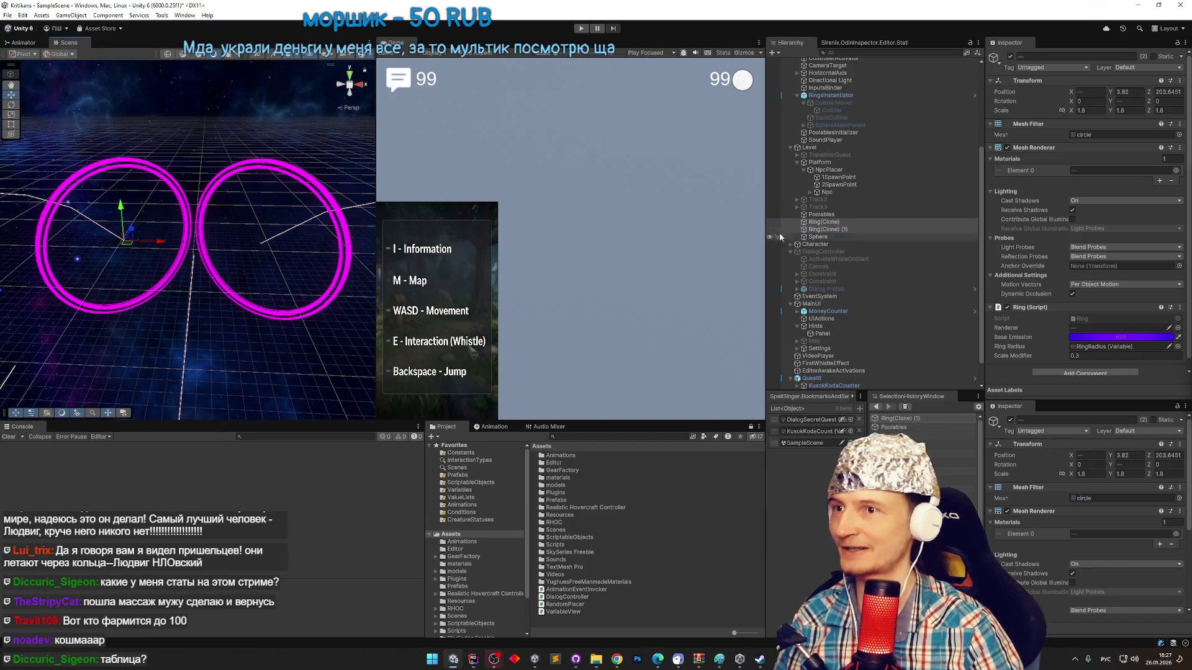
pyautogui.click(366, 214)
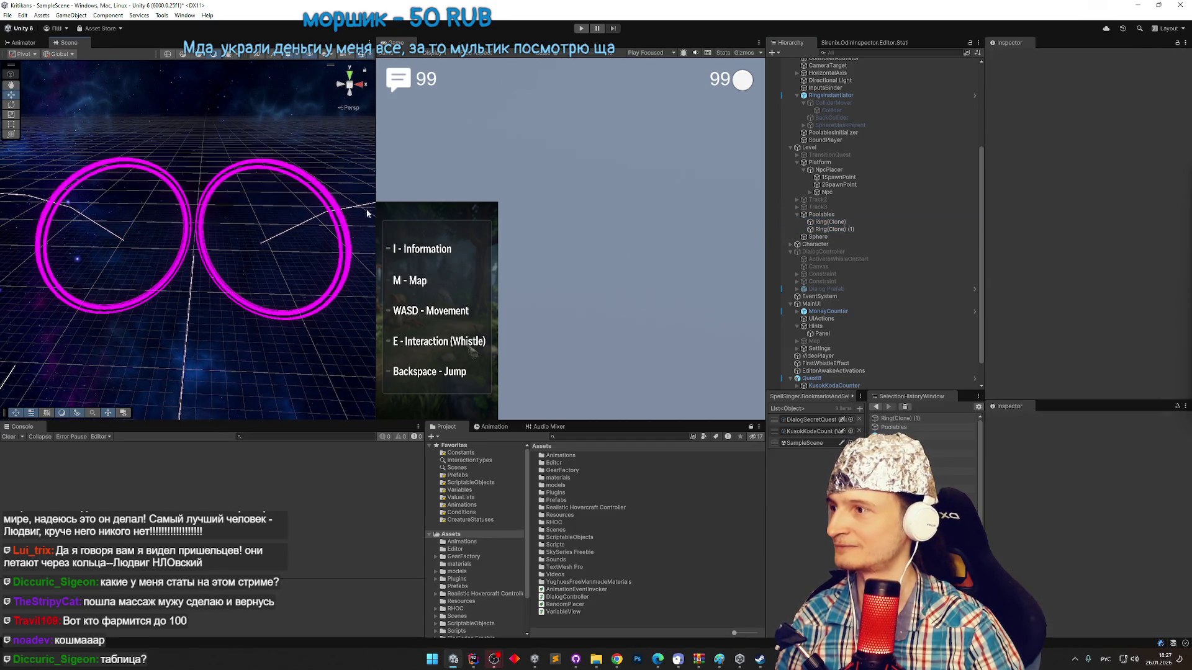
pyautogui.scroll(2, 367, 214)
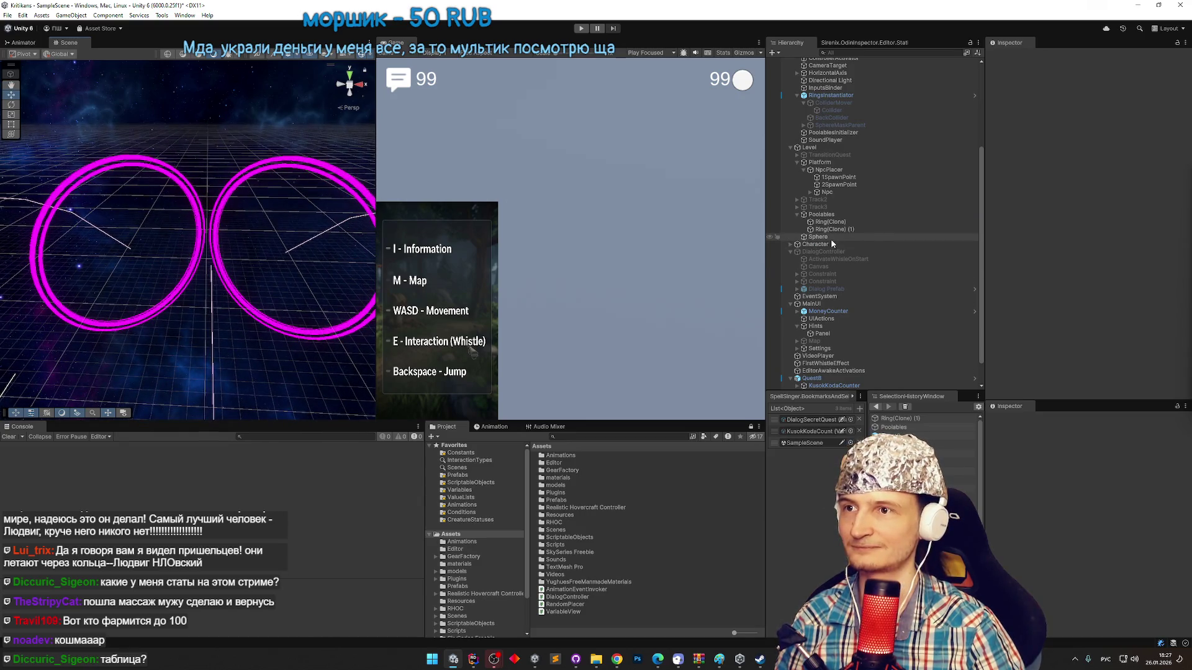
pyautogui.scroll(-2, 847, 267)
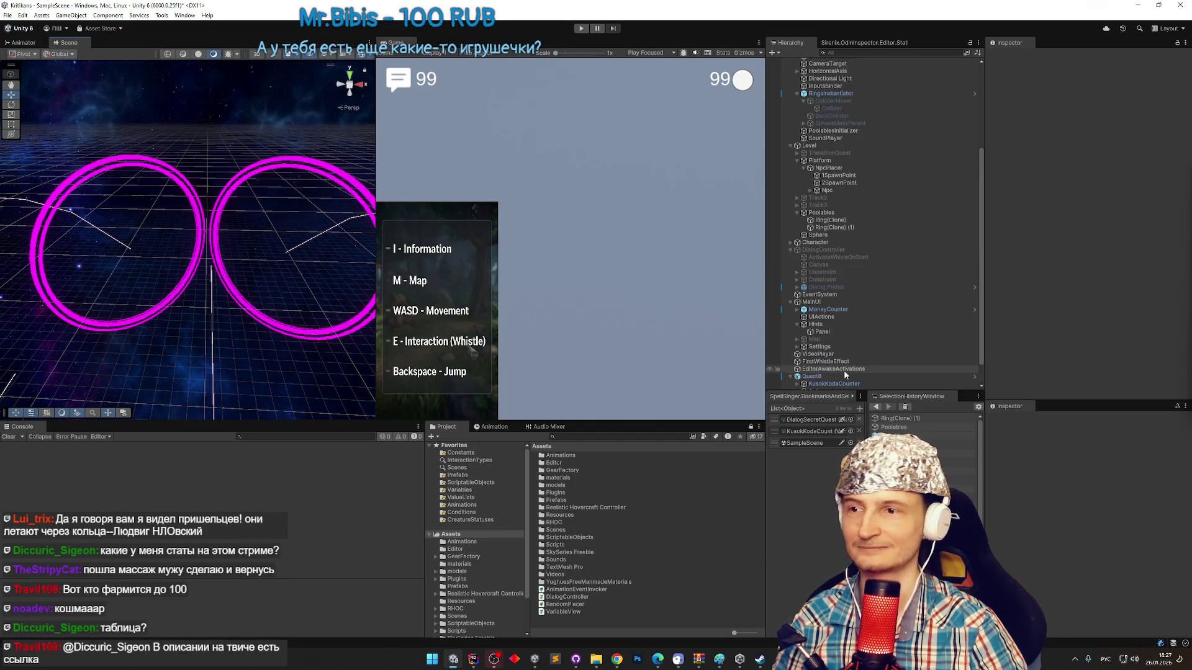
# Create an empty child object under Quest8 named TroynikColliders.
pyautogui.click(829, 349)
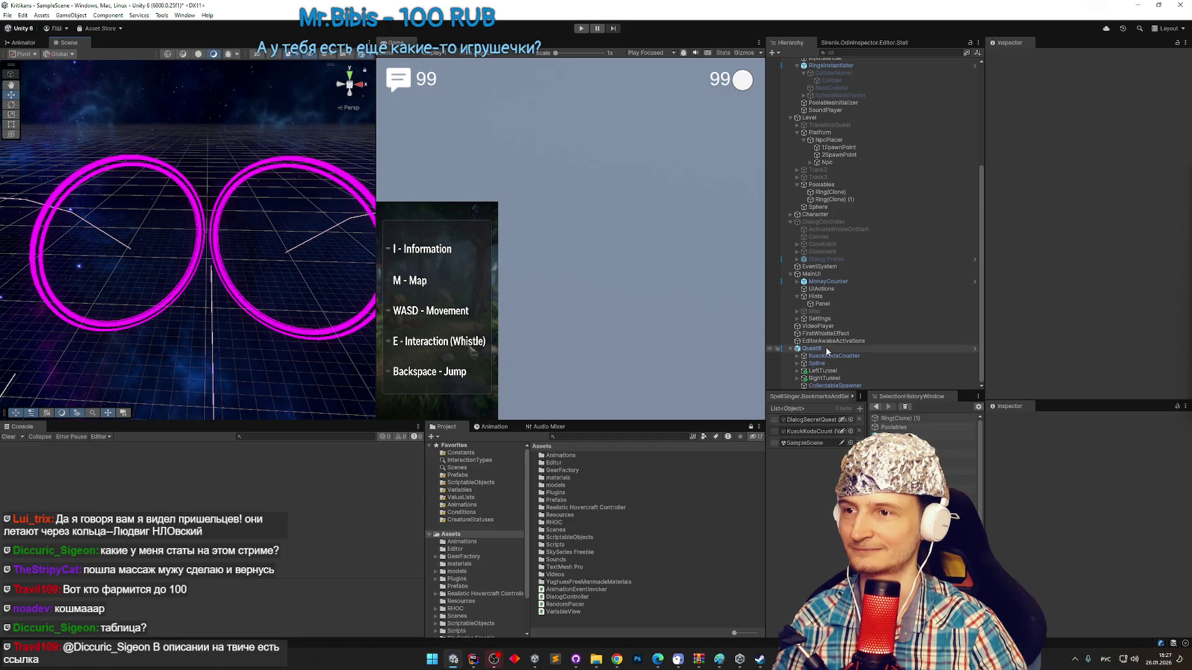
pyautogui.rightClick(828, 349)
pyautogui.click(851, 443)
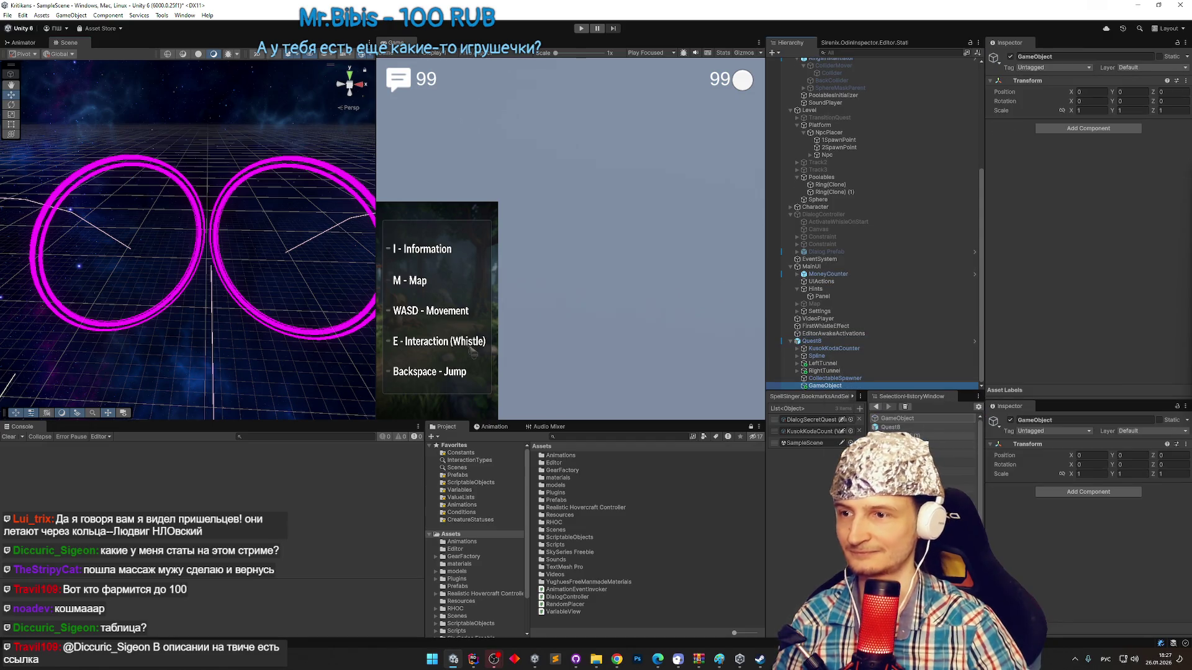
pyautogui.write('вкщитшсЦщддшв')
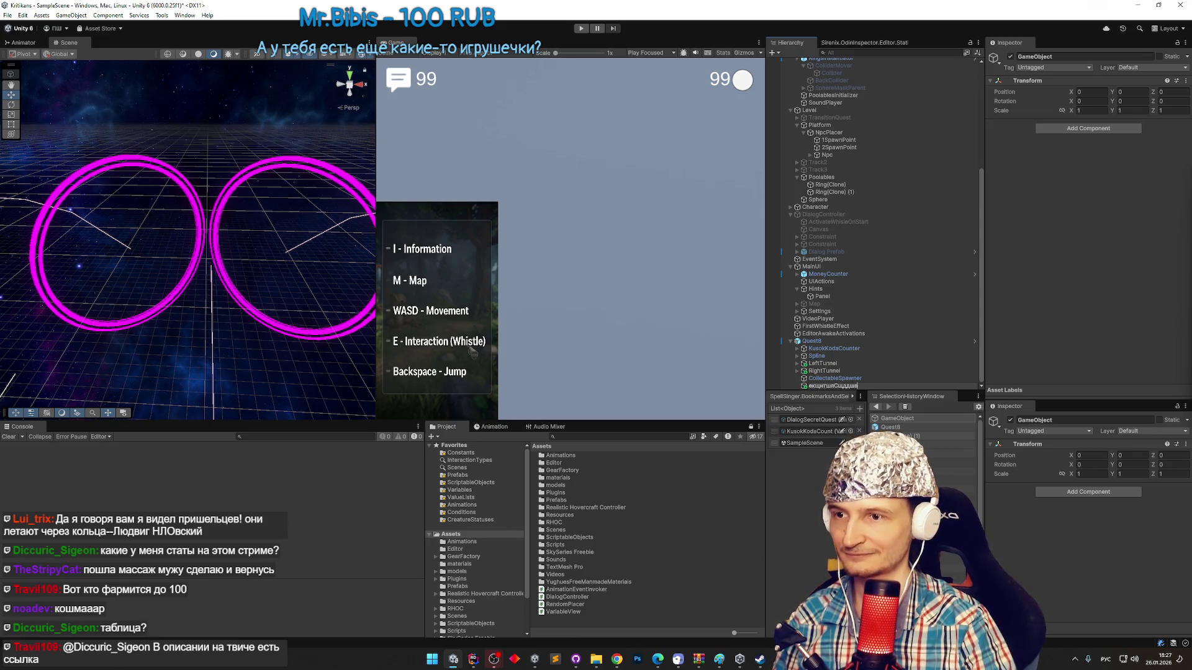
pyautogui.hotkey('alt', 'shift')
pyautogui.hotkey('ctrl', 'a')
pyautogui.write('Troynik')
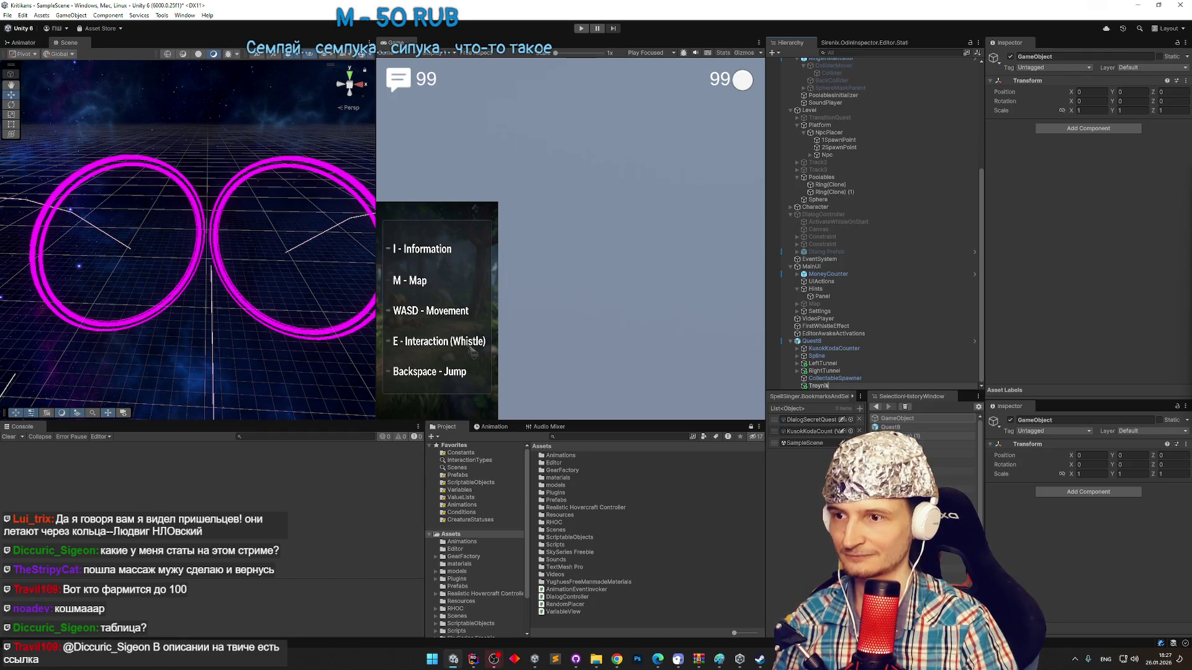
pyautogui.write('Collider')
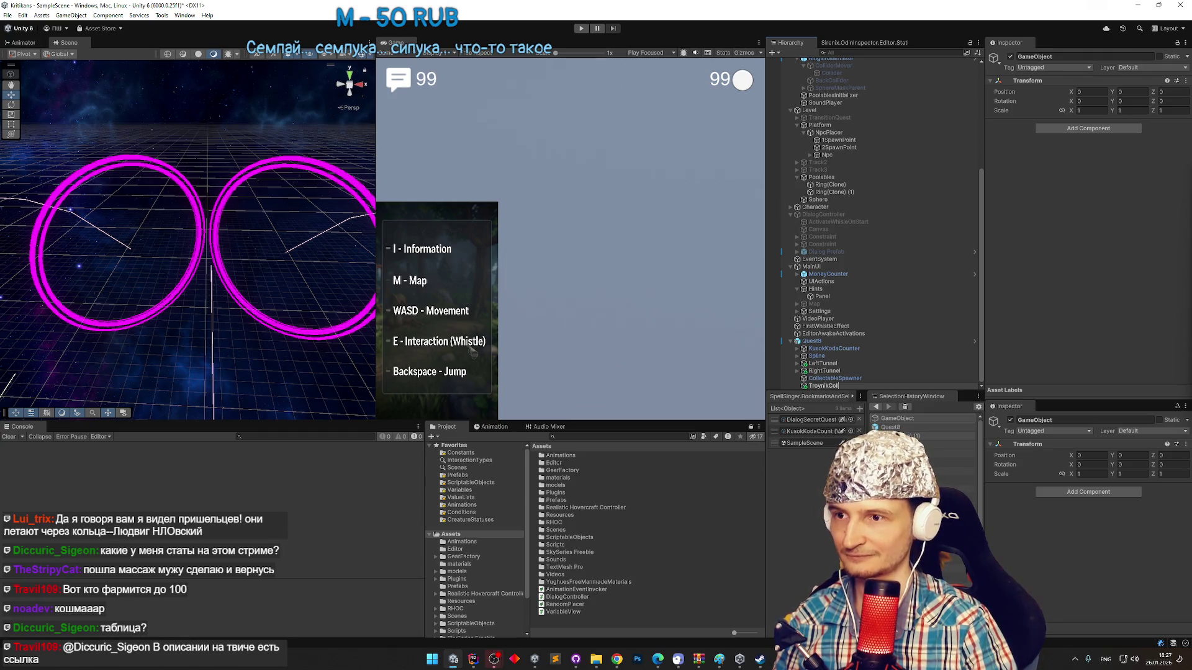
pyautogui.write('s')
pyautogui.press('Return')
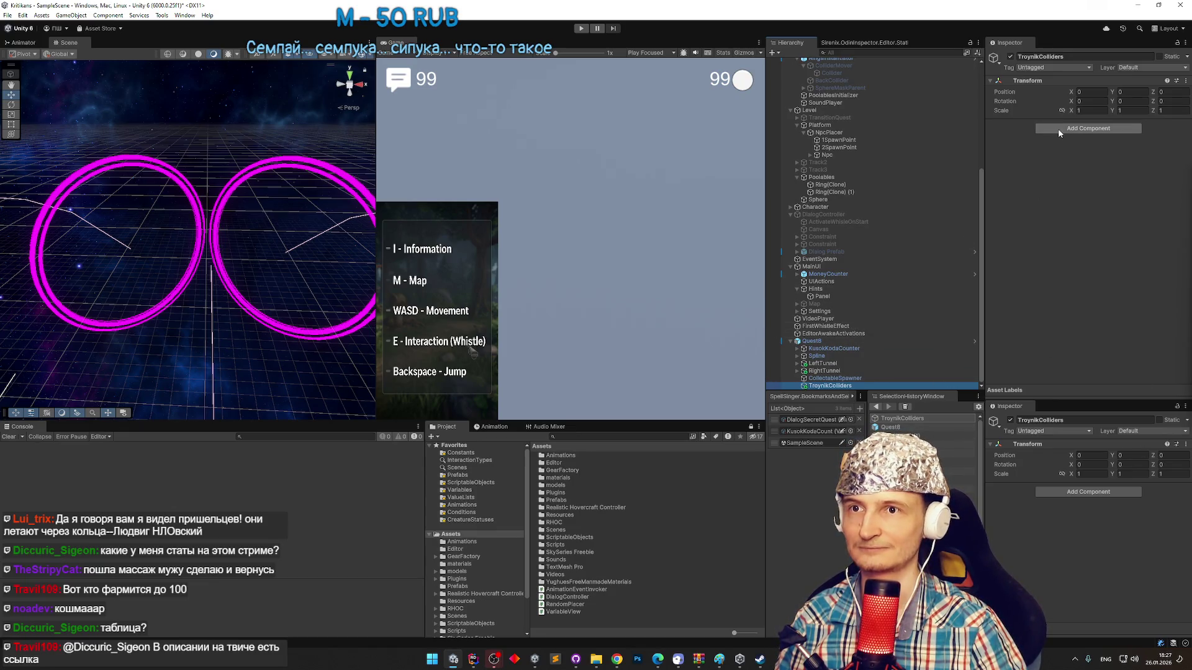
# Add a Cube inside TroynikColliders and frame it in the scene view.
pyautogui.rightClick(864, 384)
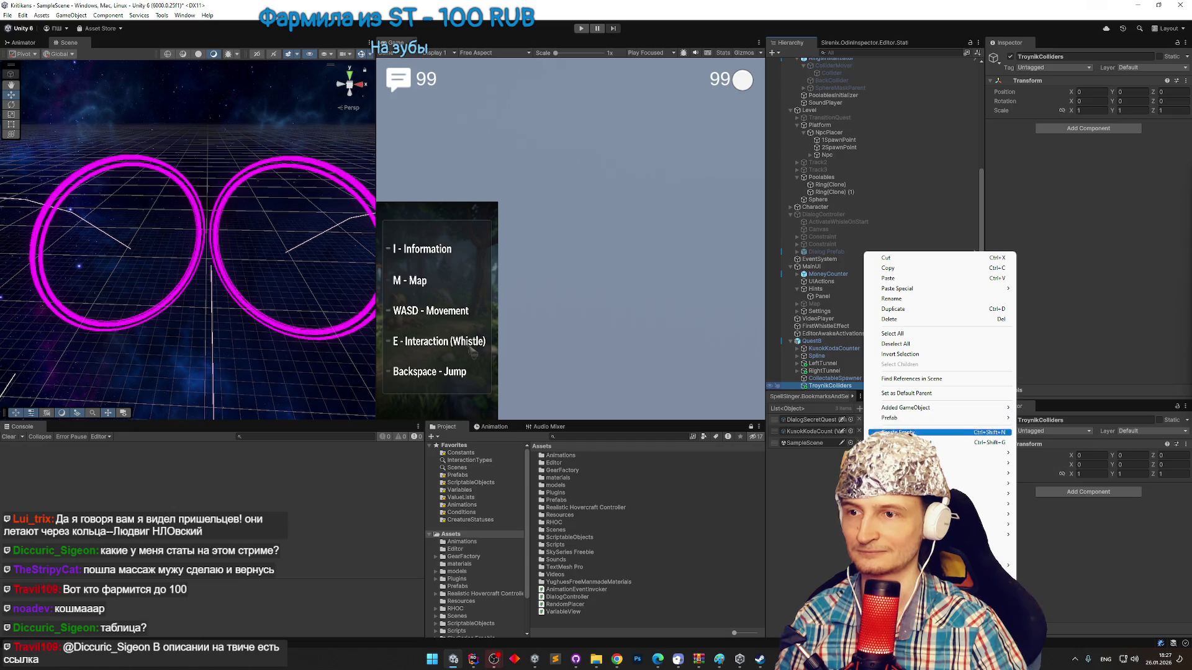
pyautogui.moveTo(906, 453)
pyautogui.click(1043, 453)
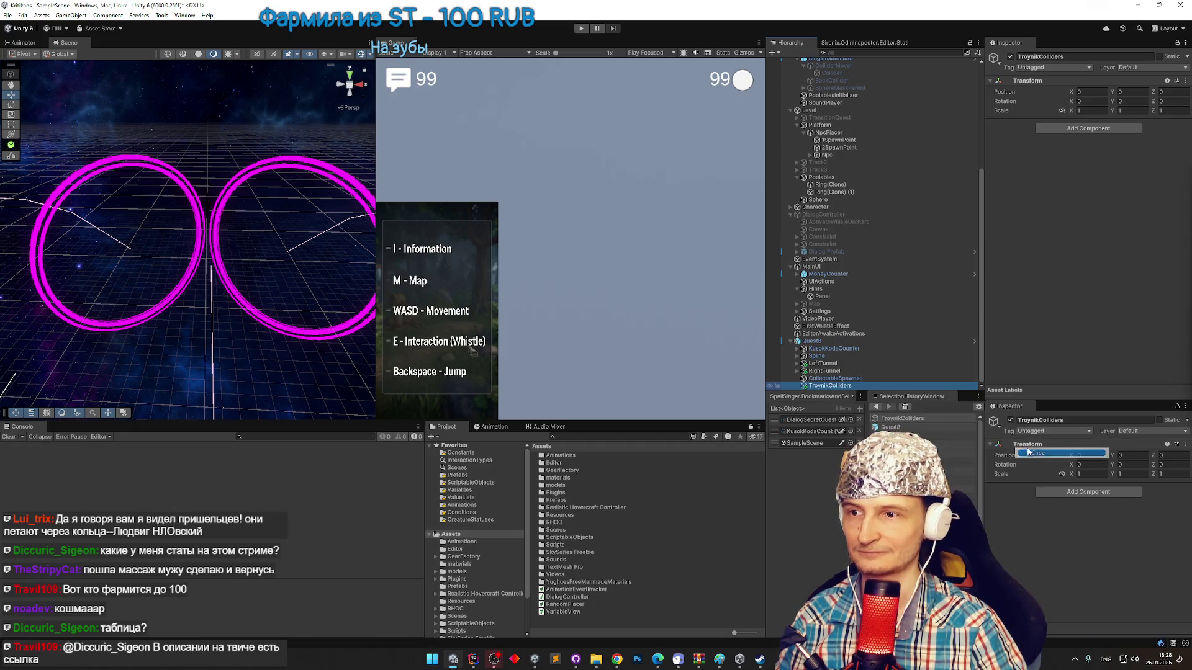
pyautogui.press('Return')
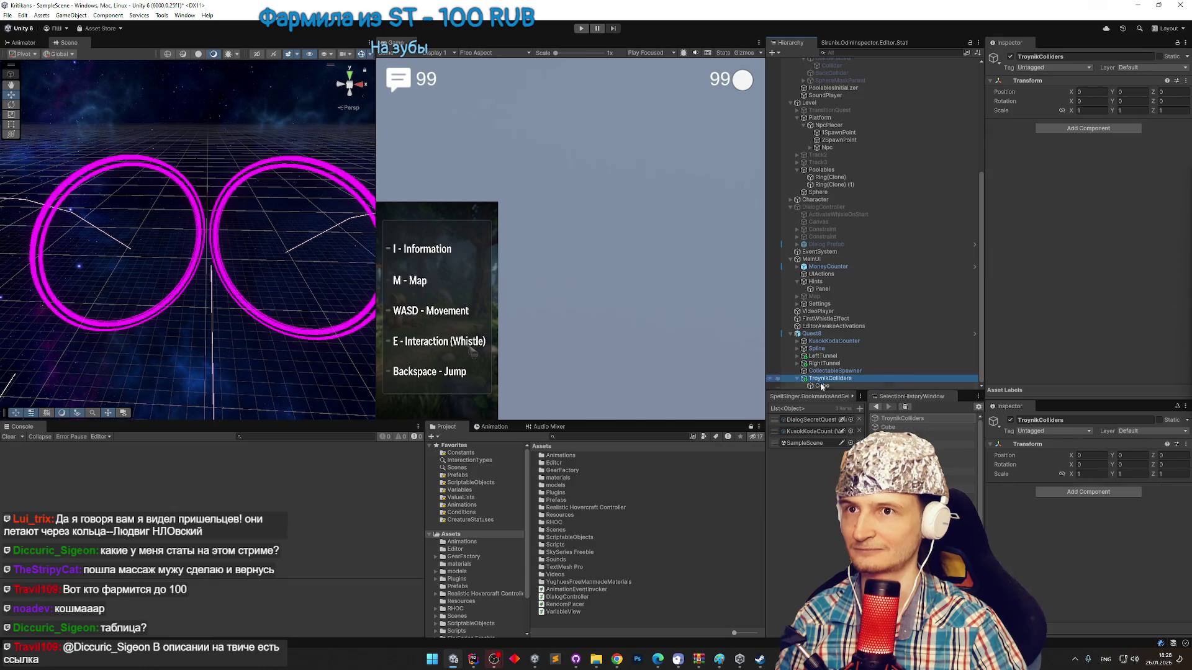
pyautogui.doubleClick(828, 385)
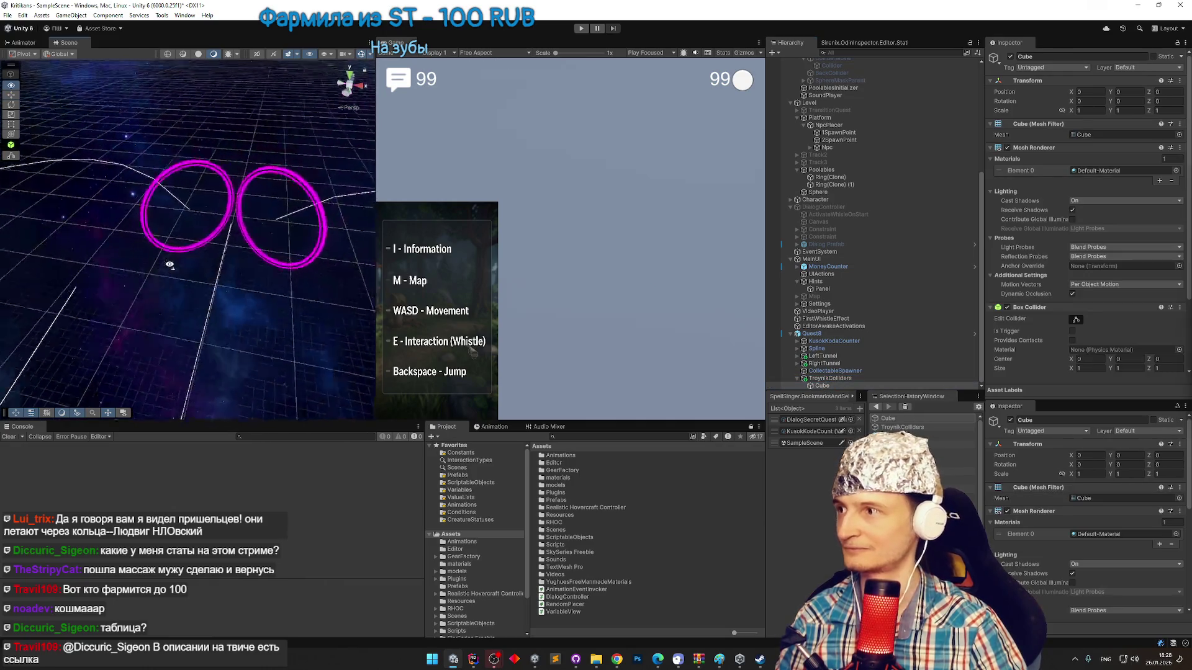
# Set the new Cube's Z position to 200.
pyautogui.click(1167, 91)
pyautogui.write('200')
pyautogui.press('Return')
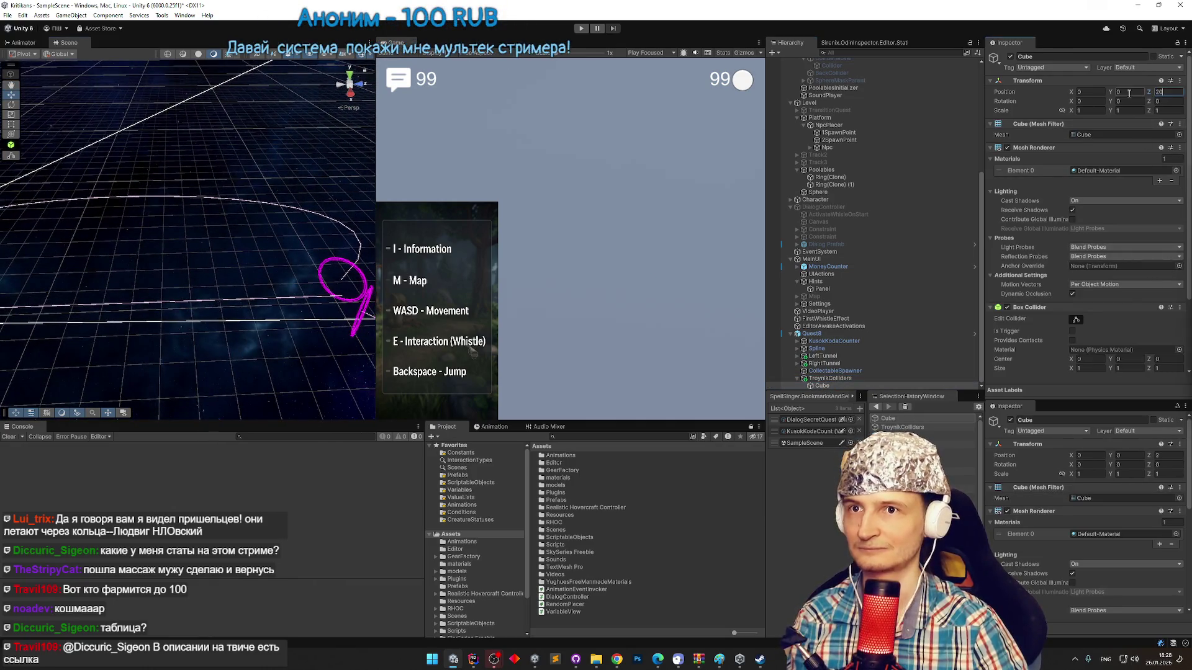
pyautogui.moveTo(341, 293)
pyautogui.mouseDown()
pyautogui.moveTo(316, 262)
pyautogui.moveTo(519, 268)
pyautogui.mouseUp()
pyautogui.scroll(3, 164, 257)
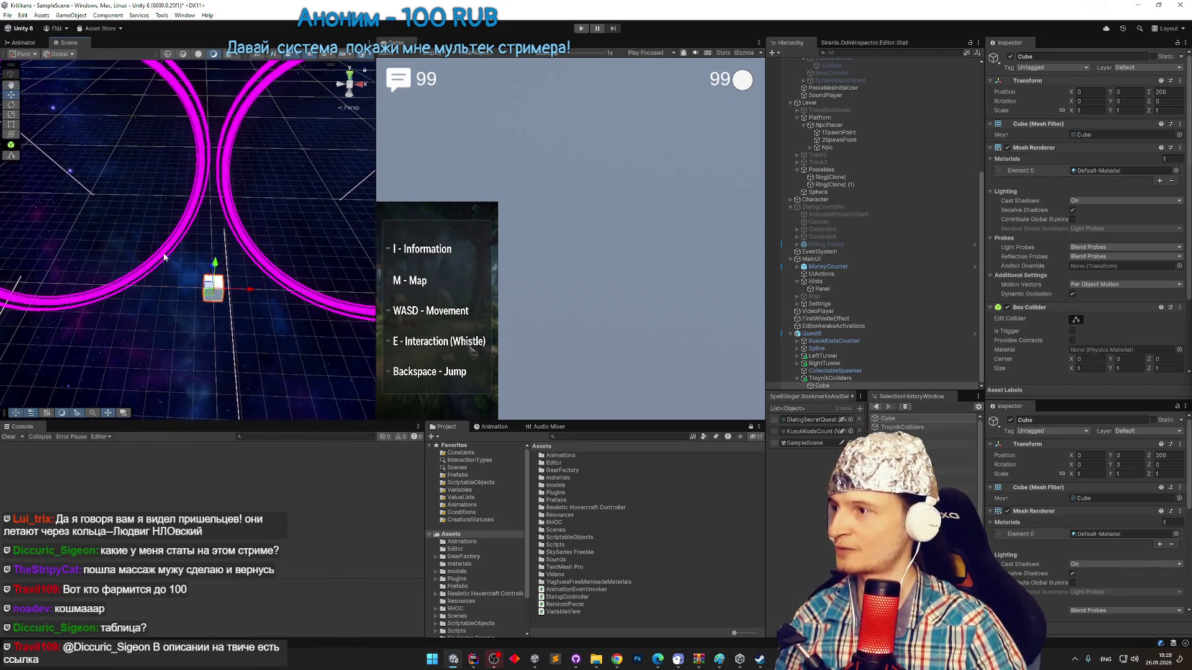
pyautogui.moveTo(247, 282); pyautogui.dragTo(217, 285)
pyautogui.scroll(-3, 217, 285)
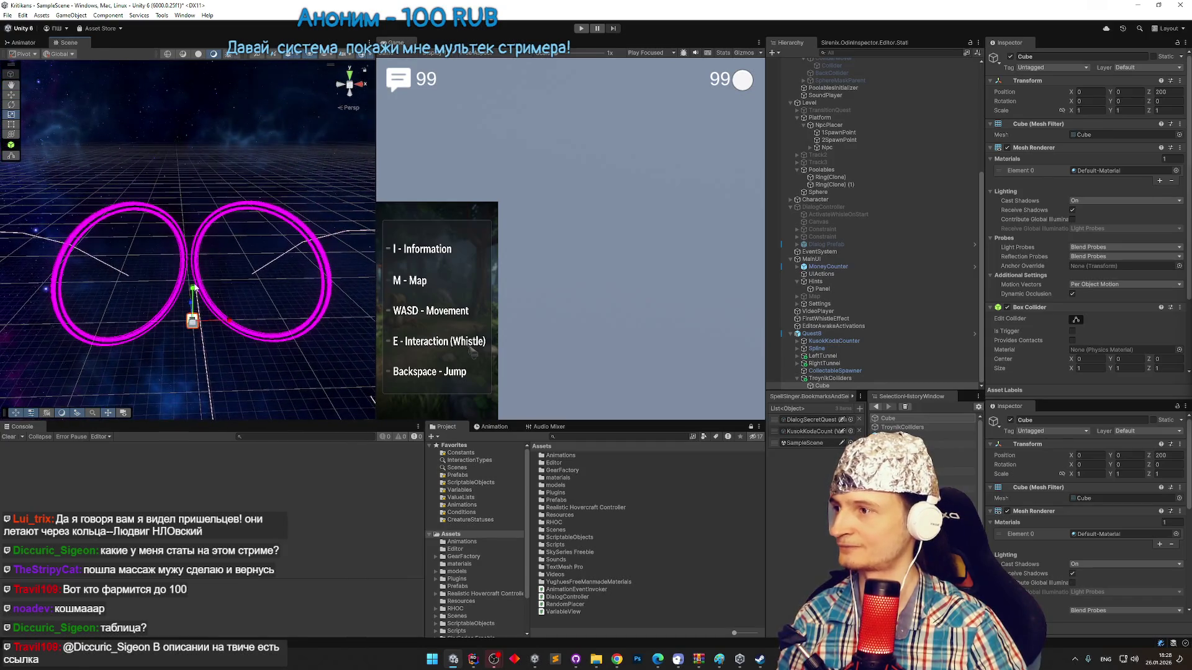
# Stretch the Cube into a 3.50×15.20×3.55 pillar and shift it to Z 205.86.
pyautogui.moveTo(203, 199); pyautogui.dragTo(207, 116)
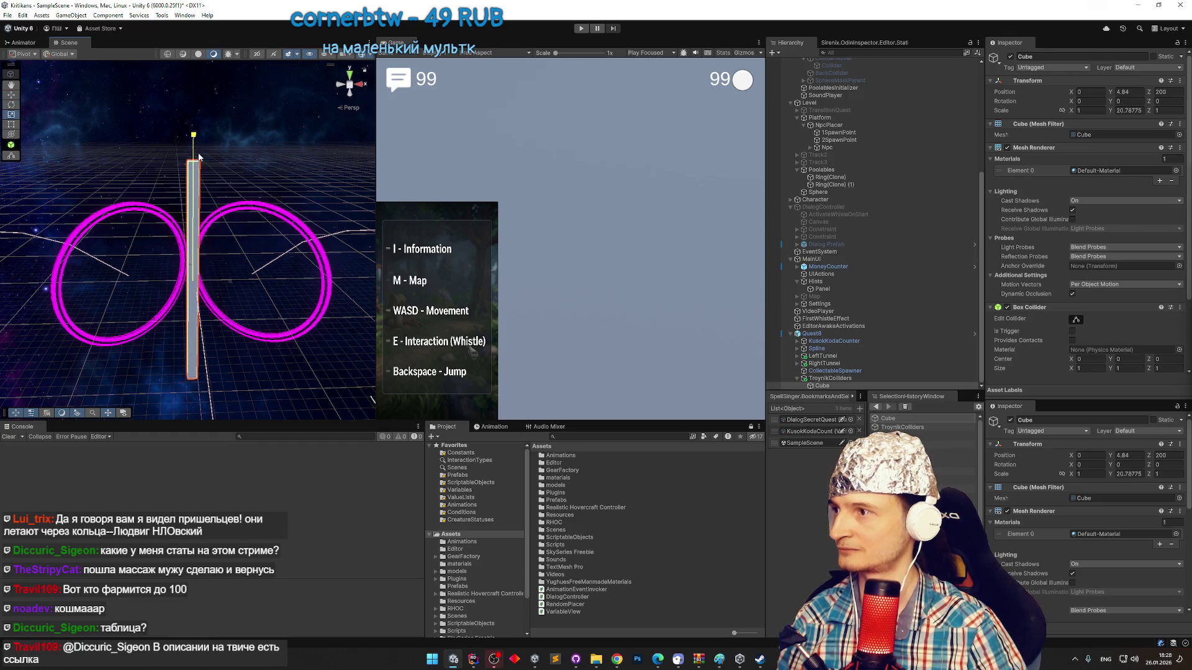
pyautogui.moveTo(220, 282)
pyautogui.mouseDown()
pyautogui.moveTo(203, 201)
pyautogui.moveTo(223, 247)
pyautogui.mouseUp()
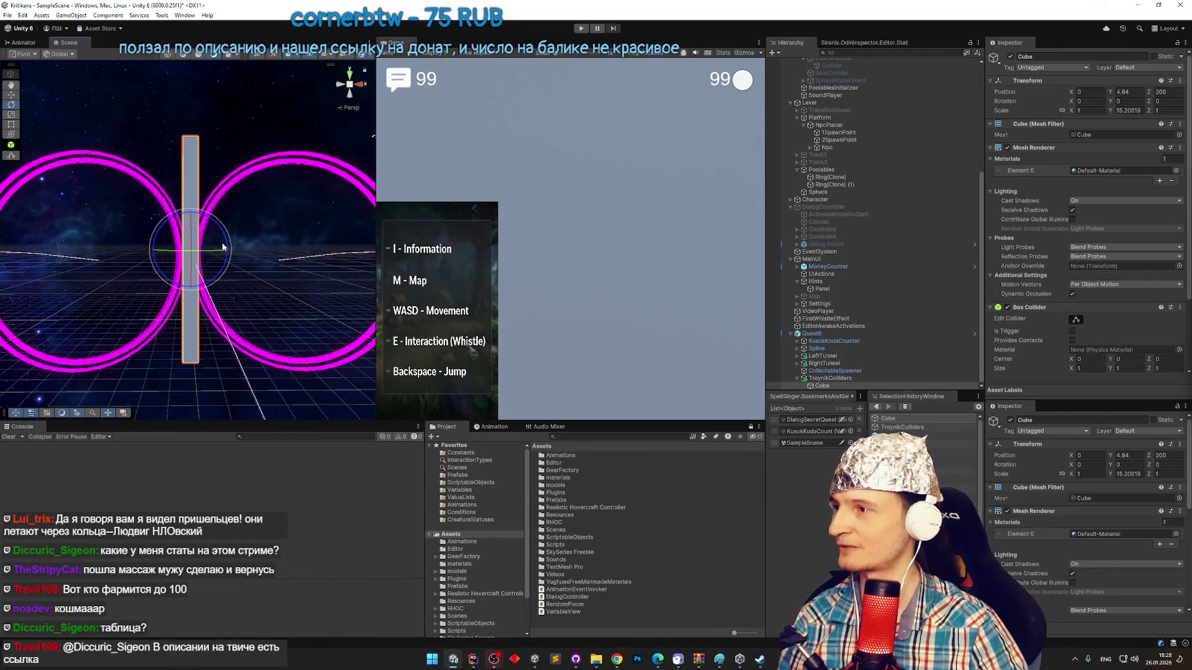
pyautogui.moveTo(322, 251)
pyautogui.mouseDown()
pyautogui.moveTo(256, 264)
pyautogui.moveTo(109, 240)
pyautogui.mouseUp()
pyautogui.press('r')
pyautogui.press('w')
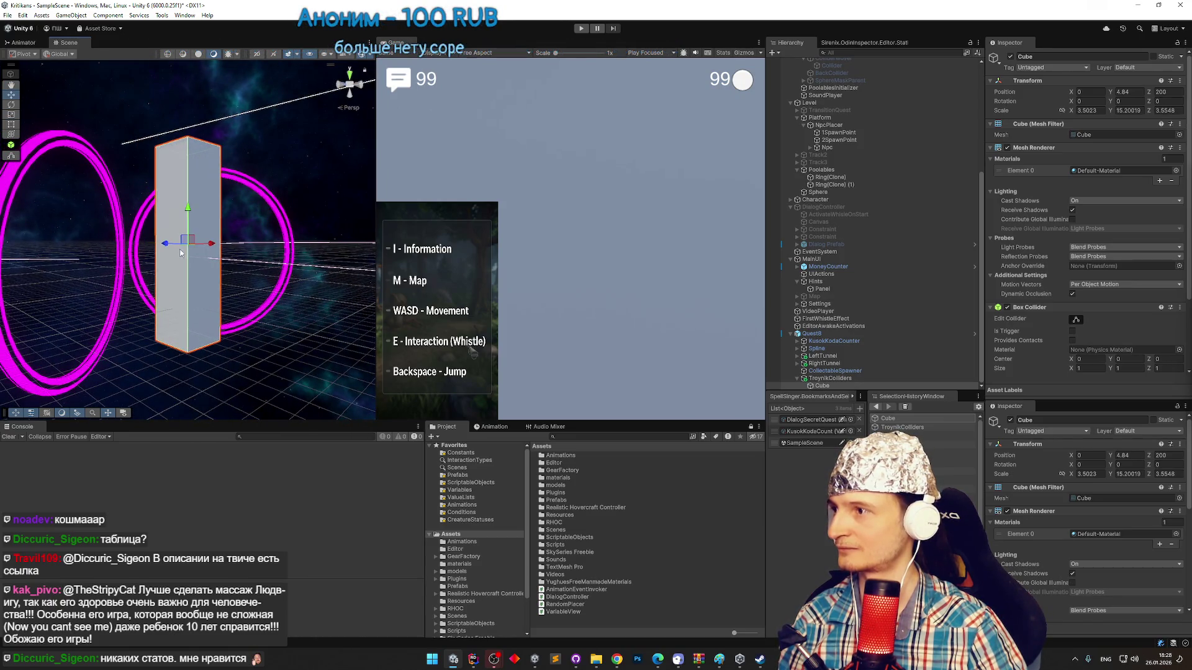
pyautogui.moveTo(182, 264)
pyautogui.mouseDown()
pyautogui.moveTo(234, 255)
pyautogui.moveTo(180, 249)
pyautogui.moveTo(149, 255)
pyautogui.moveTo(160, 255)
pyautogui.moveTo(154, 263)
pyautogui.mouseUp()
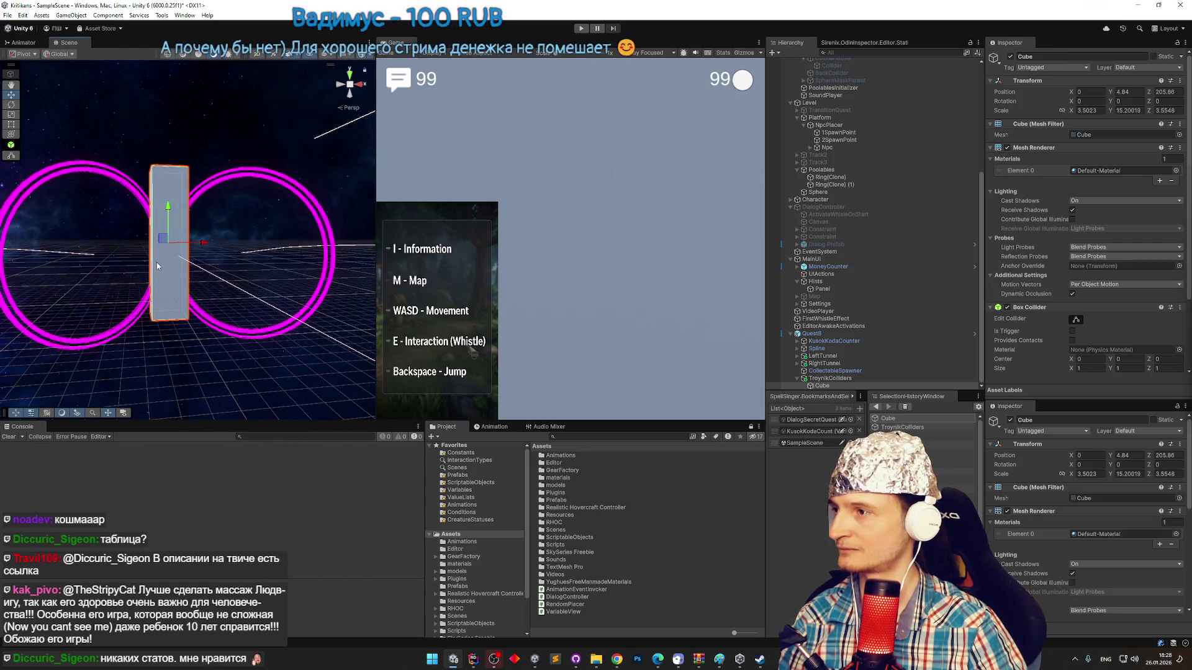
# Duplicate the pillar and move Cube (1) to the left side of the rings.
pyautogui.hotkey('ctrl', 'd')
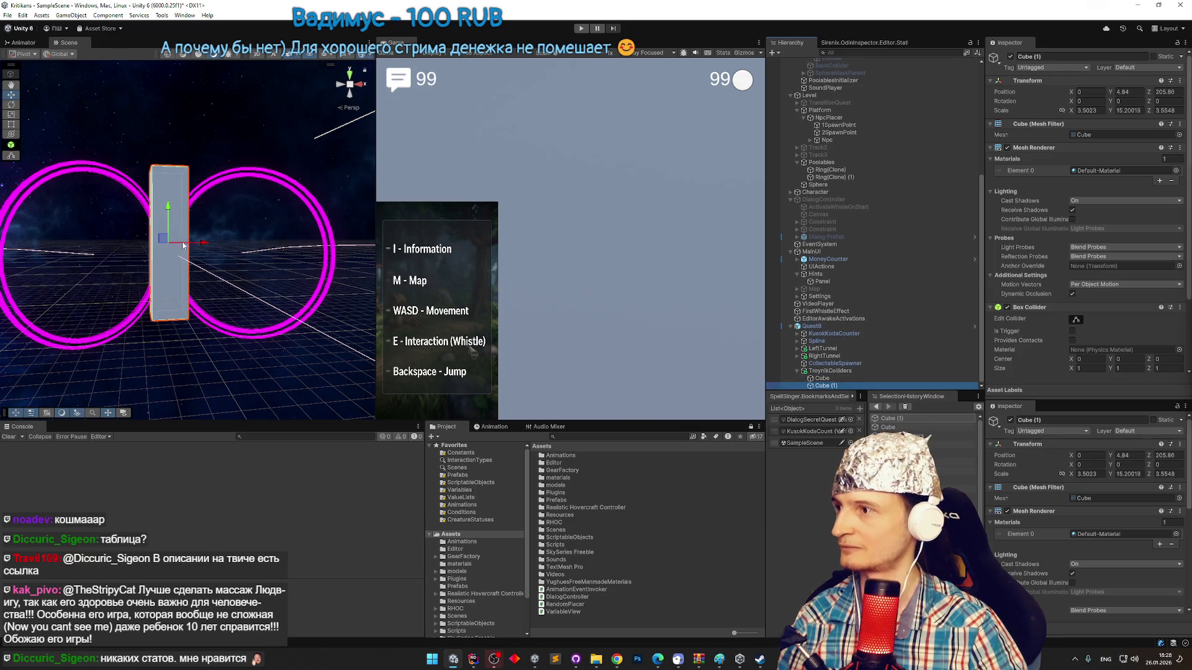
pyautogui.moveTo(201, 245); pyautogui.dragTo(98, 258)
pyautogui.press('f')
pyautogui.moveTo(173, 253)
pyautogui.mouseDown()
pyautogui.moveTo(261, 258)
pyautogui.moveTo(49, 255)
pyautogui.moveTo(235, 242)
pyautogui.mouseUp()
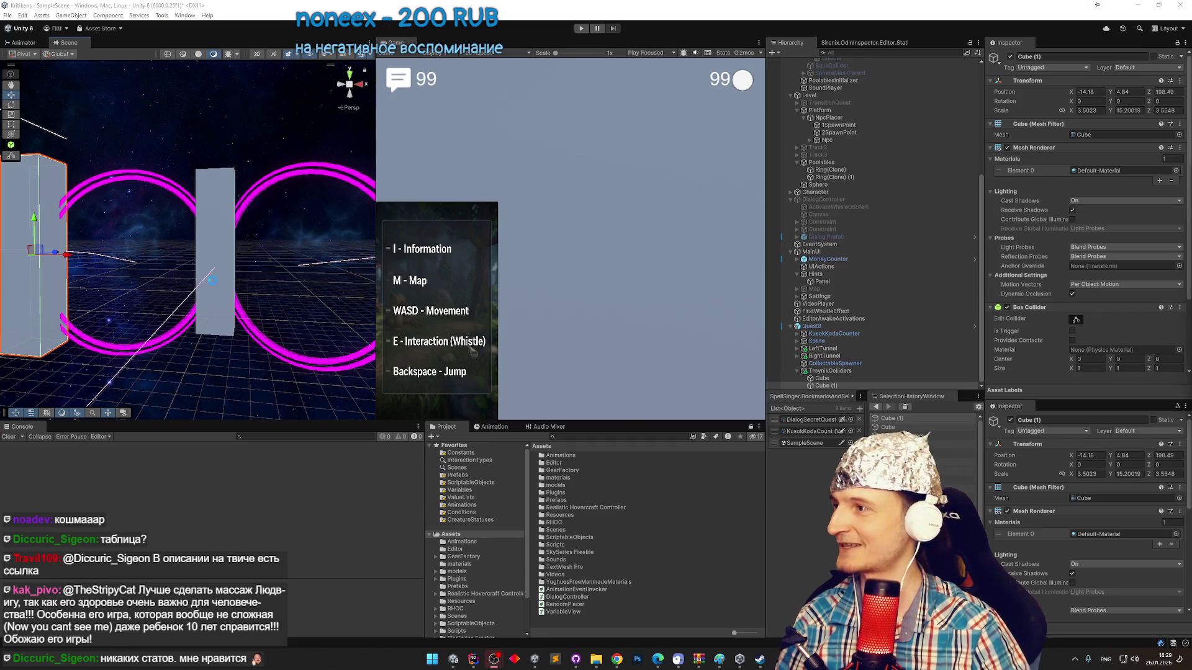
# Duplicate the left pillar and move Cube (2) to the right side of the rings.
pyautogui.press('Left')
pyautogui.press('Left')
pyautogui.press('Left')
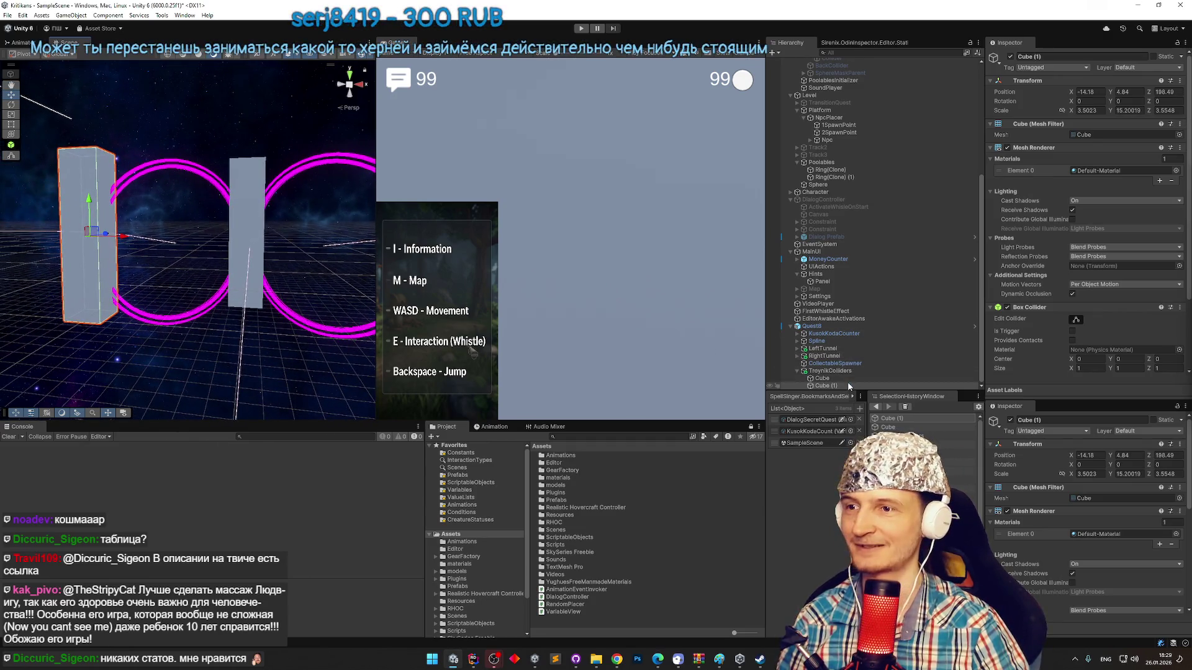
pyautogui.hotkey('ctrl', 'd')
pyautogui.press('Down')
pyautogui.press('Down')
pyautogui.press('Down')
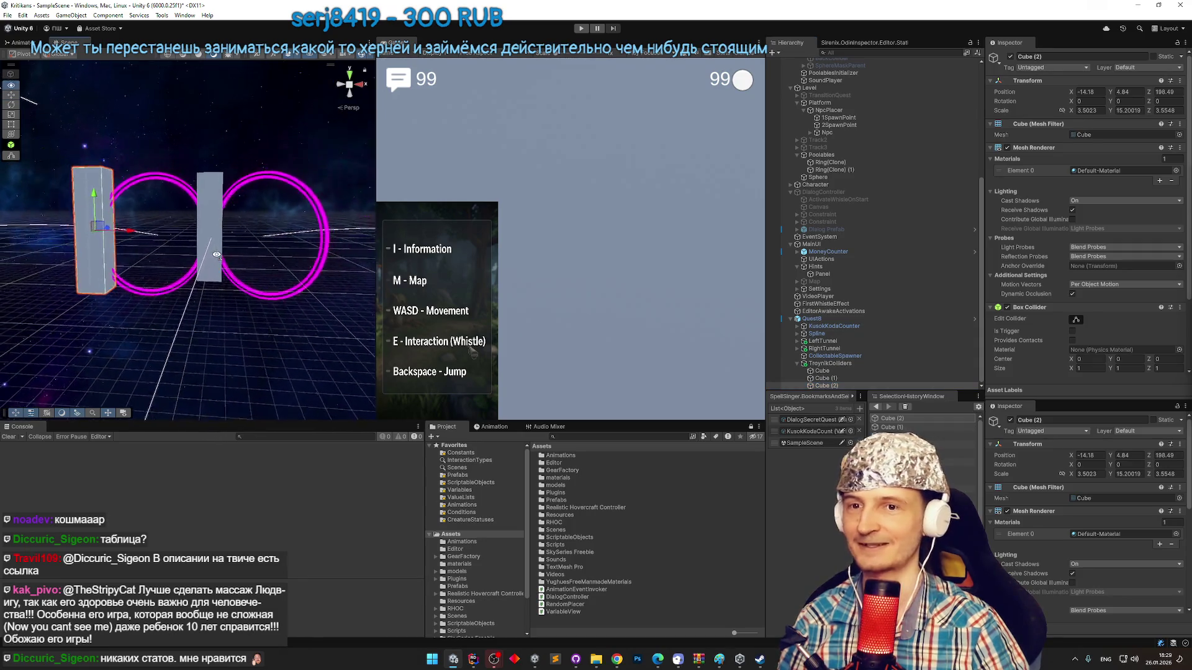
pyautogui.moveTo(122, 232)
pyautogui.mouseDown()
pyautogui.moveTo(289, 251)
pyautogui.moveTo(301, 238)
pyautogui.moveTo(269, 250)
pyautogui.moveTo(256, 240)
pyautogui.moveTo(259, 199)
pyautogui.moveTo(272, 195)
pyautogui.mouseUp()
pyautogui.press('Up')
pyautogui.press('Up')
pyautogui.press('Up')
pyautogui.press('Right')
pyautogui.press('Right')
# Centre the top slab Cube (3) over the three pillars.
pyautogui.click(276, 193)
pyautogui.press('f')
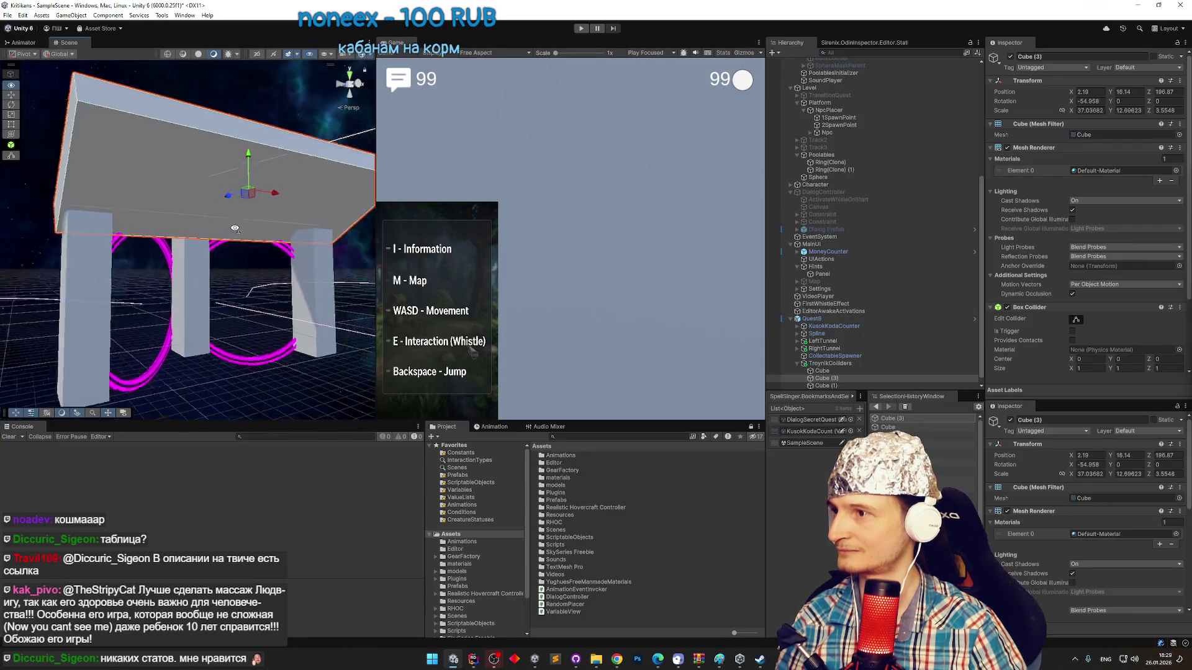
pyautogui.moveTo(189, 231); pyautogui.dragTo(204, 211)
pyautogui.press('f')
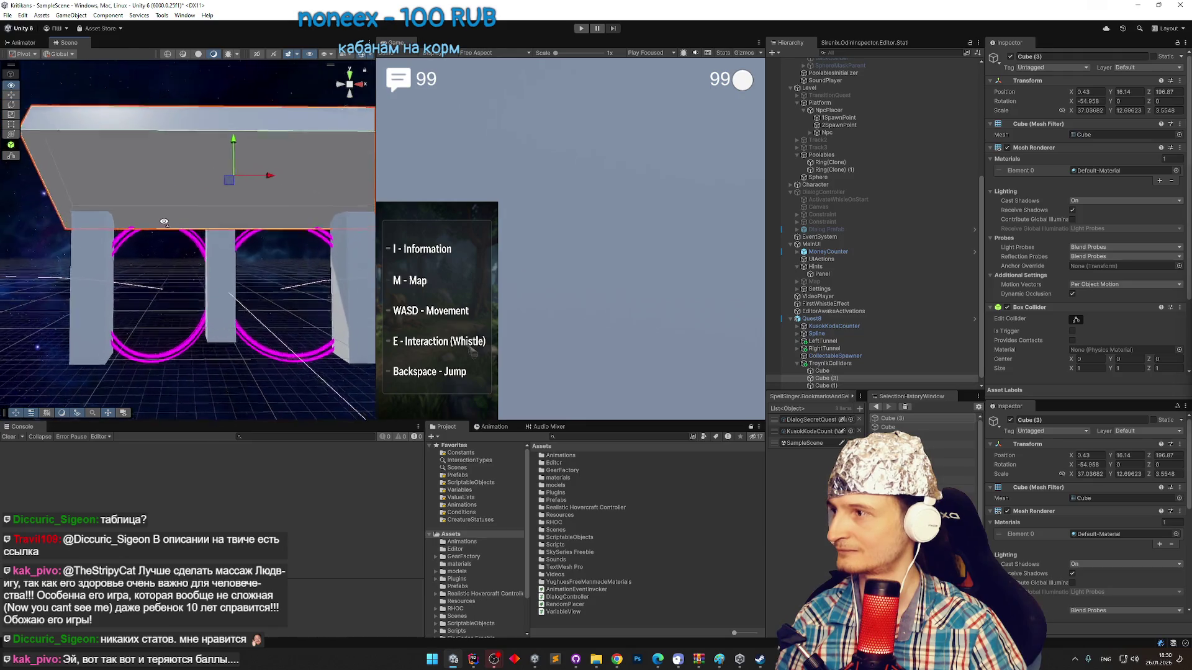
# Duplicate the top slab as Cube (4), flip it, and lower it beneath the pillars to Y -5.44.
pyautogui.click(855, 378)
pyautogui.hotkey('ctrl', 'd')
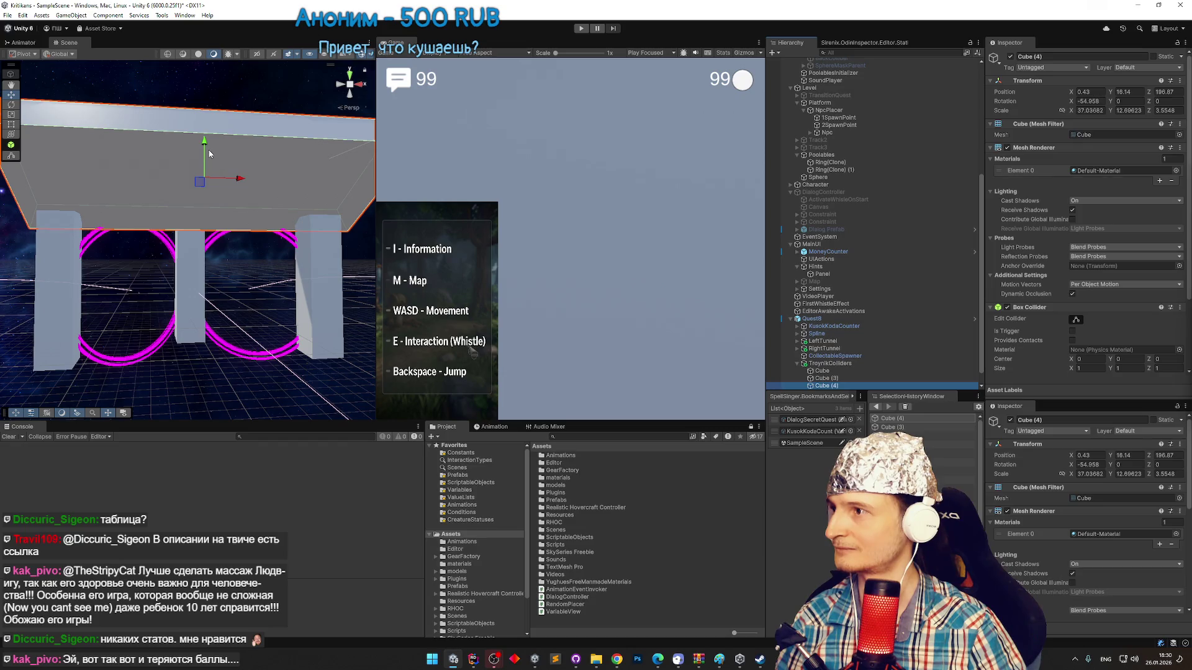
pyautogui.moveTo(210, 160); pyautogui.dragTo(216, 234)
pyautogui.moveTo(210, 152)
pyautogui.mouseDown()
pyautogui.moveTo(185, 380)
pyautogui.moveTo(175, 358)
pyautogui.mouseUp()
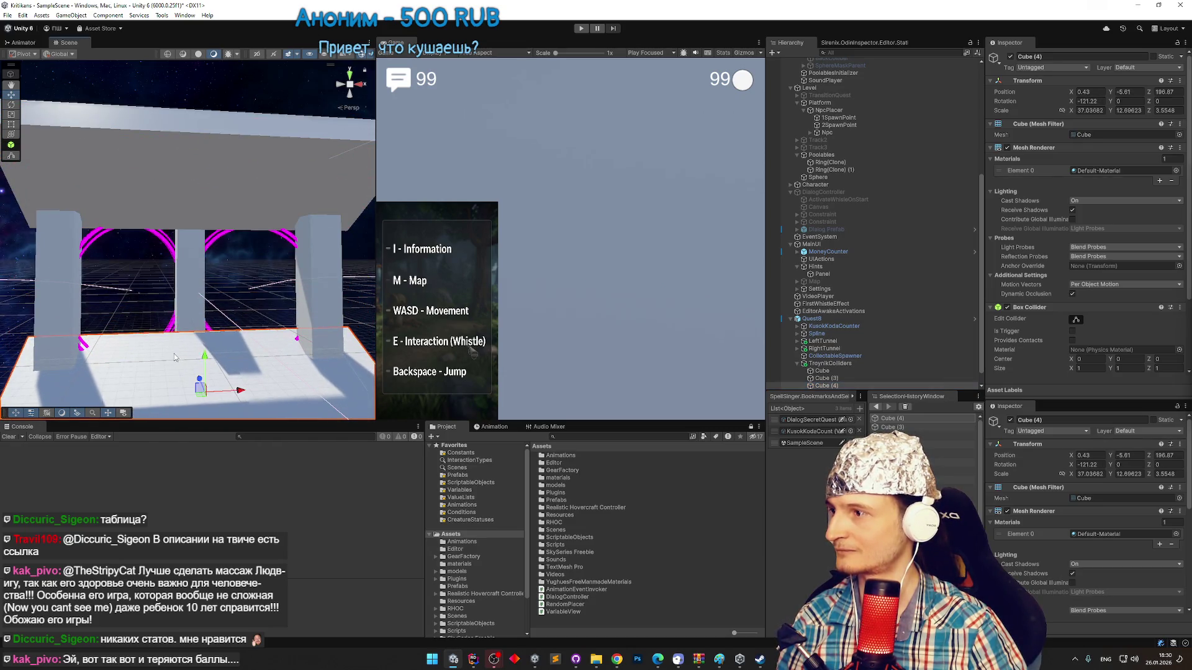
pyautogui.moveTo(230, 394)
pyautogui.mouseDown()
pyautogui.moveTo(165, 322)
pyautogui.moveTo(314, 318)
pyautogui.moveTo(236, 317)
pyautogui.moveTo(236, 305)
pyautogui.moveTo(308, 352)
pyautogui.moveTo(298, 347)
pyautogui.moveTo(322, 337)
pyautogui.moveTo(278, 346)
pyautogui.mouseUp()
# Reduce the floor slab Cube (4)'s Y scale slightly.
pyautogui.press('e')
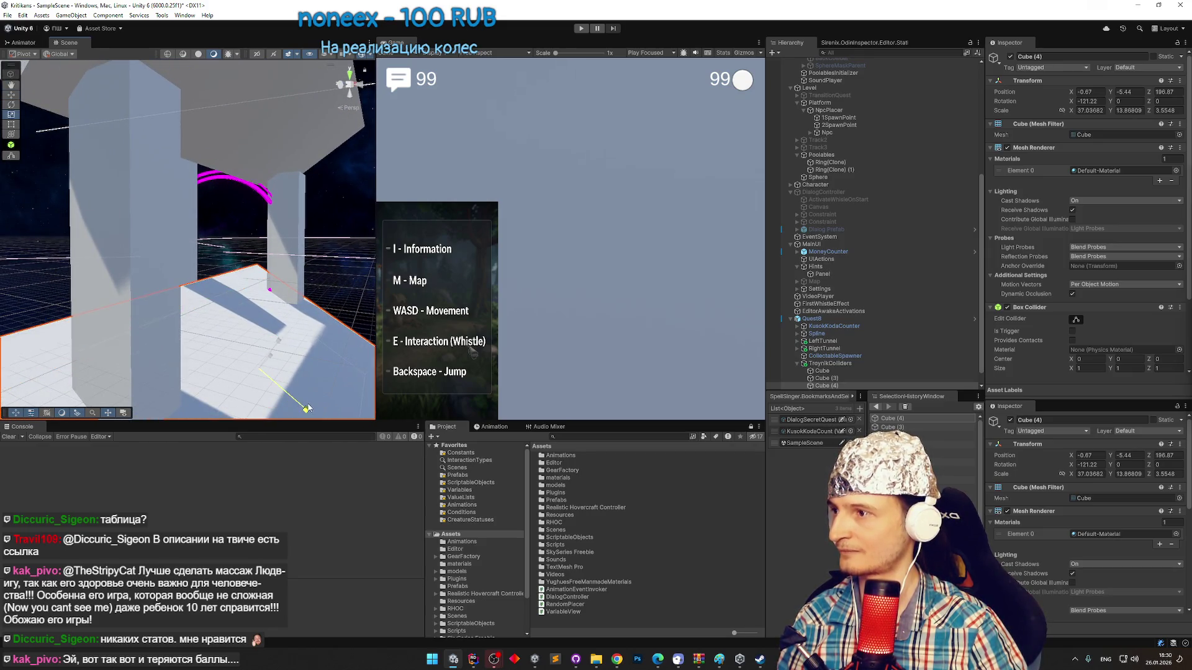
pyautogui.moveTo(308, 403); pyautogui.dragTo(307, 405)
pyautogui.moveTo(306, 405); pyautogui.dragTo(325, 340)
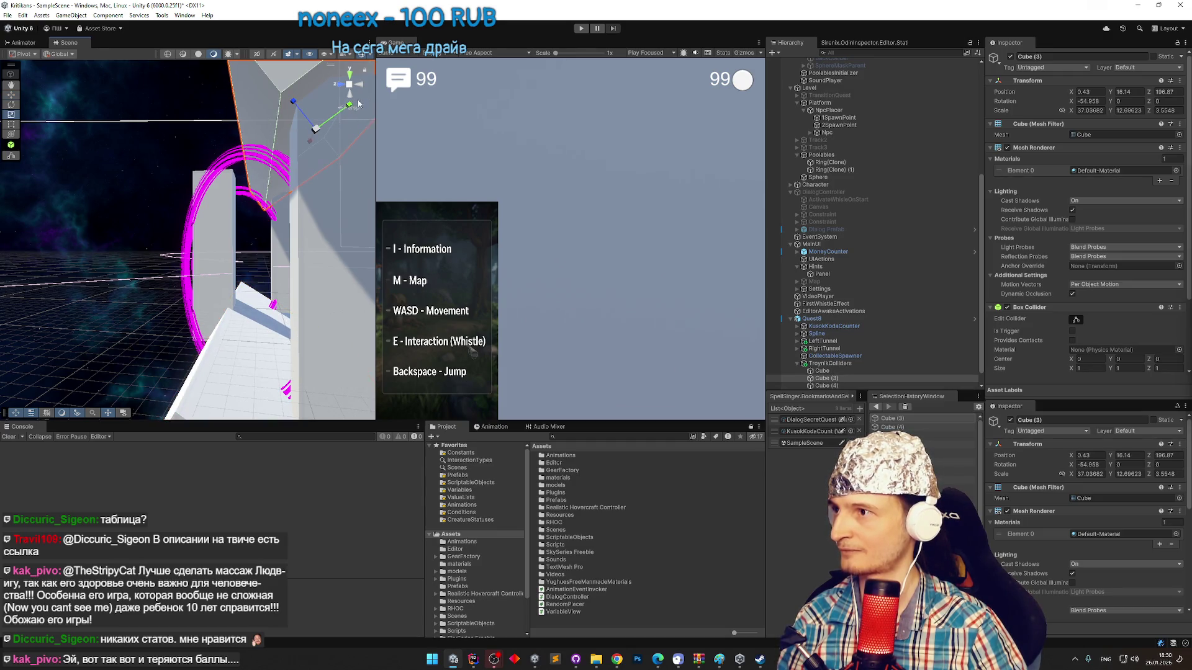
# Move the top slab Cube (3) onto the pillars at Y 16.05, Z 187.
pyautogui.moveTo(311, 146); pyautogui.dragTo(276, 149)
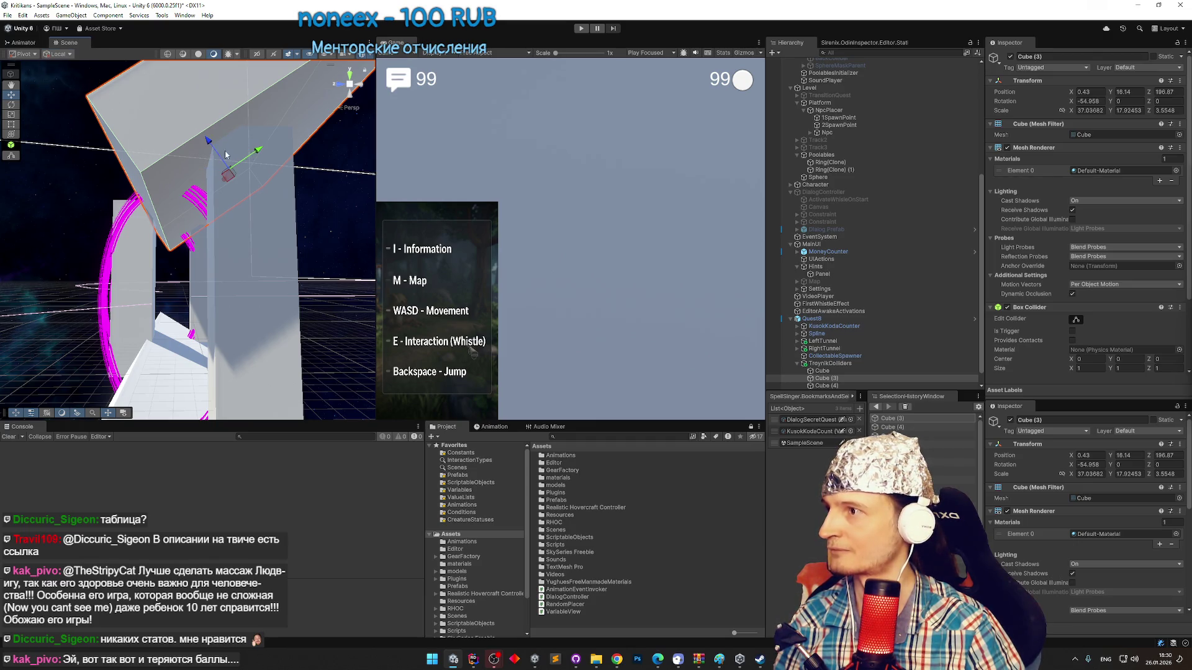
pyautogui.moveTo(257, 154)
pyautogui.mouseDown()
pyautogui.moveTo(263, 144)
pyautogui.moveTo(24, 218)
pyautogui.mouseUp()
pyautogui.scroll(-5, 24, 217)
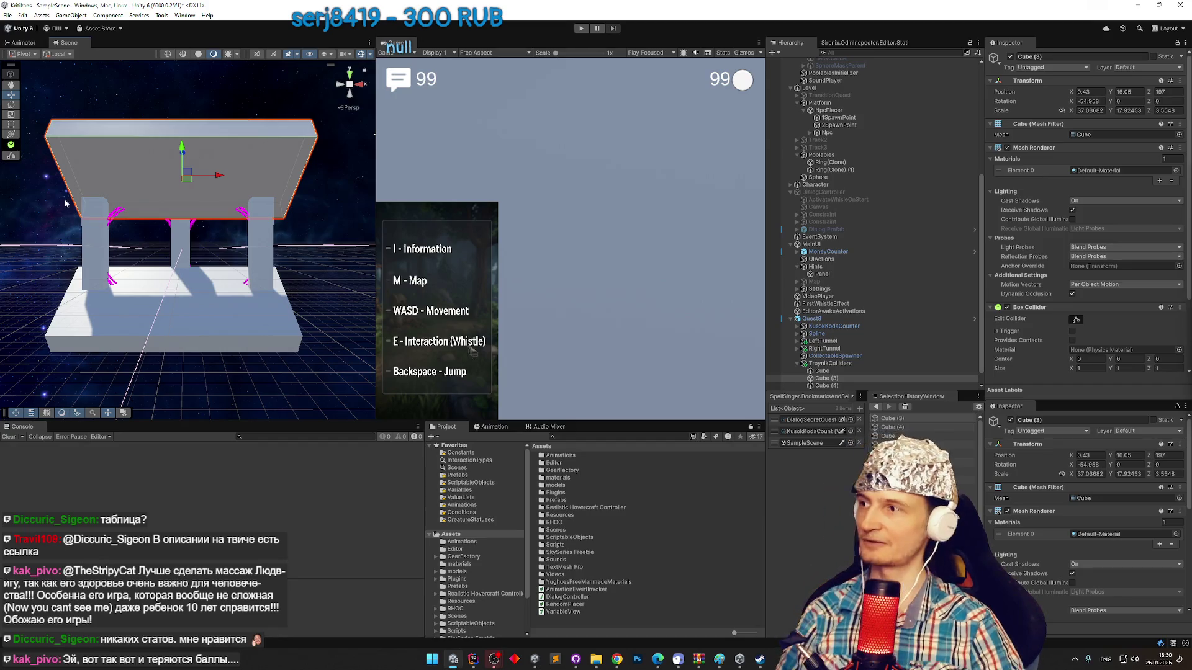
pyautogui.scroll(5, 174, 246)
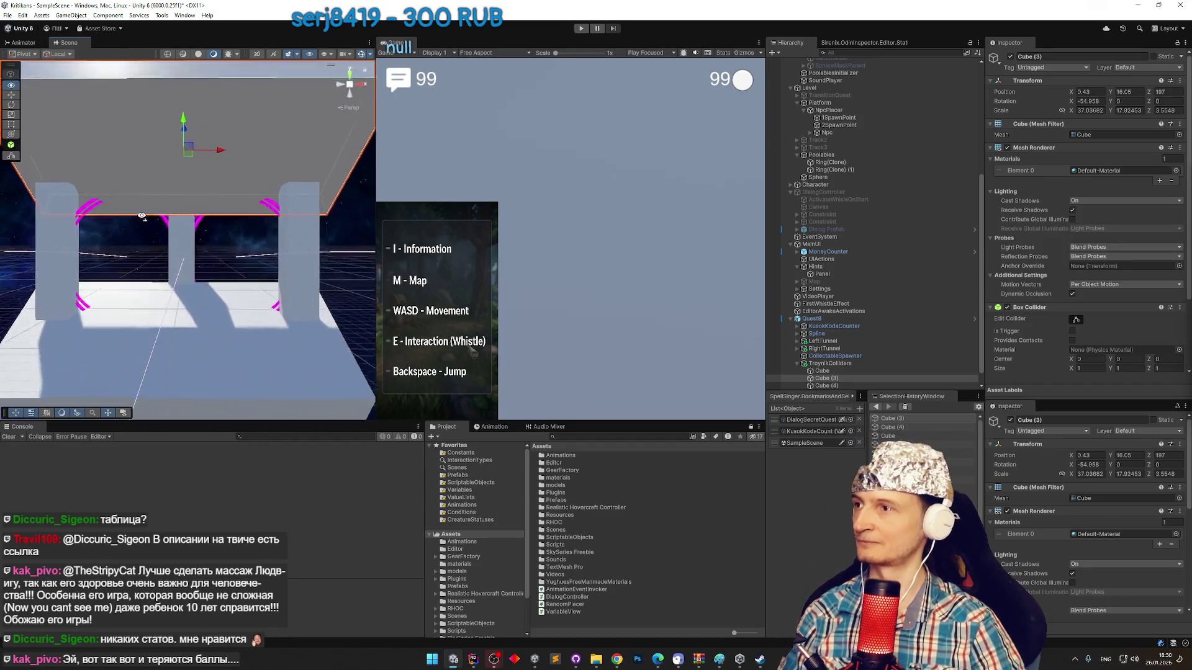
pyautogui.click(176, 250)
# Look around the arch, checking the middle and left pillars.
pyautogui.press('e')
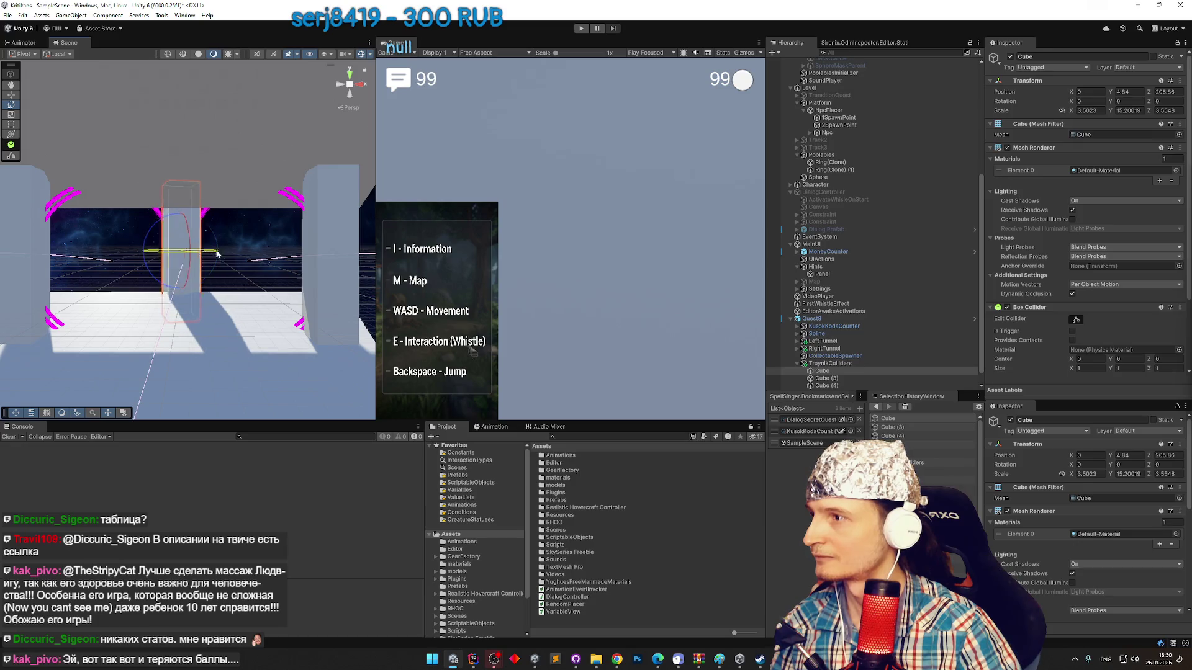
pyautogui.click(263, 259)
pyautogui.moveTo(262, 260); pyautogui.dragTo(147, 265)
pyautogui.click(125, 269)
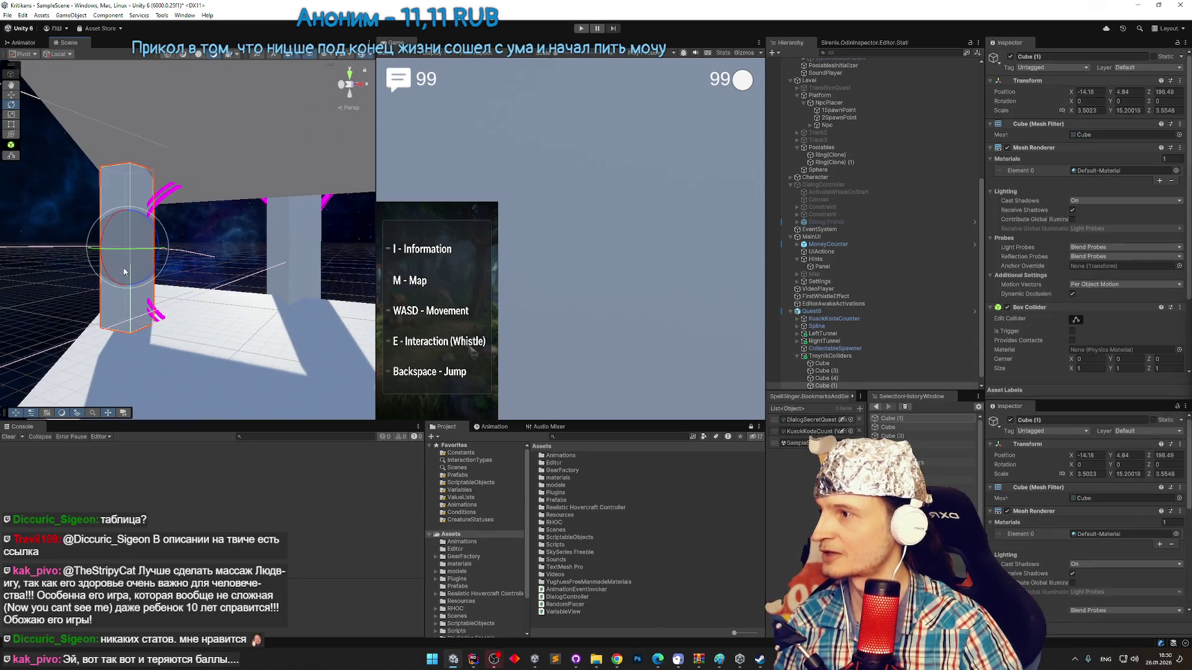
pyautogui.moveTo(109, 266)
pyautogui.mouseDown()
pyautogui.moveTo(159, 268)
pyautogui.moveTo(142, 256)
pyautogui.mouseUp()
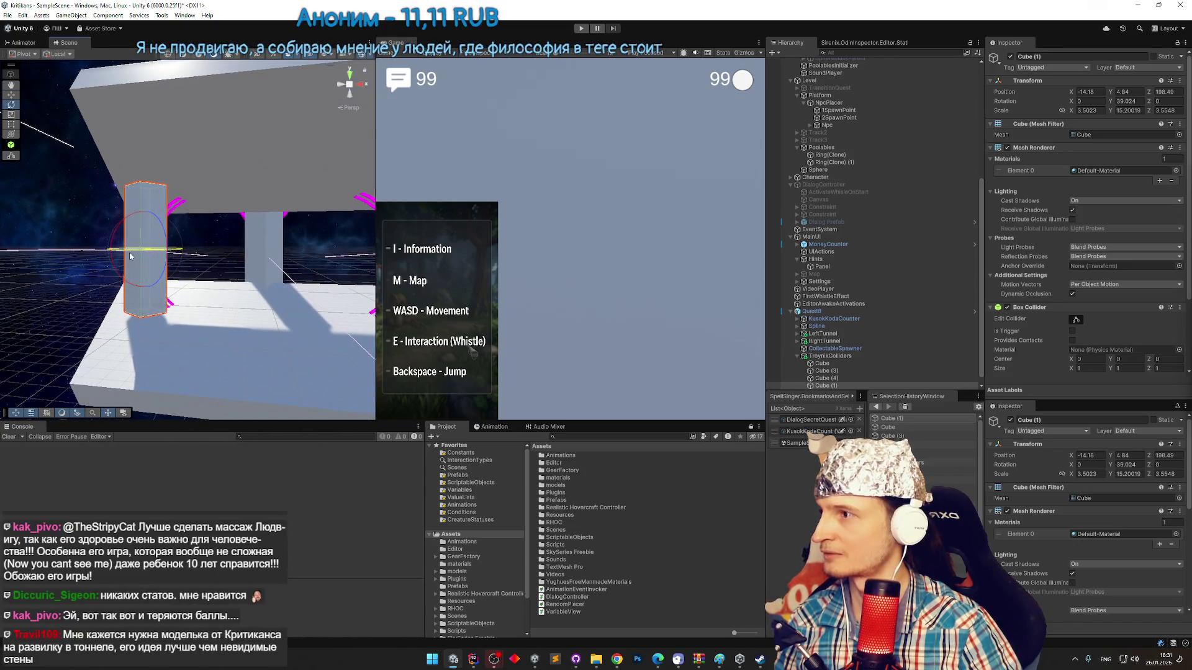
pyautogui.moveTo(206, 280); pyautogui.dragTo(325, 251)
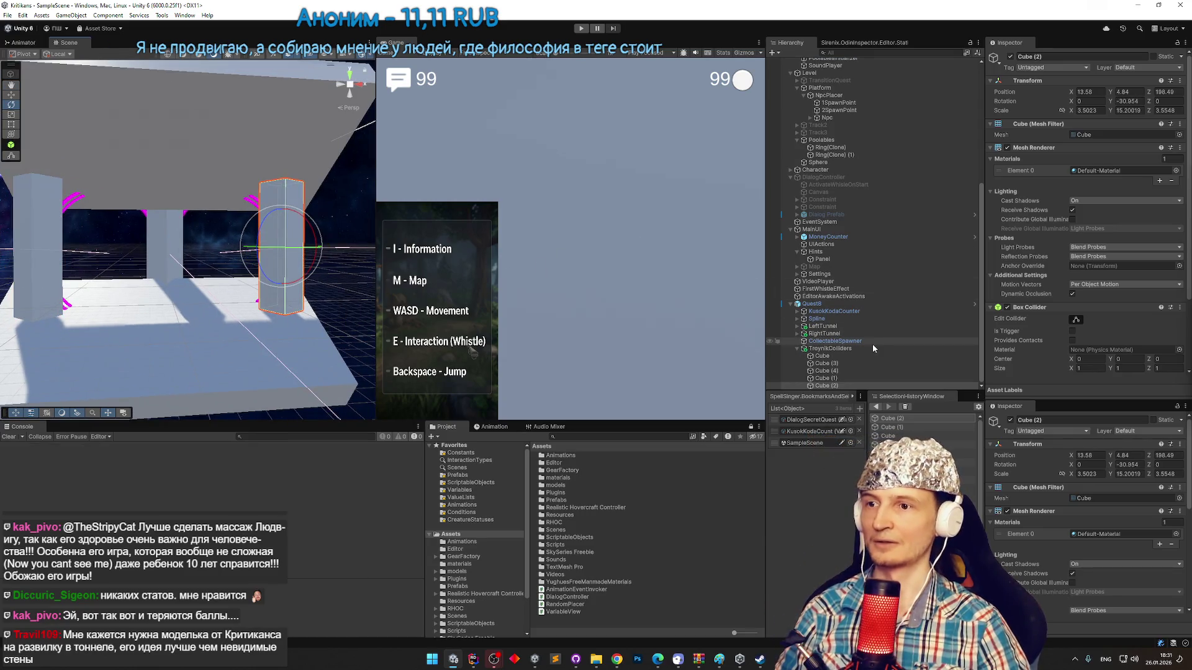
pyautogui.scroll(3, 844, 307)
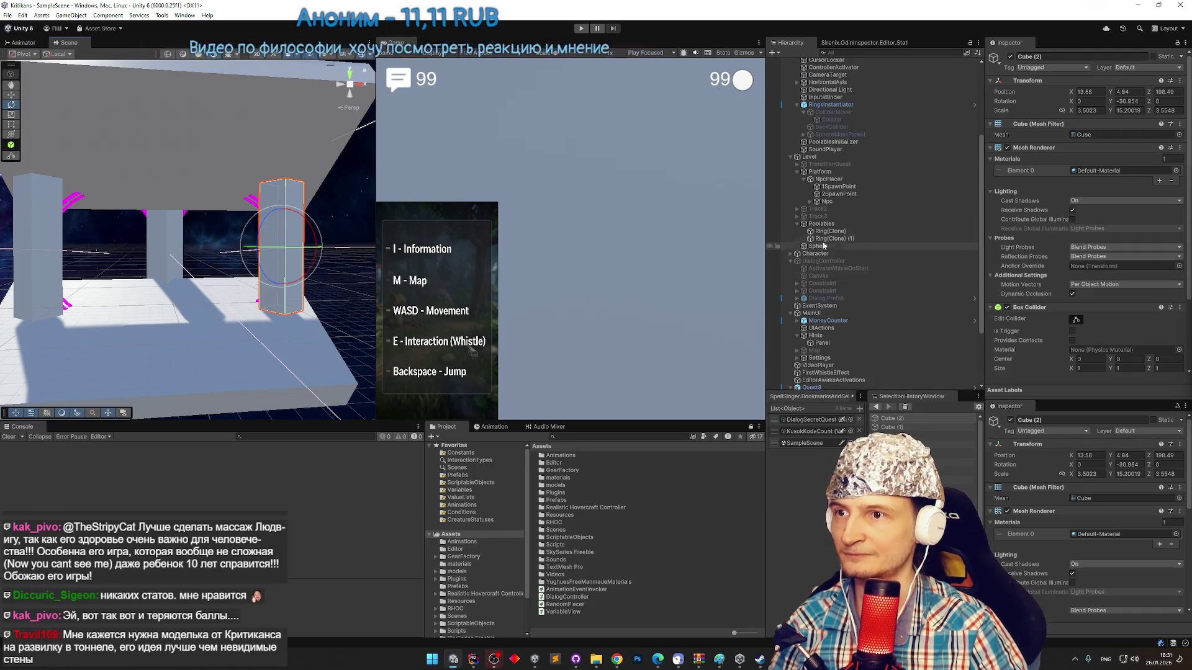
pyautogui.scroll(3, 835, 195)
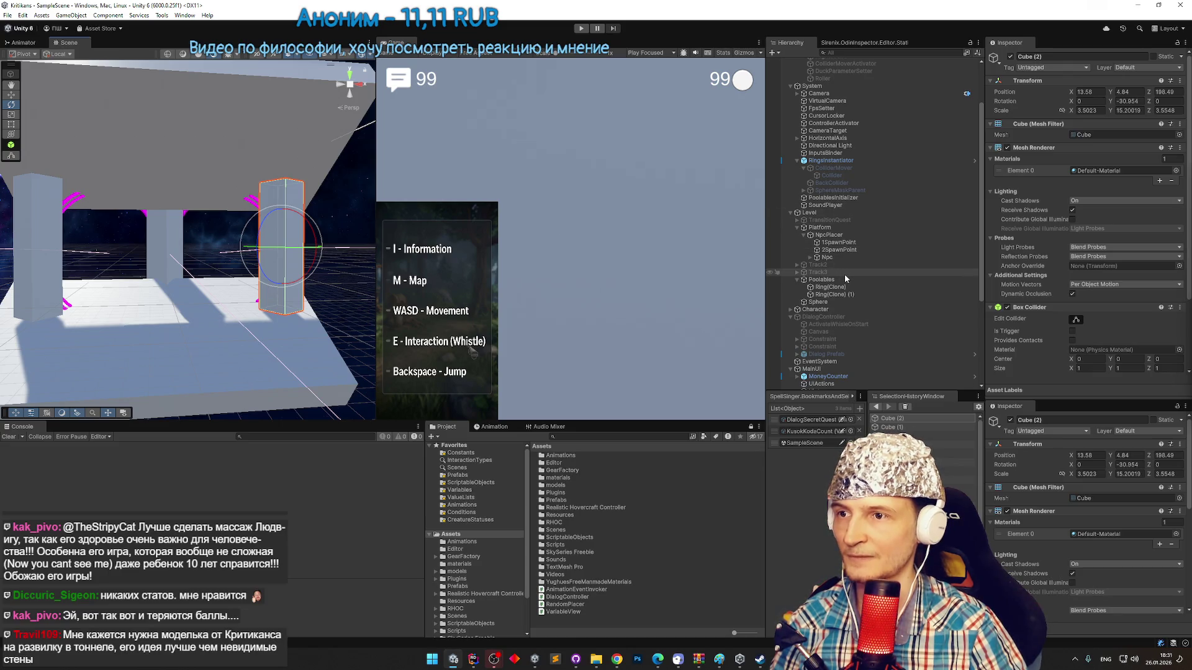
# Delete Ring(Clone) and Ring(Clone) (1), then start a play-test.
pyautogui.click(830, 287)
pyautogui.keyDown('shift'); pyautogui.click(833, 294); pyautogui.keyUp('shift')
pyautogui.press('Delete')
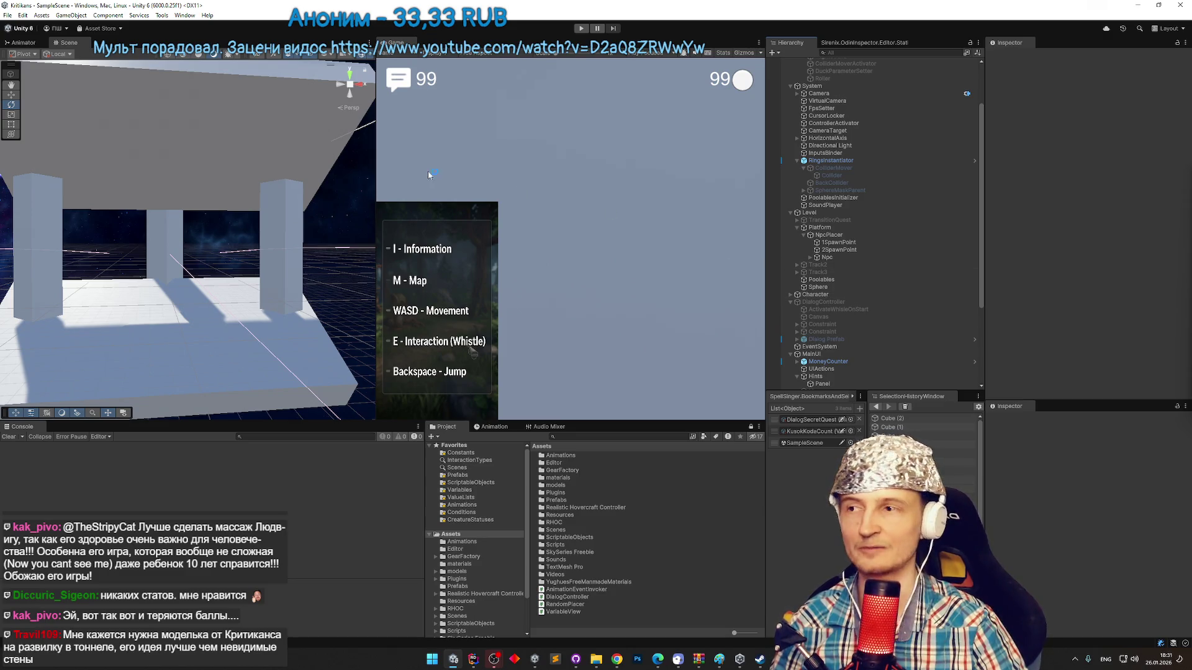
pyautogui.hotkey('ctrl', 'p')
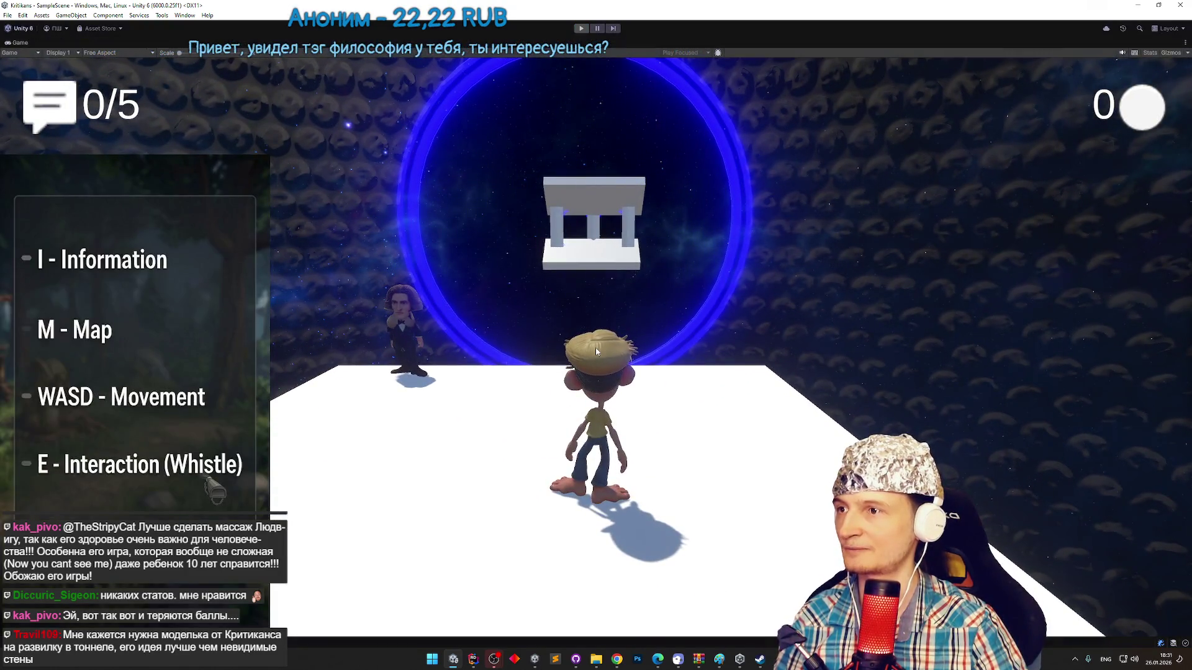
pyautogui.hotkey('shift', 'space')
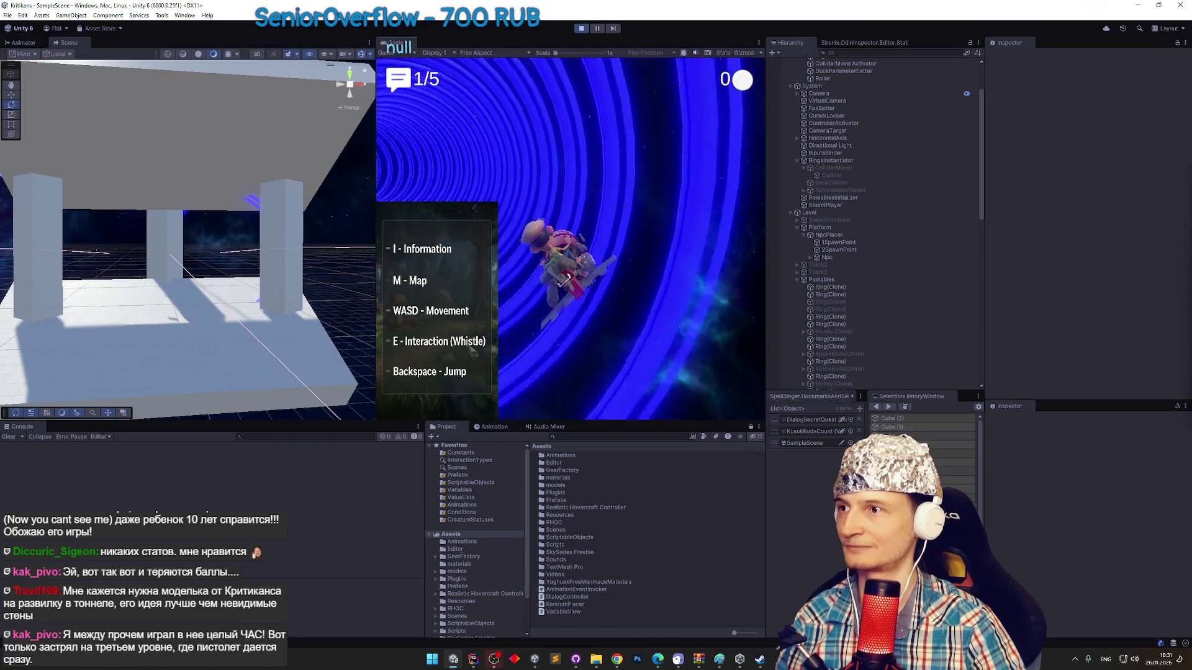
pyautogui.hotkey('ctrl', 'p')
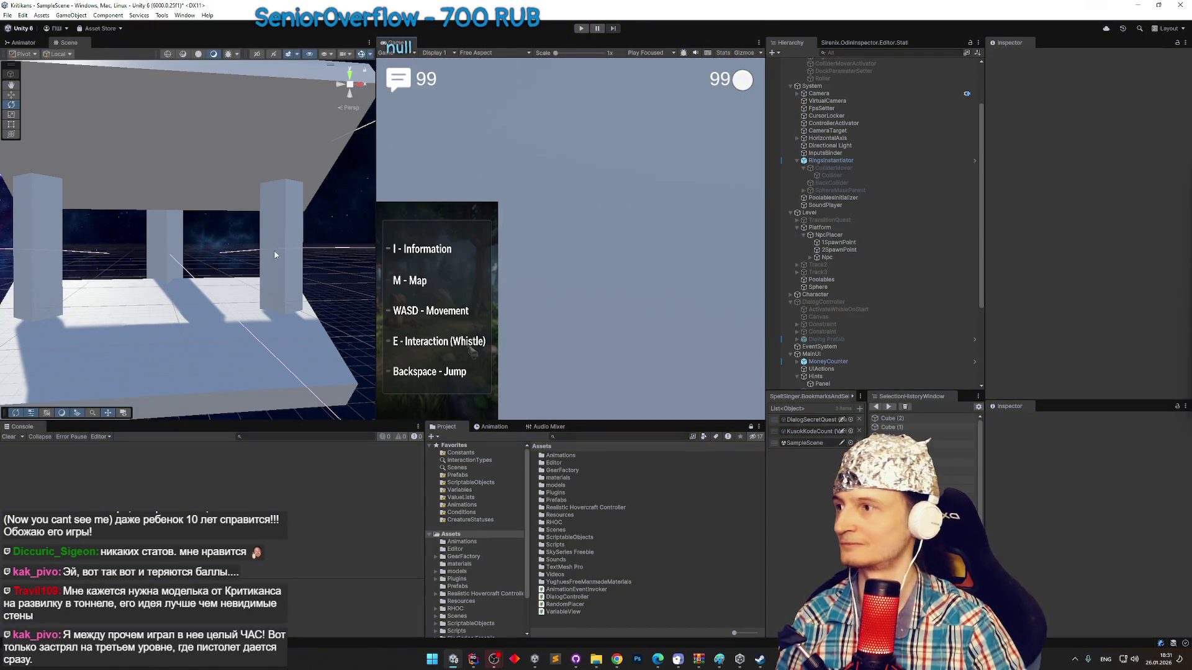
pyautogui.hotkey('ctrl', 'p')
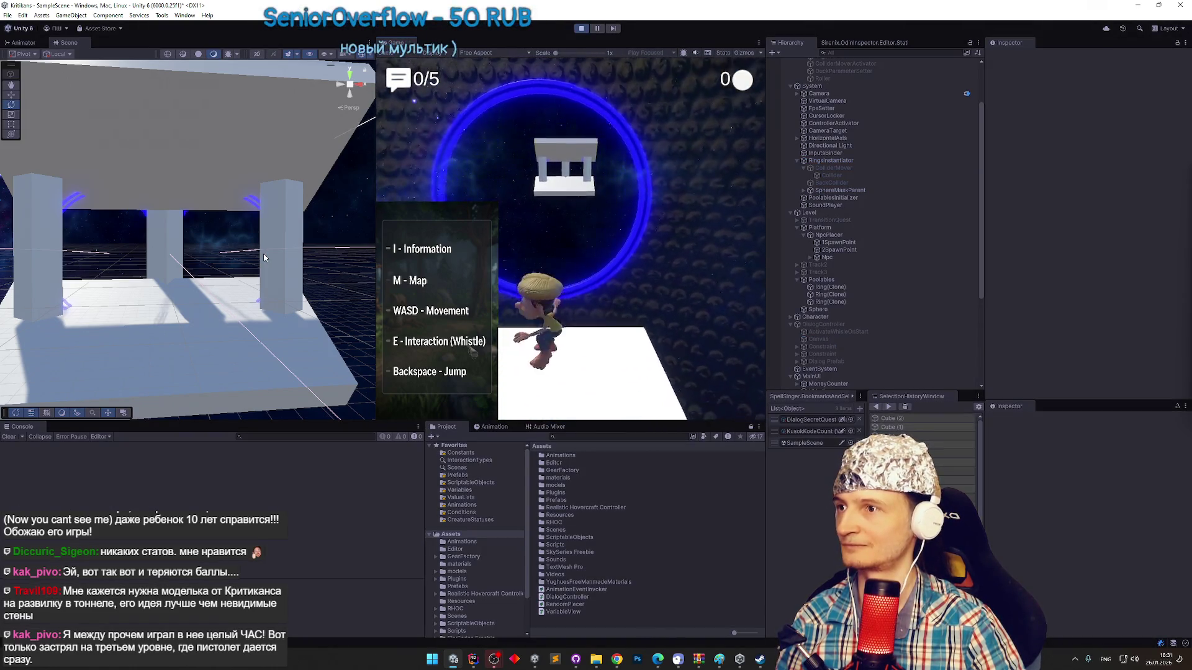
pyautogui.hotkey('ctrl', 'p')
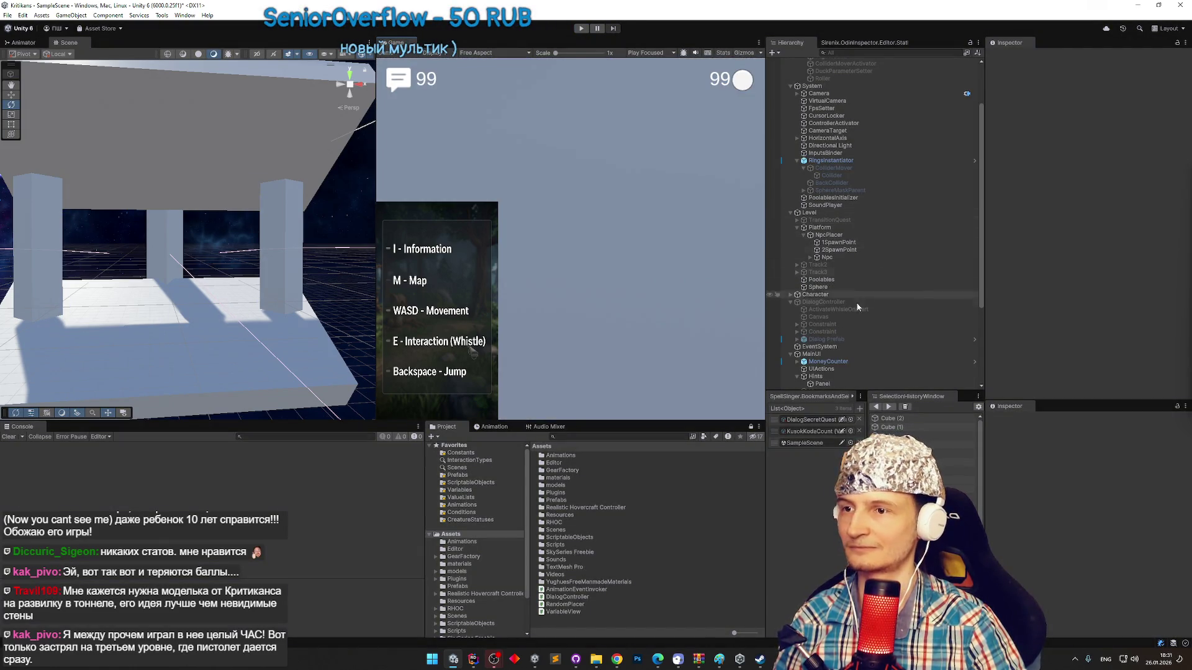
pyautogui.scroll(-3, 858, 307)
# Move the Spline's second point to Z 203.202 and start a play-test.
pyautogui.scroll(-3, 833, 266)
pyautogui.doubleClick(826, 340)
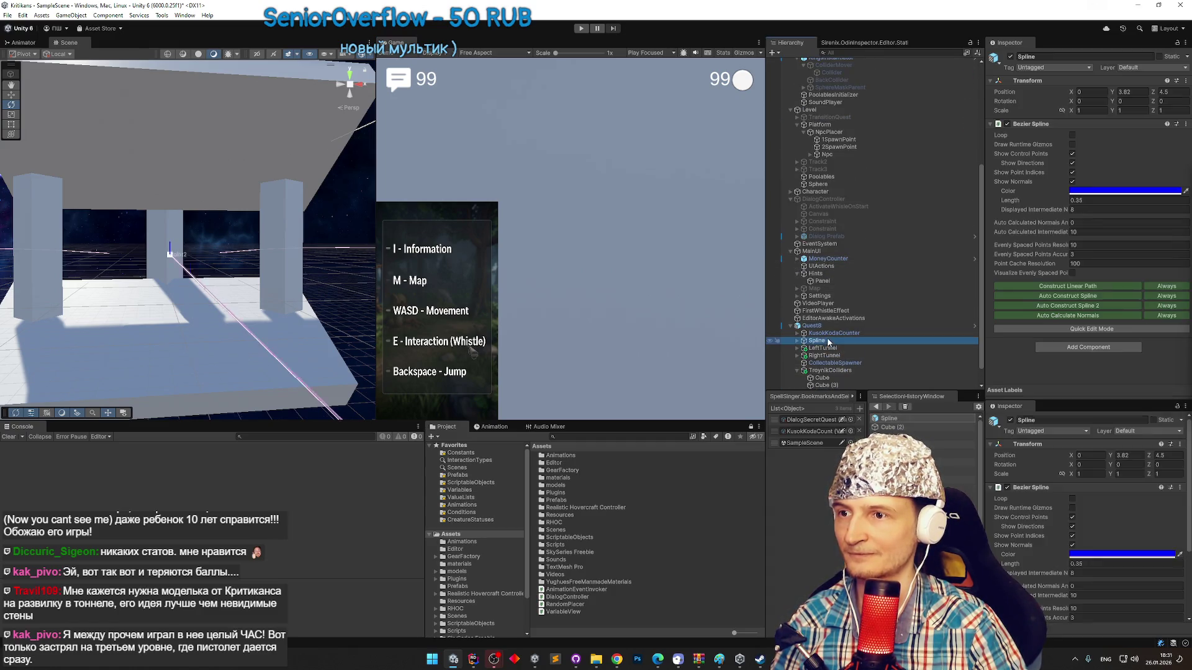
pyautogui.moveTo(248, 246)
pyautogui.mouseDown()
pyautogui.moveTo(177, 245)
pyautogui.moveTo(27, 298)
pyautogui.mouseUp()
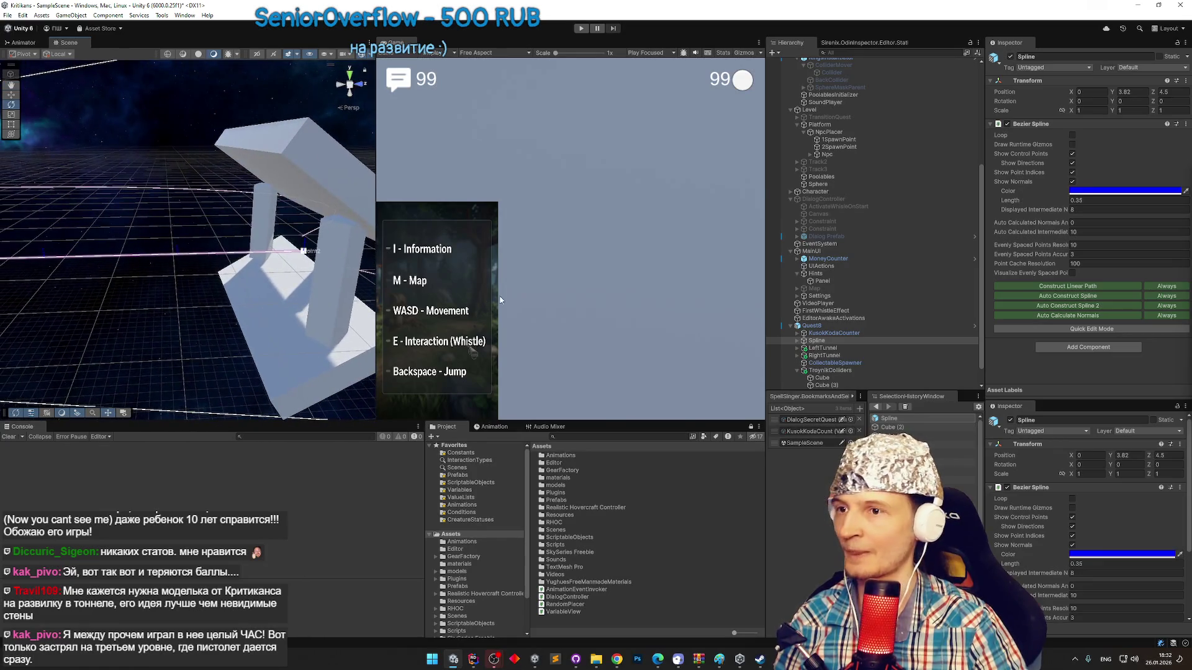
pyautogui.click(304, 252)
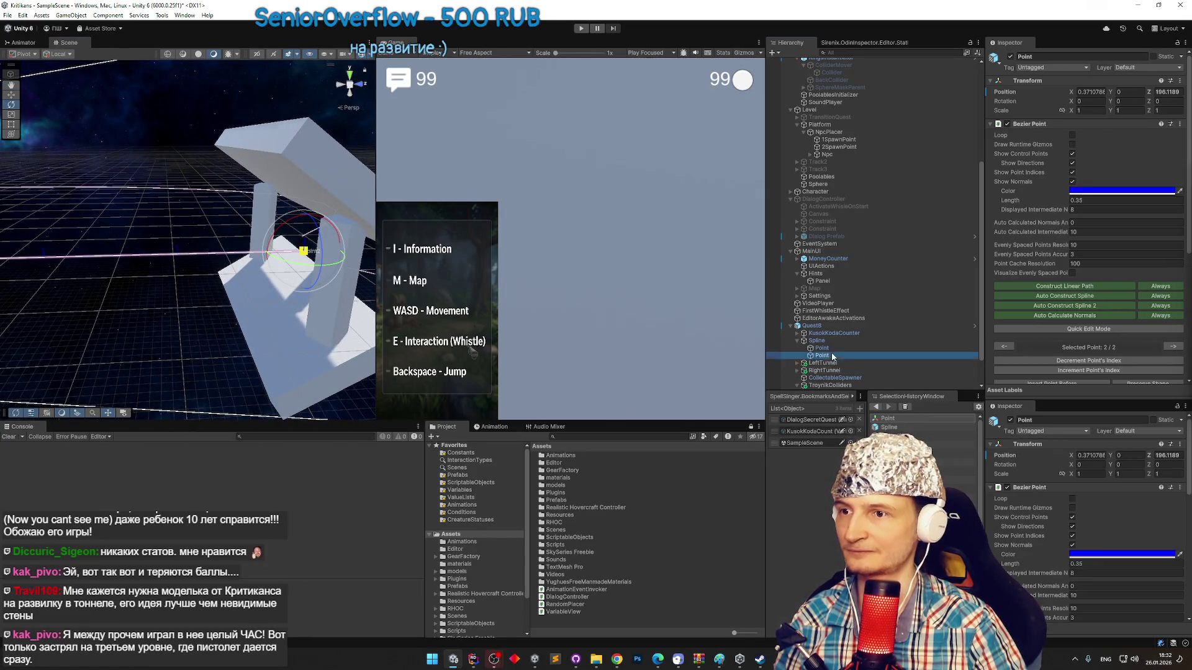
pyautogui.moveTo(329, 265); pyautogui.dragTo(265, 254)
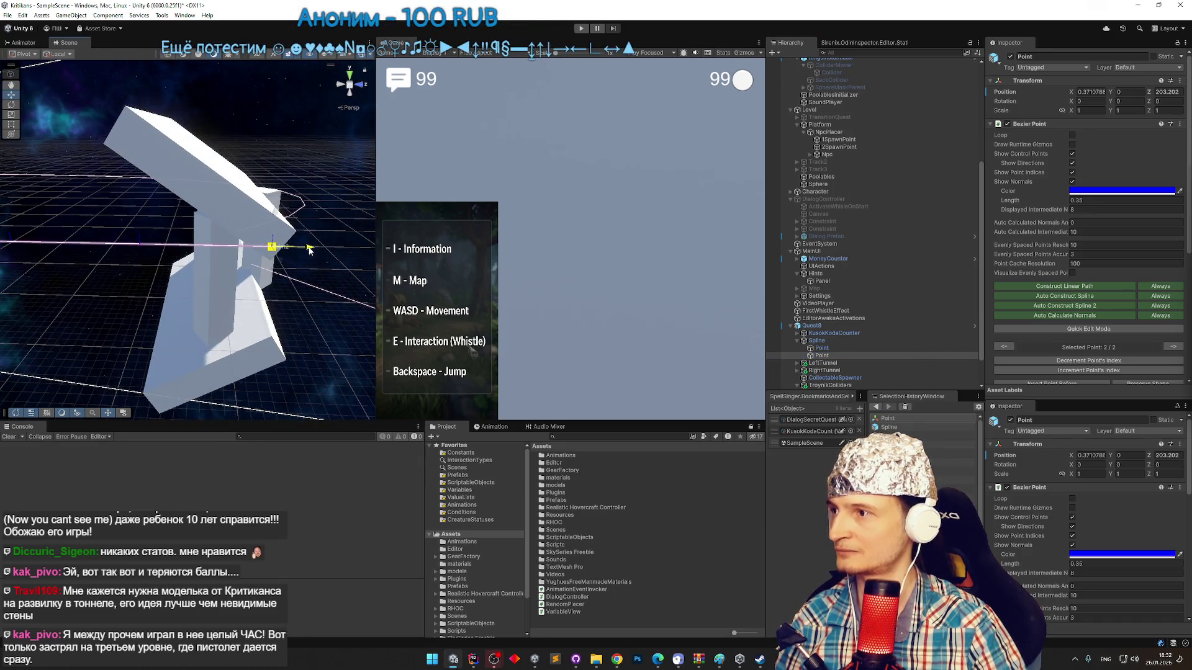
pyautogui.hotkey('ctrl', 'p')
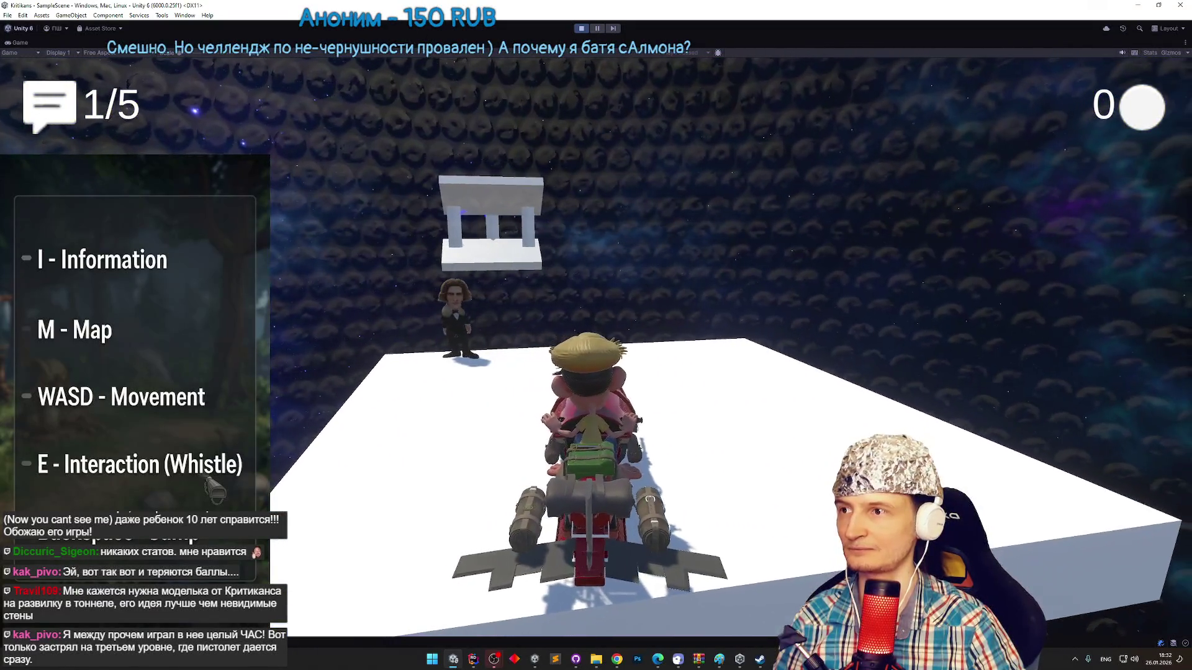
# Stop the test, orbit around the arch pillars, and launch a new play-test.
pyautogui.hotkey('ctrl', 'p')
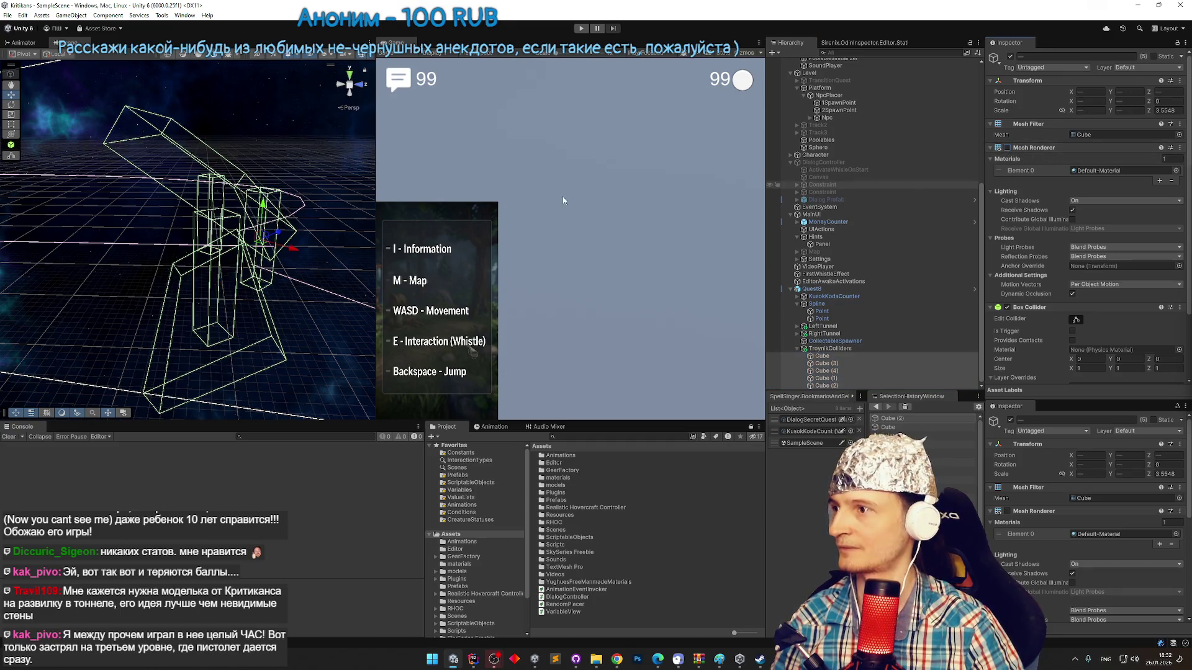
pyautogui.moveTo(327, 246)
pyautogui.mouseDown()
pyautogui.moveTo(402, 257)
pyautogui.moveTo(357, 278)
pyautogui.mouseUp()
pyautogui.hotkey('ctrl', 'p')
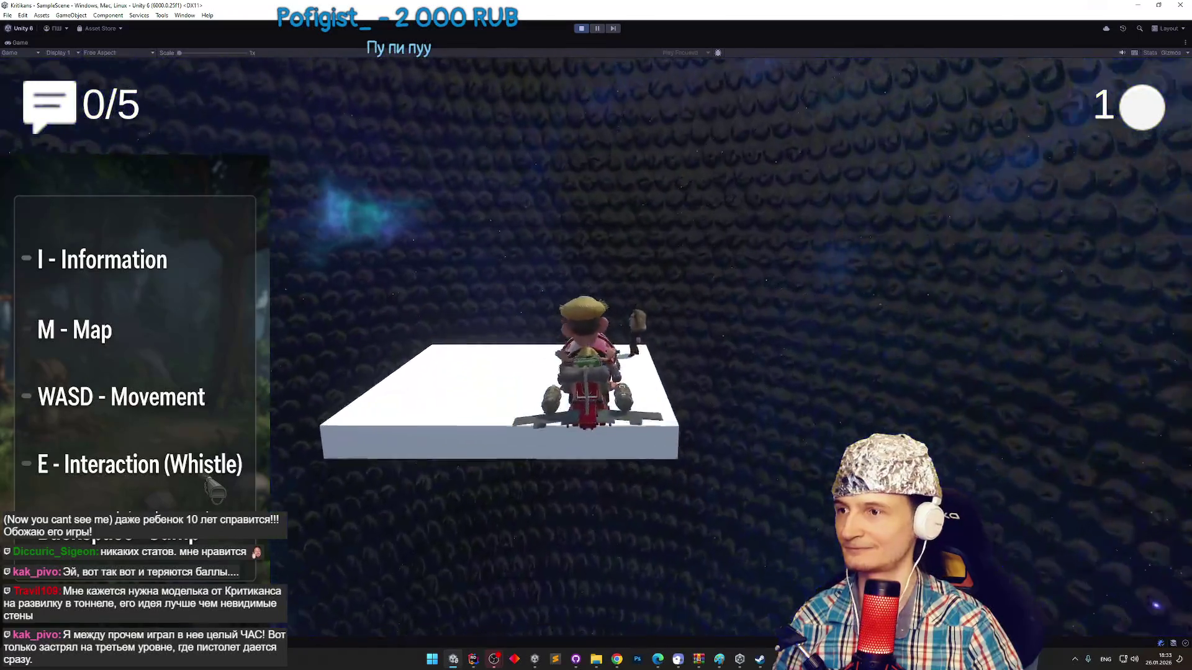
# Restart the ride, toggle the Game view maximized, then return to the full editor layout.
pyautogui.hotkey('ctrl', 'p')
pyautogui.hotkey('ctrl', 'p')
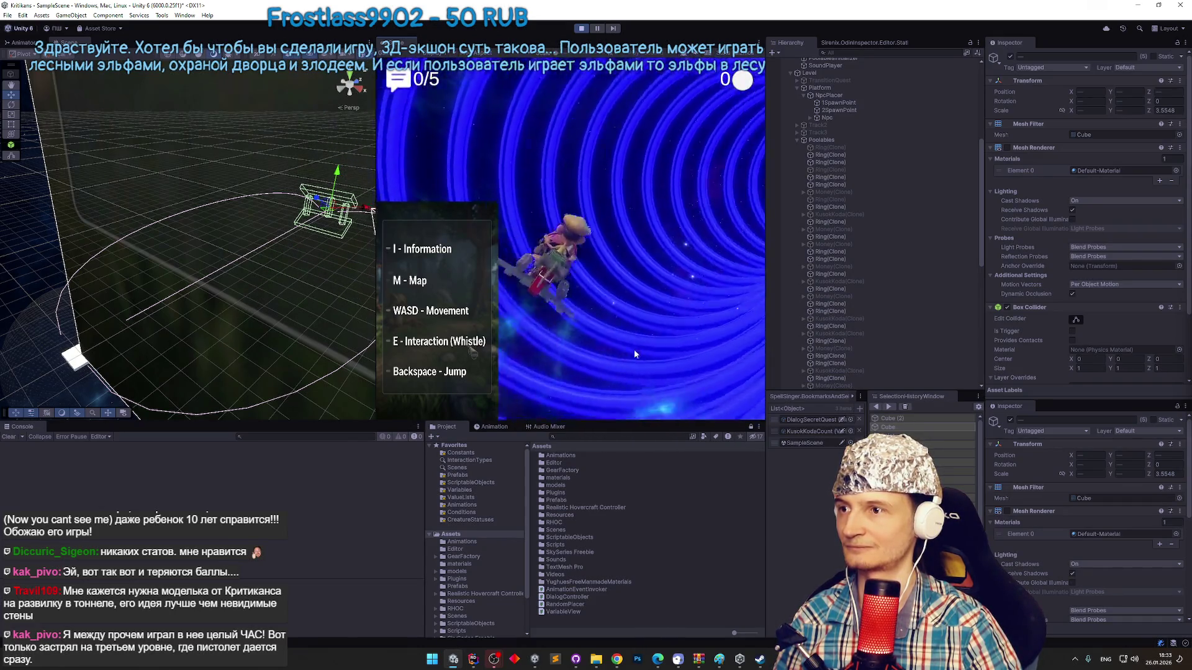
pyautogui.hotkey('shift', 'space')
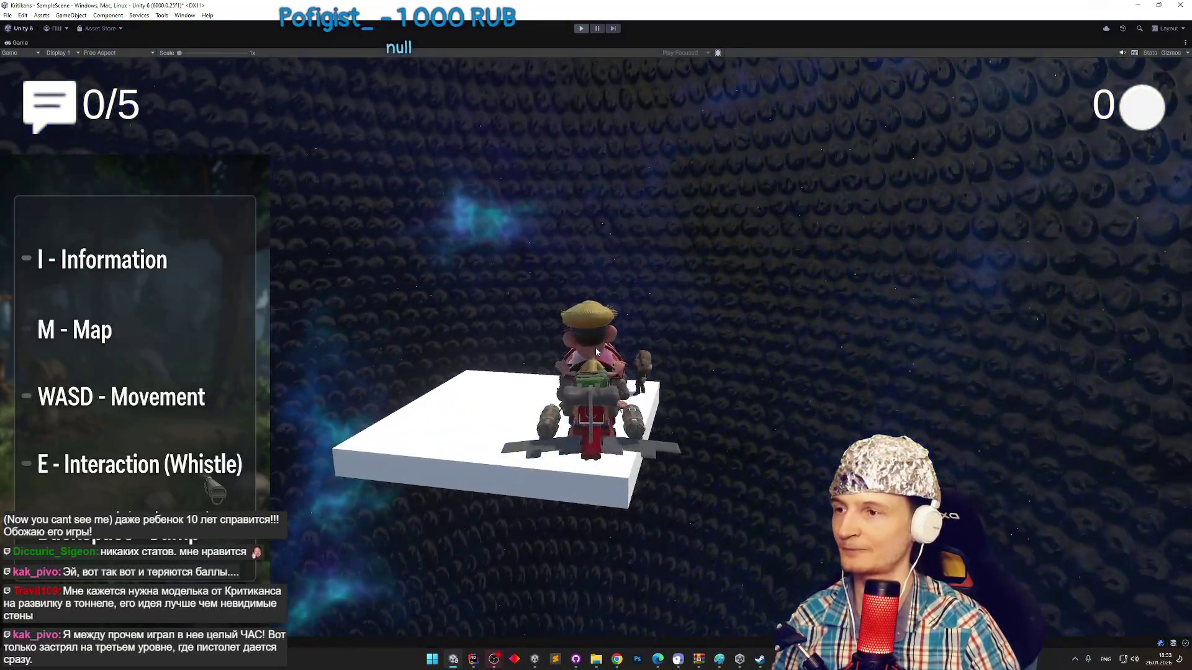
pyautogui.hotkey('ctrl', 'p')
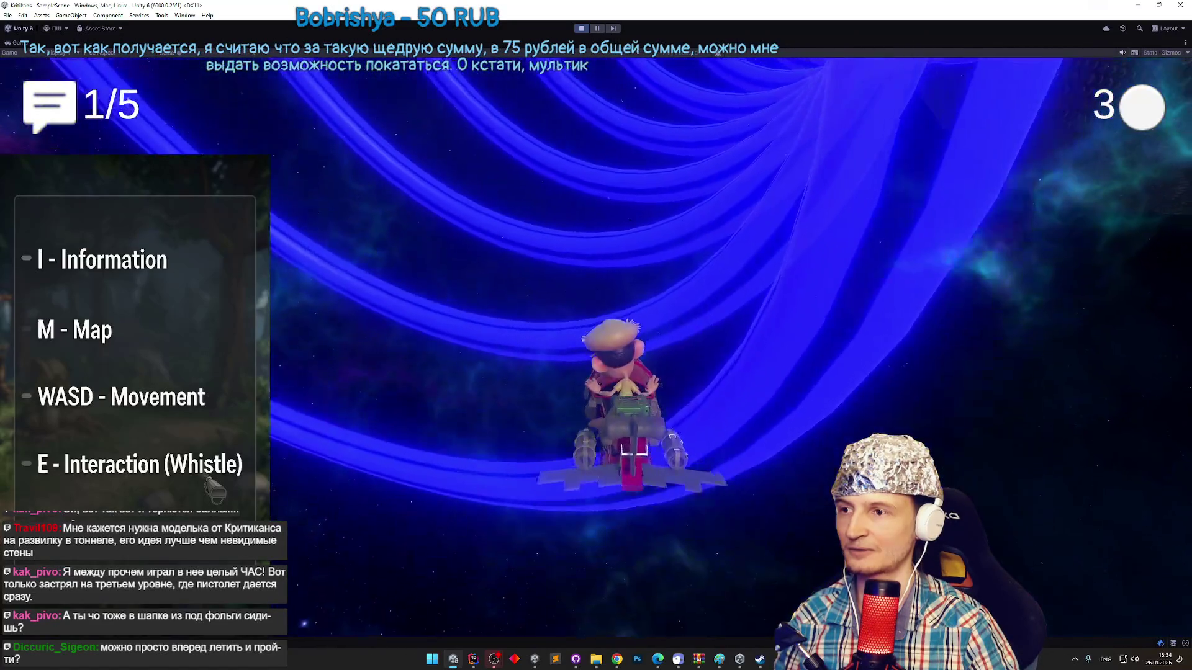
pyautogui.hotkey('shift', 'space')
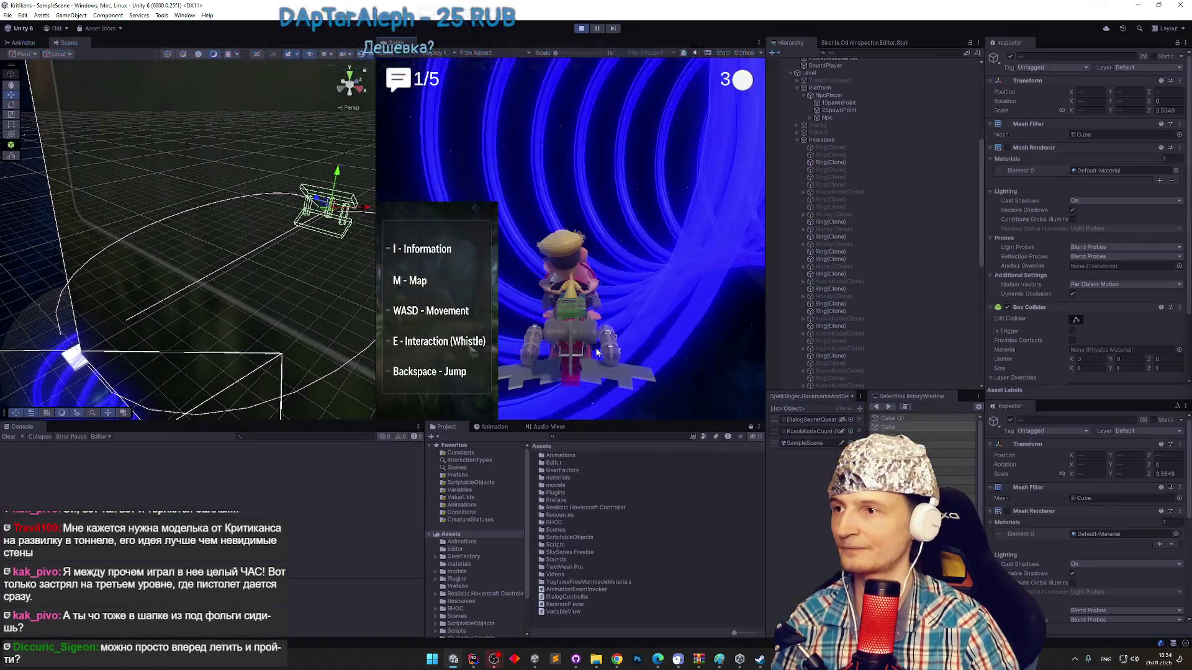
# Filter the Hierarchy by t:collider and frame the ring, capsule and mesh Collider objects.
pyautogui.press('super')
pyautogui.click(853, 53)
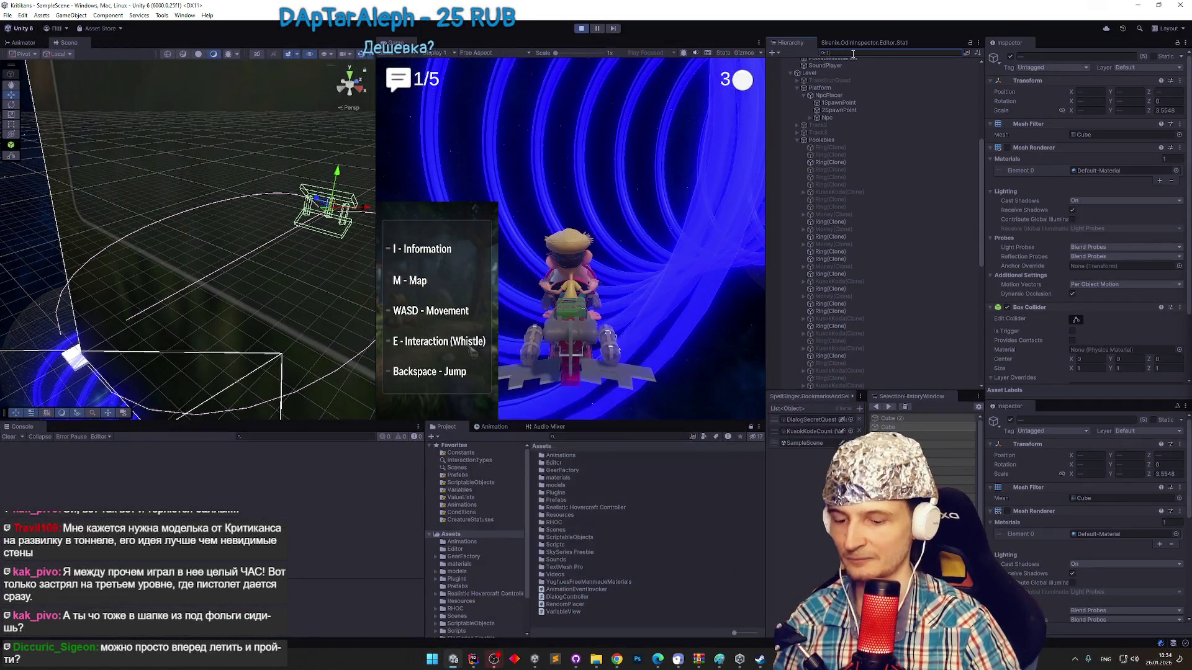
pyautogui.write('t:collider')
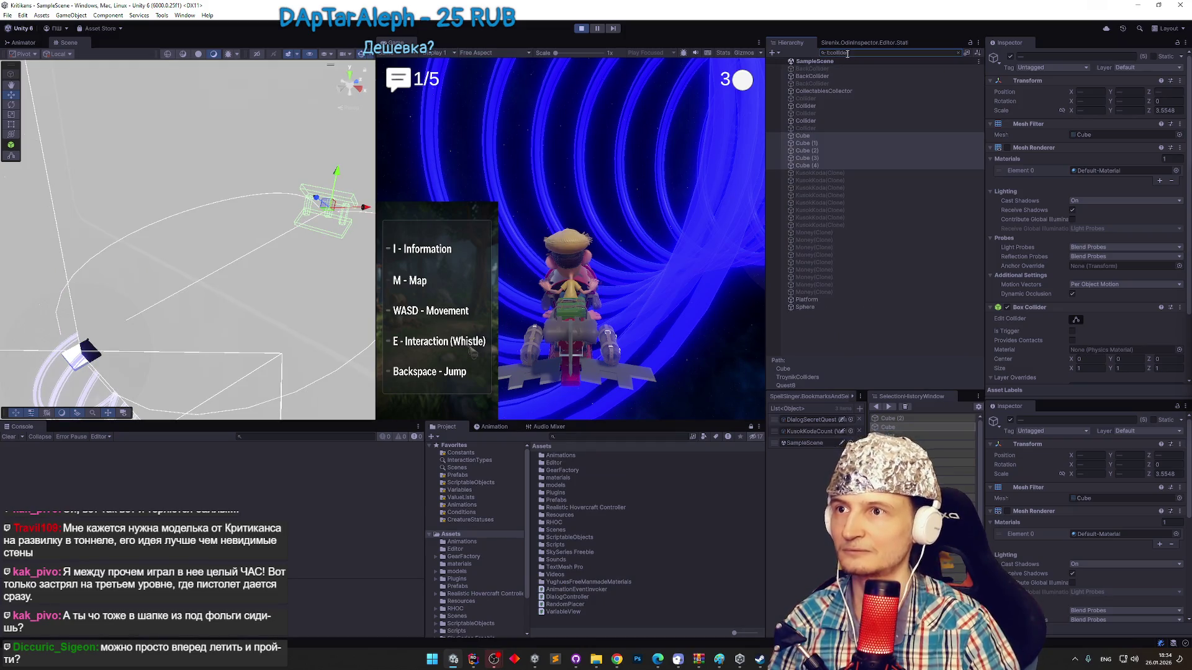
pyautogui.doubleClick(827, 122)
pyautogui.moveTo(186, 217); pyautogui.dragTo(382, 197)
pyautogui.click(802, 107)
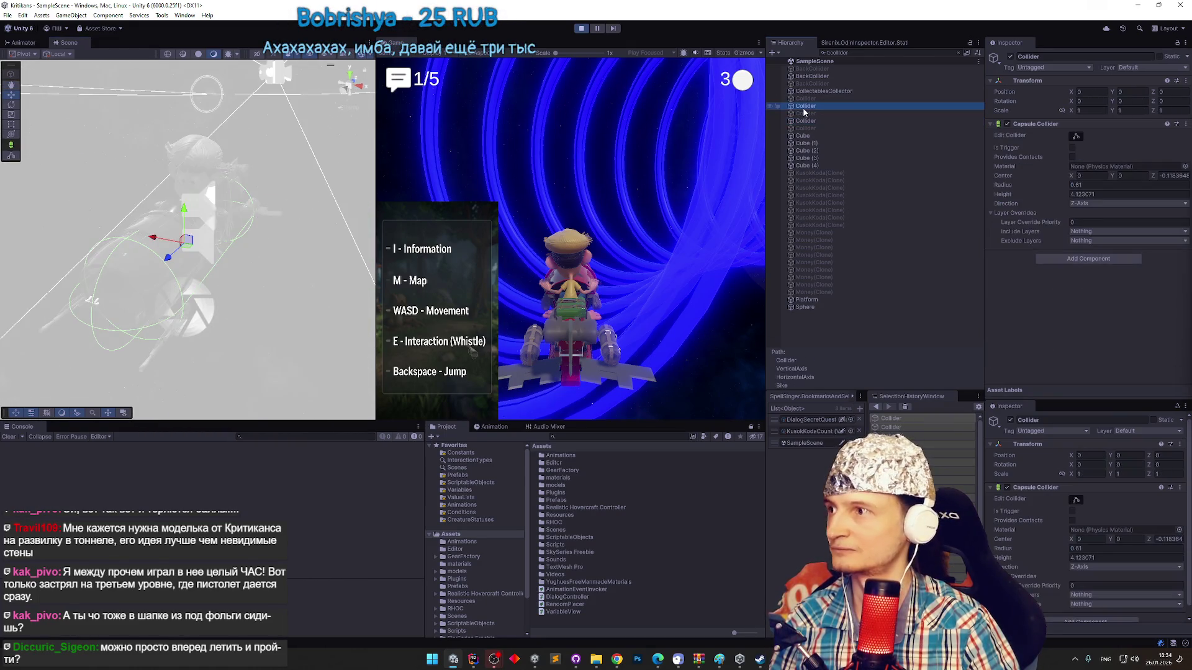
pyautogui.press('f')
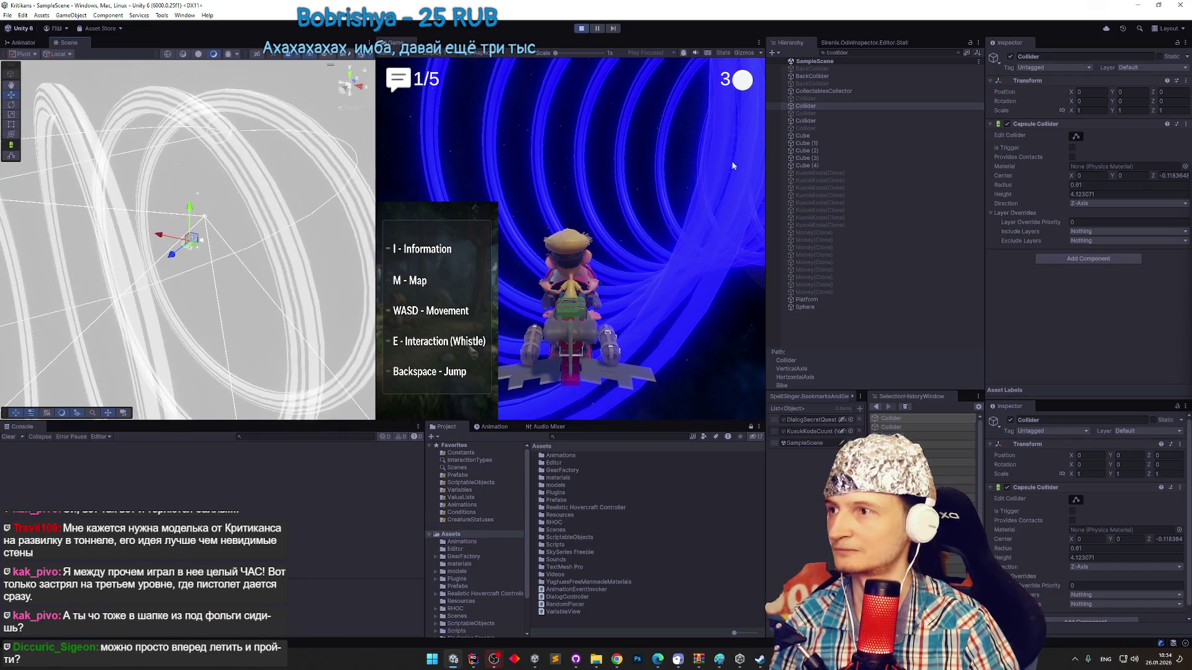
pyautogui.doubleClick(813, 115)
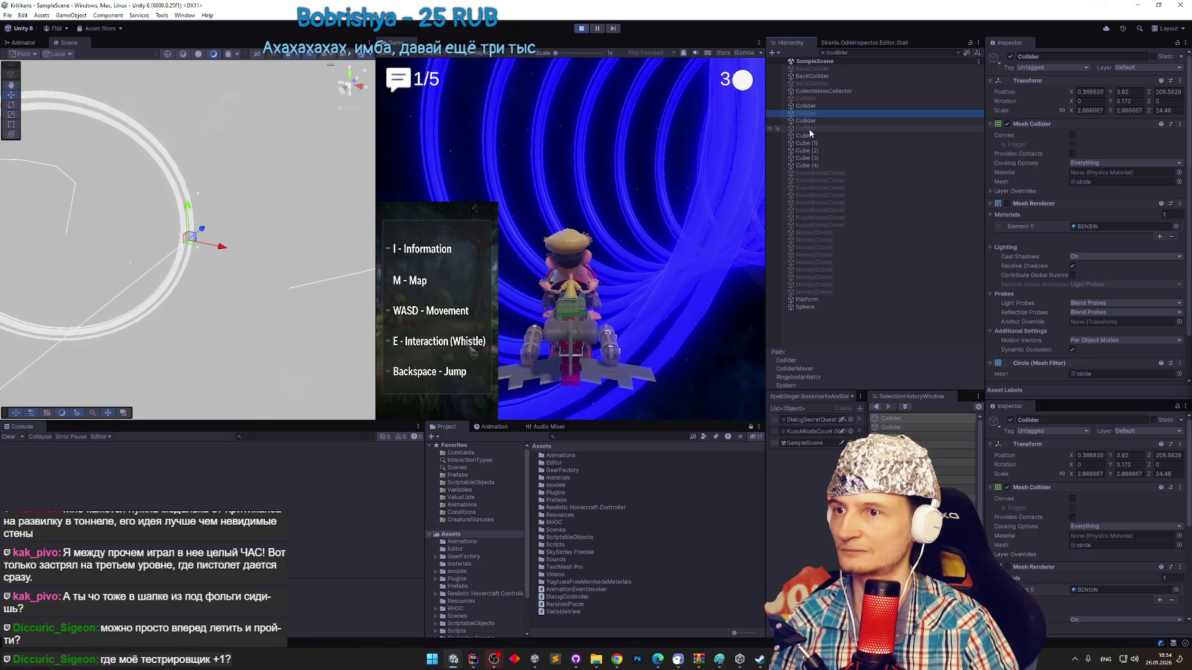
# Search for colliderMover, frame the ColliderMover ring, then clear the search.
pyautogui.write('coll')
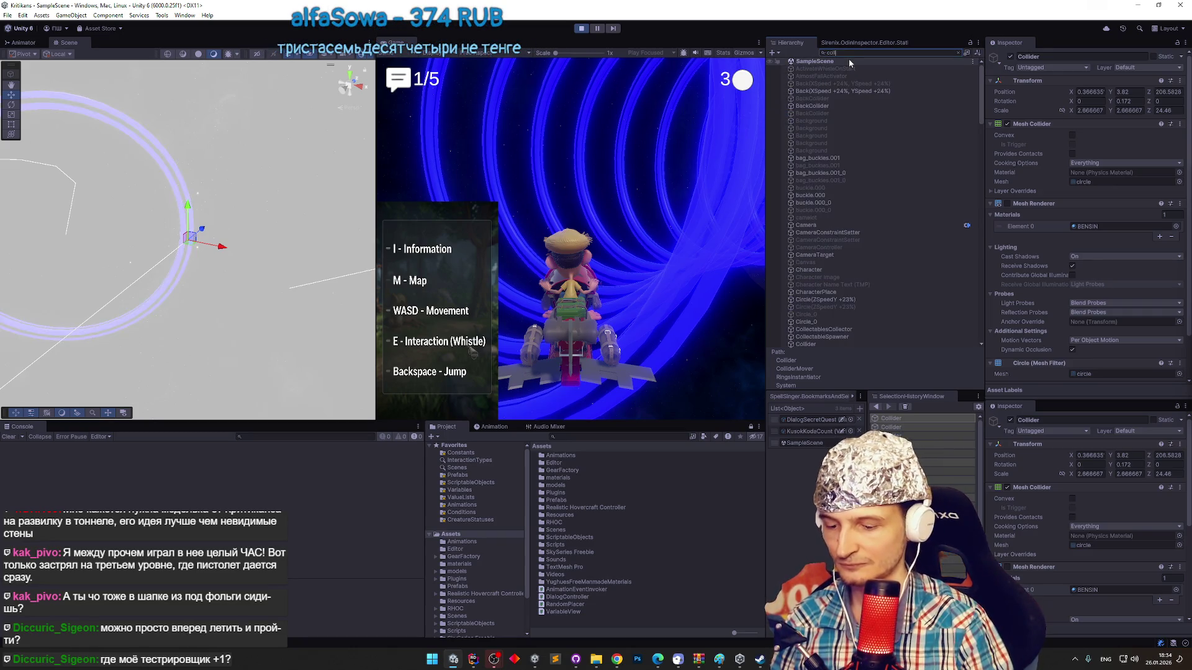
pyautogui.write('iderMover')
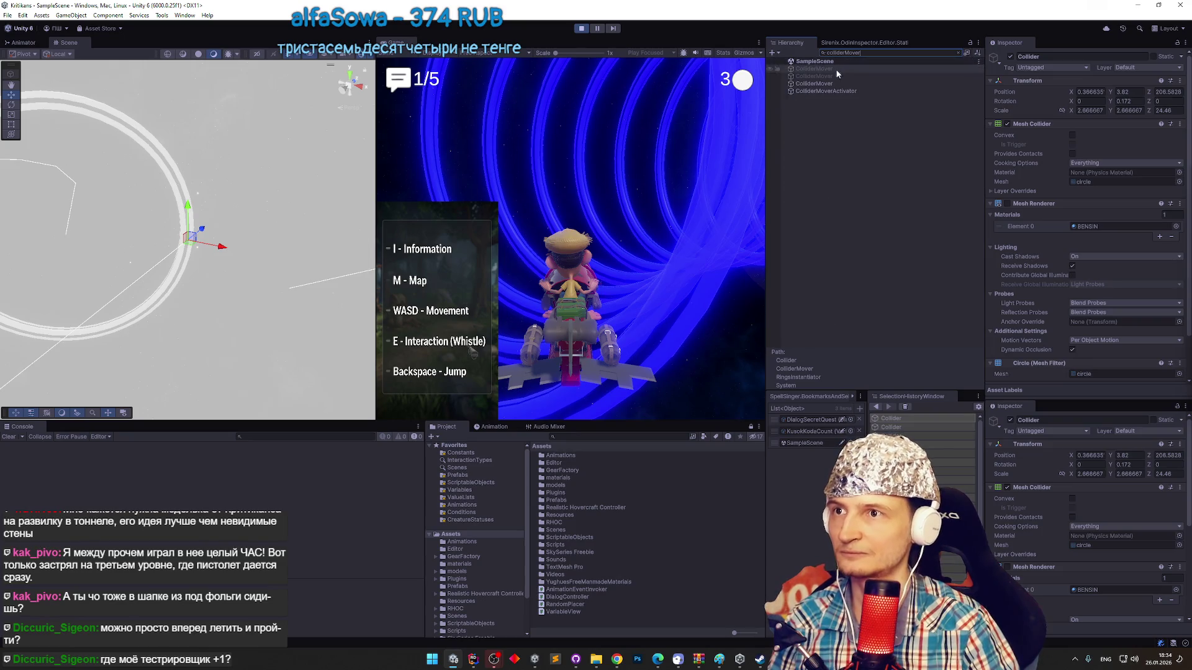
pyautogui.doubleClick(836, 83)
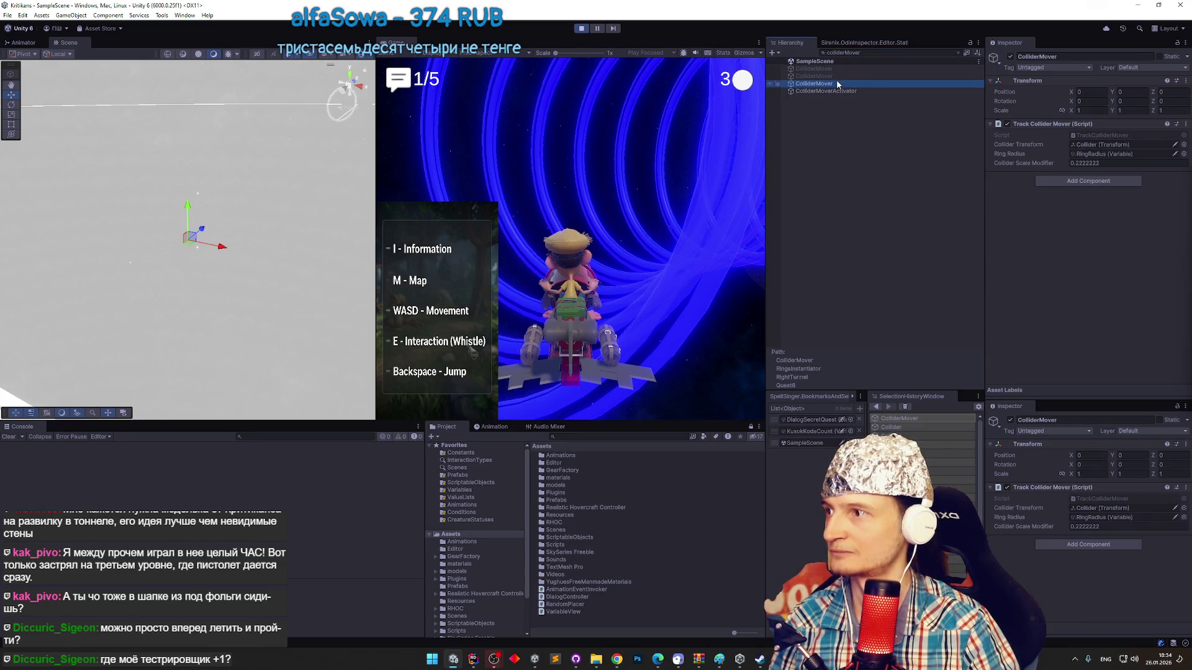
pyautogui.doubleClick(836, 83)
pyautogui.click(959, 52)
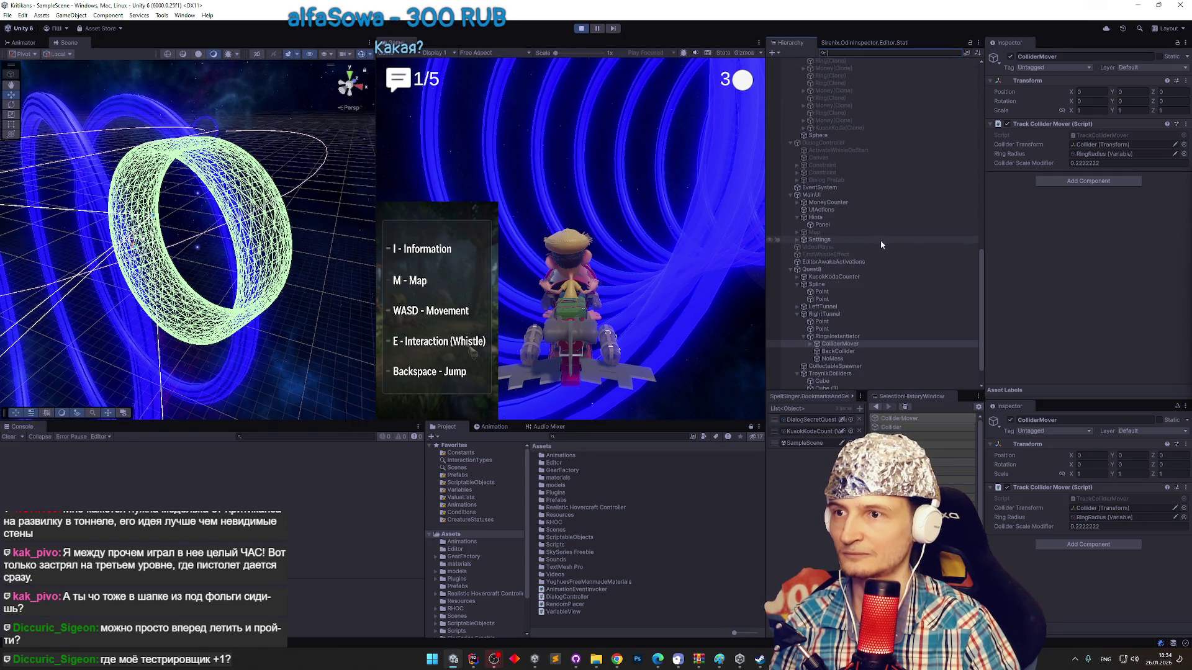
# Frame the ColliderMover object and watch it follow the bike during a play-test, then stop.
pyautogui.scroll(-2, 881, 242)
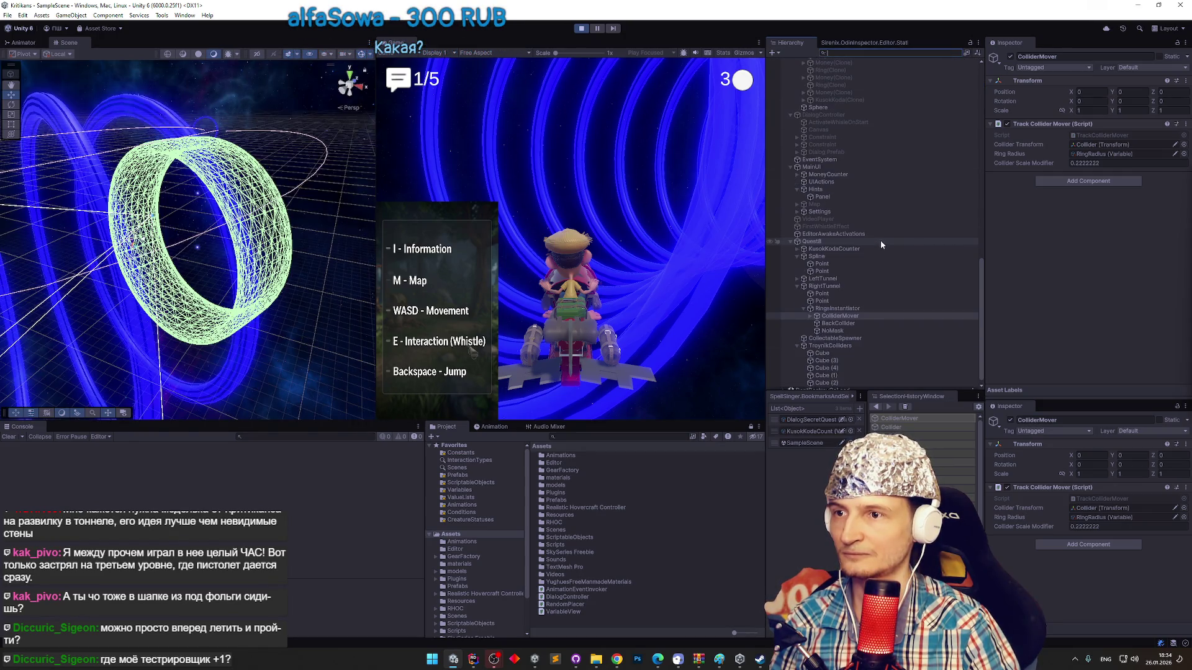
pyautogui.click(831, 314)
pyautogui.press('f')
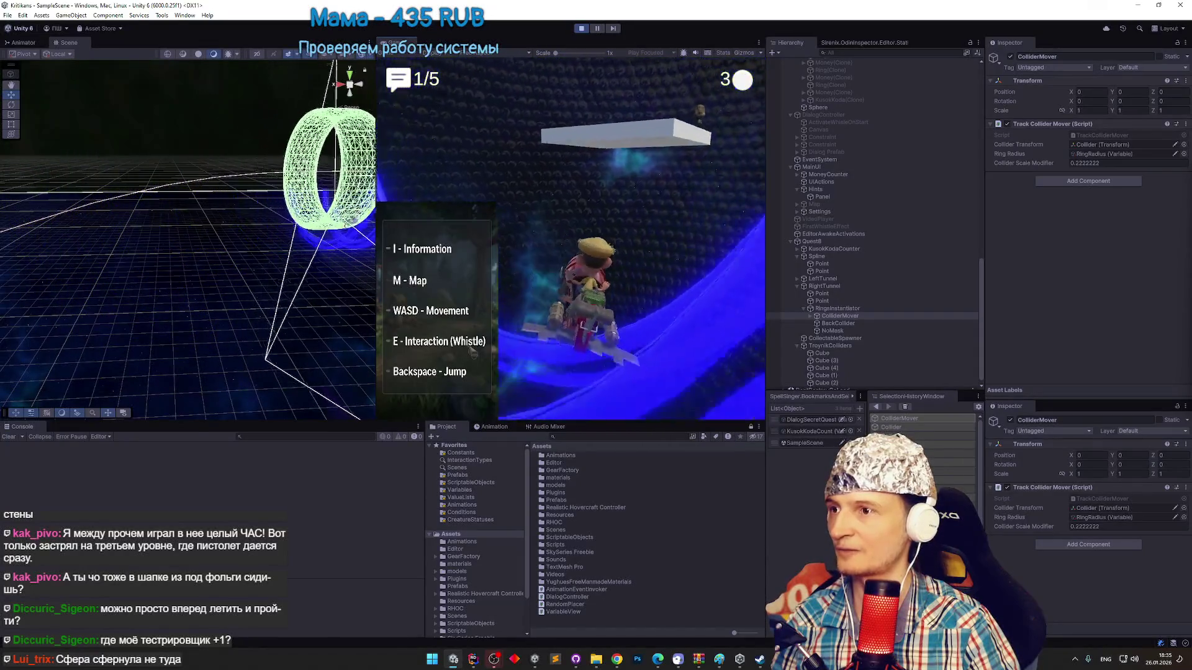
pyautogui.hotkey('ctrl', 'p')
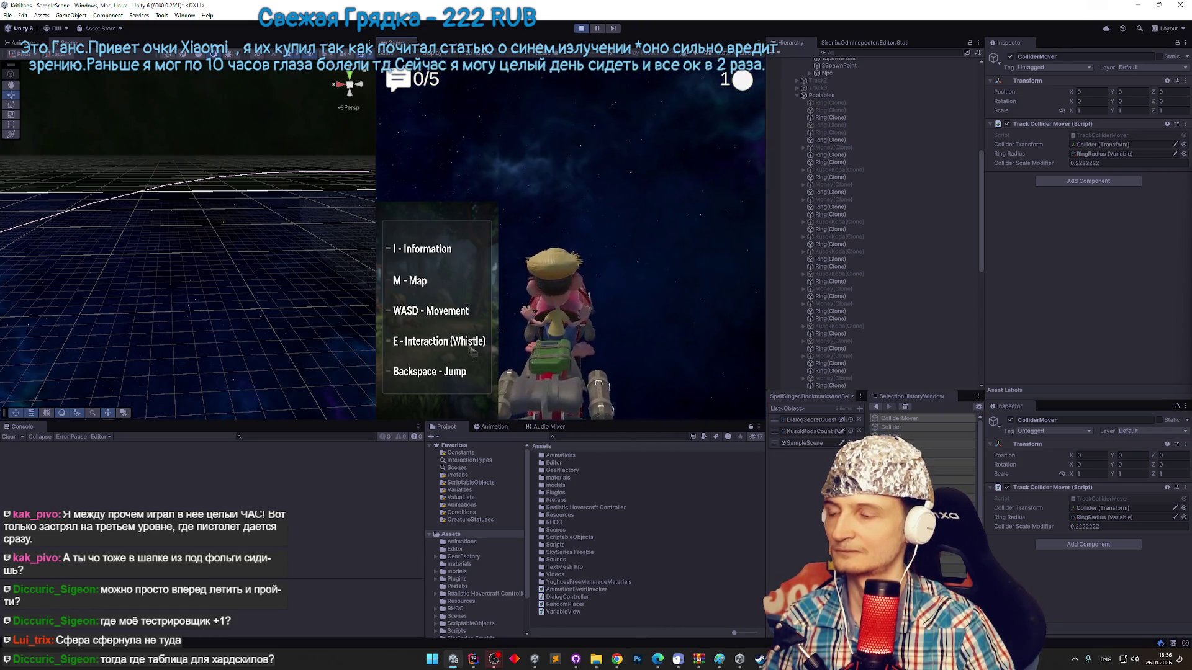
pyautogui.hotkey('ctrl', 'p')
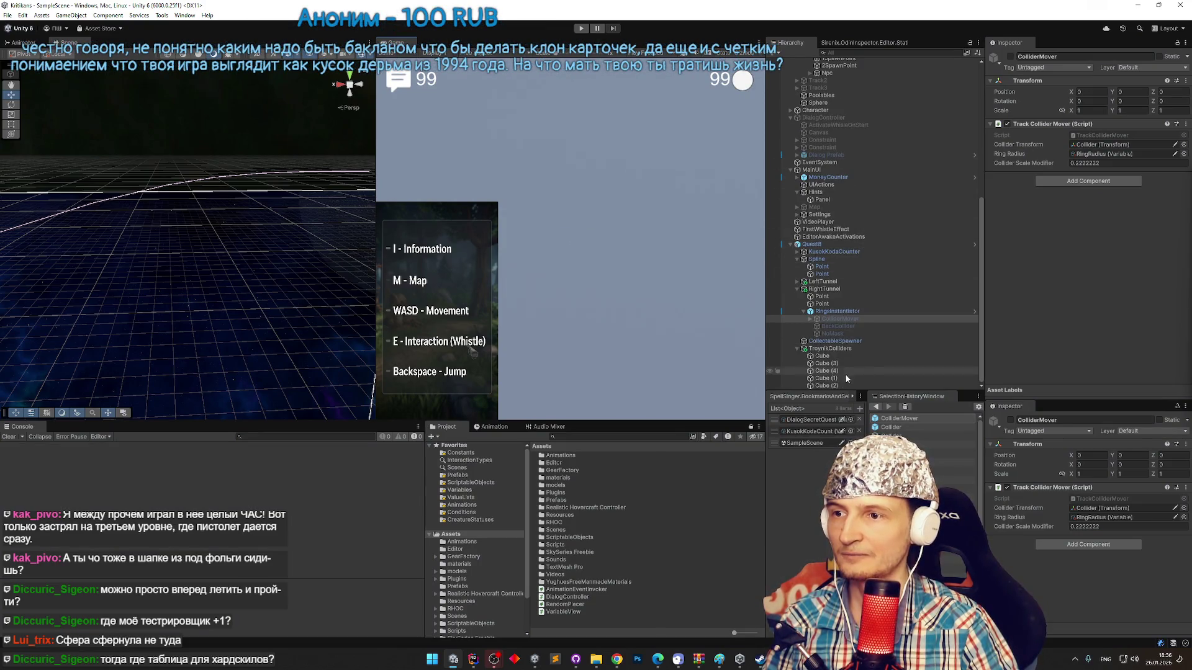
# Frame the Cube (3) pillar, view it head-on down the tunnel, and start a play-test.
pyautogui.click(831, 364)
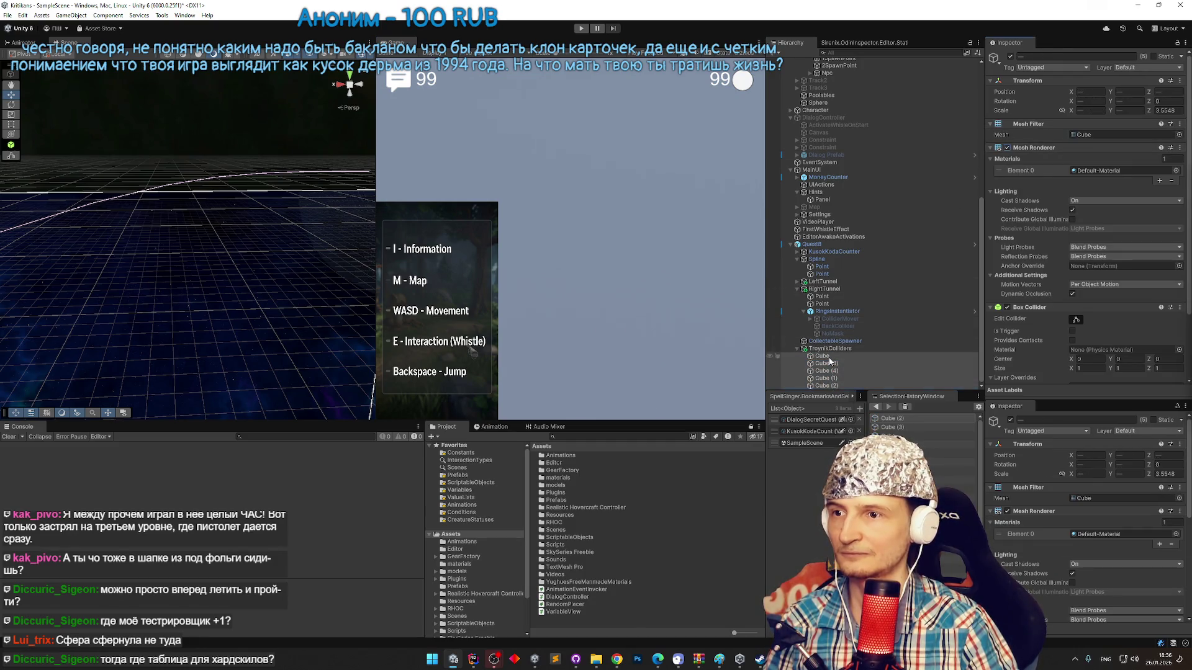
pyautogui.doubleClick(823, 356)
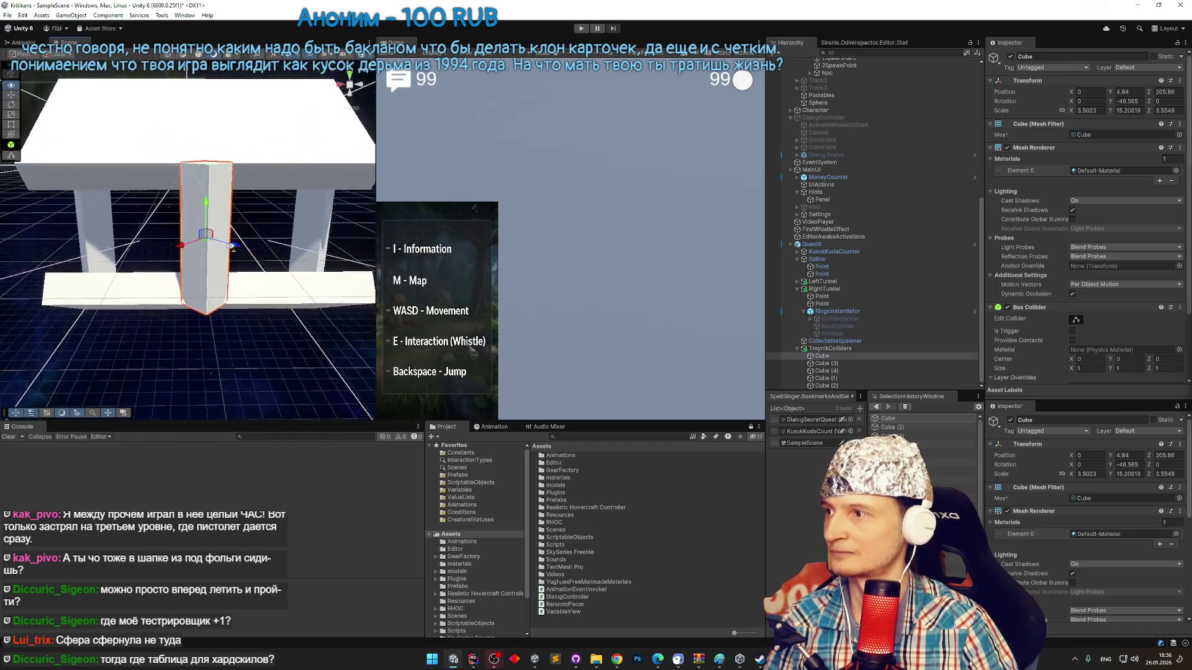
pyautogui.scroll(5, 231, 246)
pyautogui.moveTo(208, 246)
pyautogui.mouseDown()
pyautogui.moveTo(75, 272)
pyautogui.moveTo(249, 248)
pyautogui.mouseUp()
pyautogui.moveTo(974, 261); pyautogui.dragTo(358, 187)
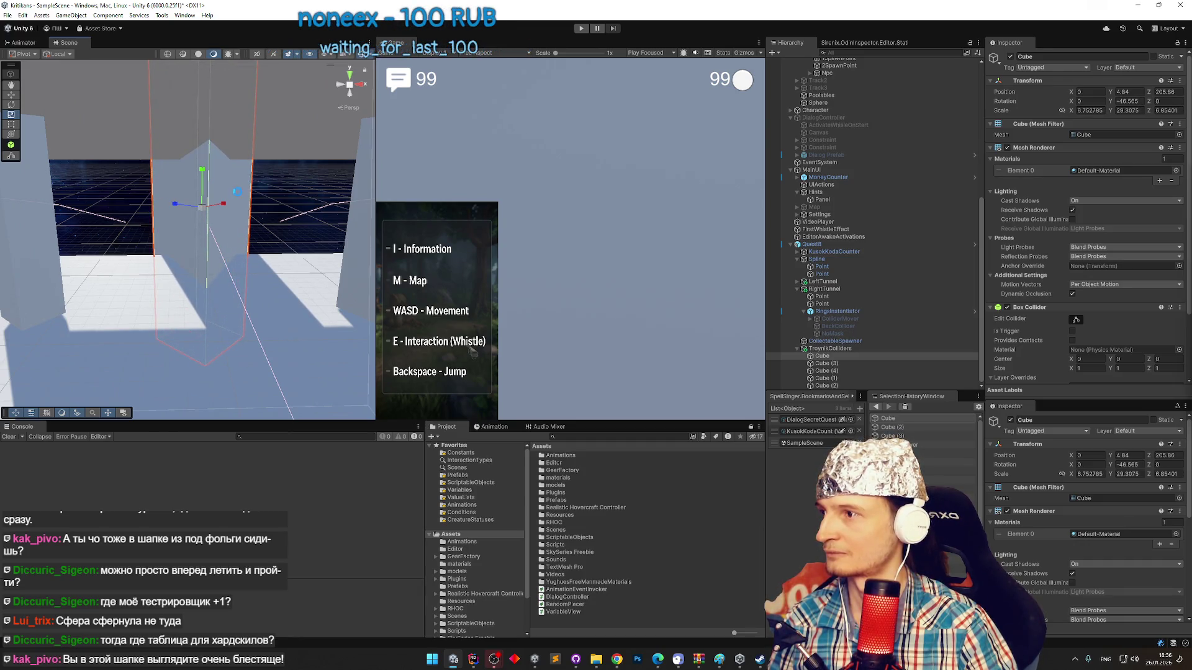
pyautogui.hotkey('ctrl', 'p')
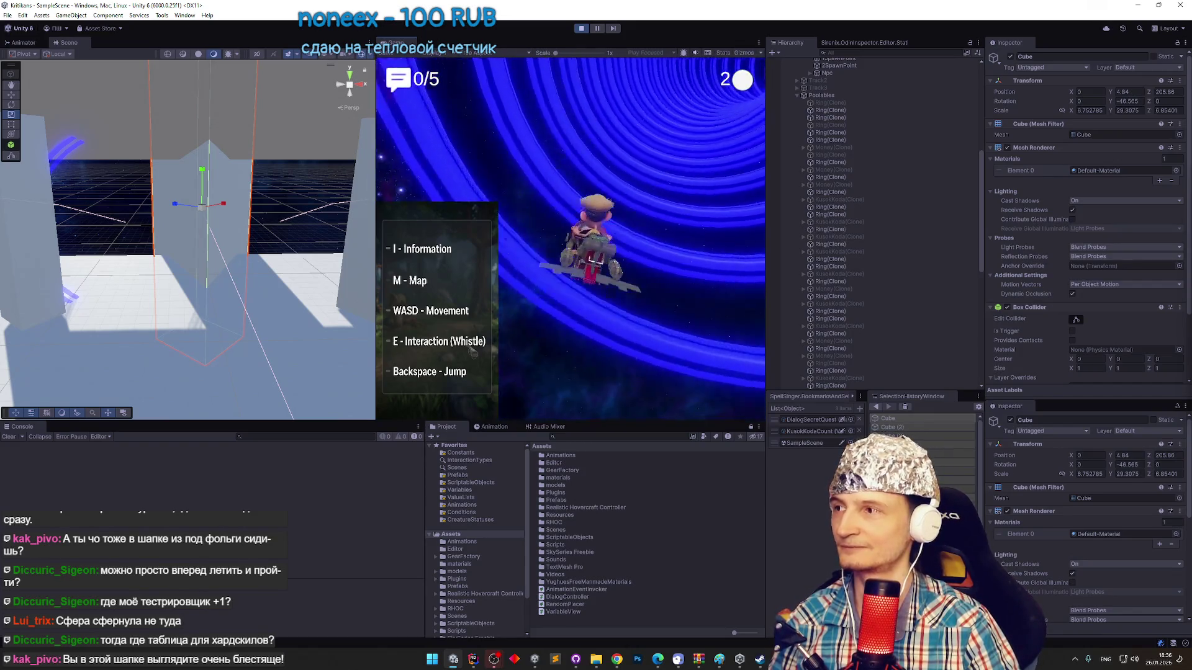
pyautogui.hotkey('ctrl', 'p')
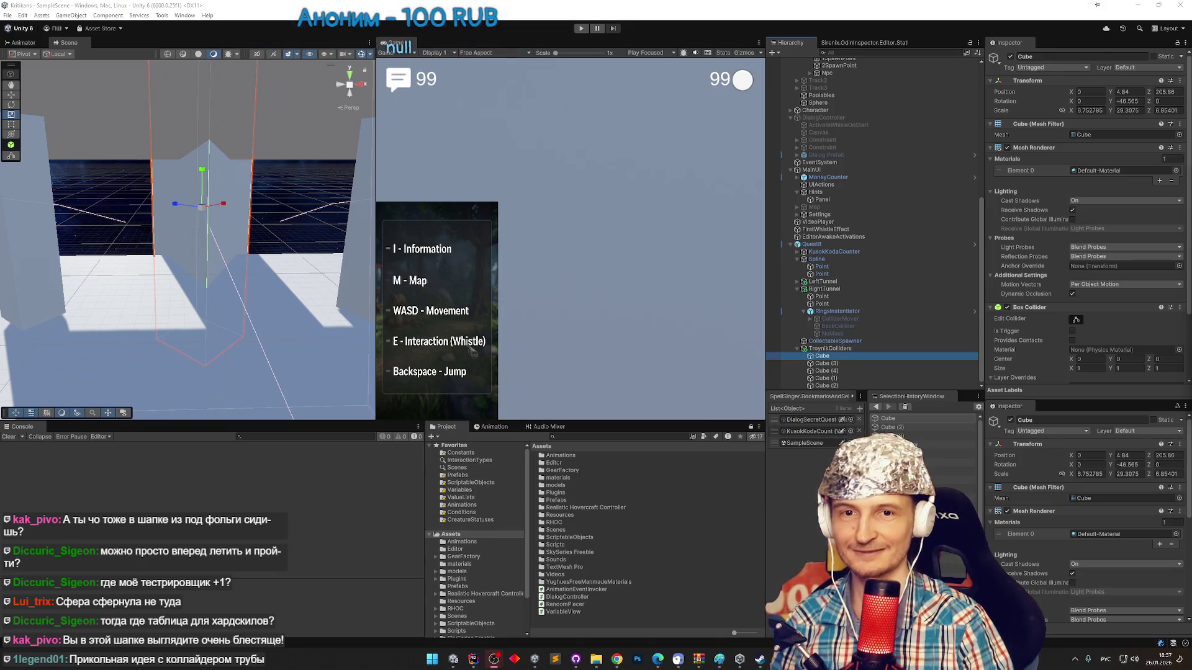
pyautogui.hotkey('ctrl', 'p')
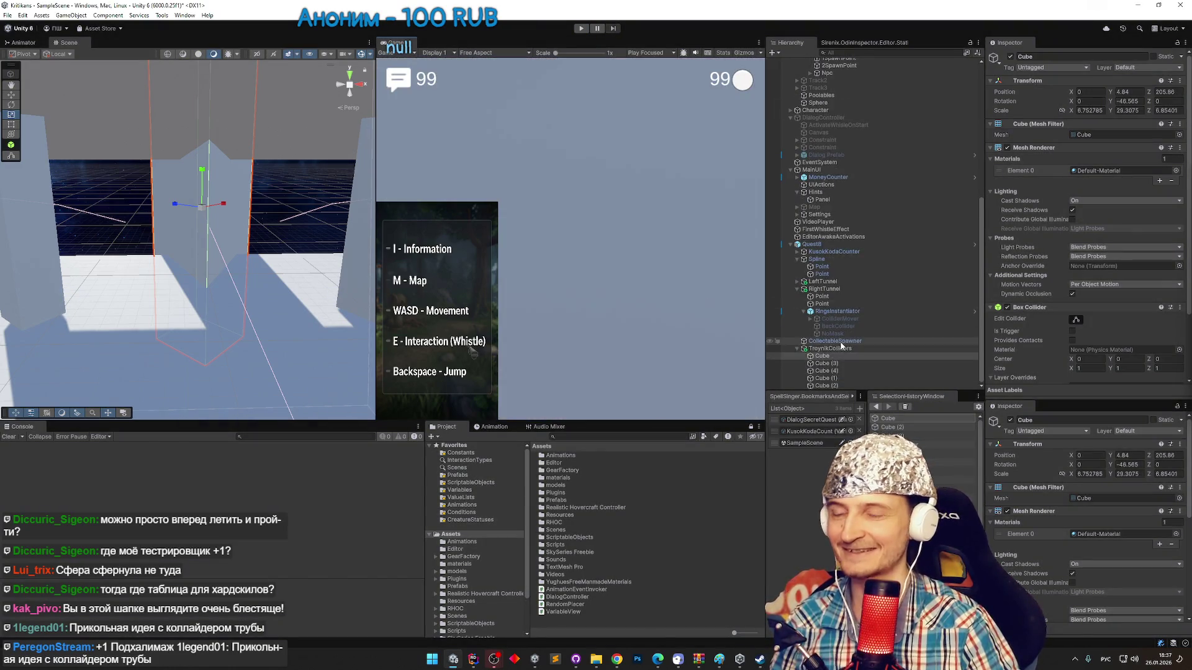
pyautogui.keyDown('shift'); pyautogui.click(831, 384); pyautogui.keyUp('shift')
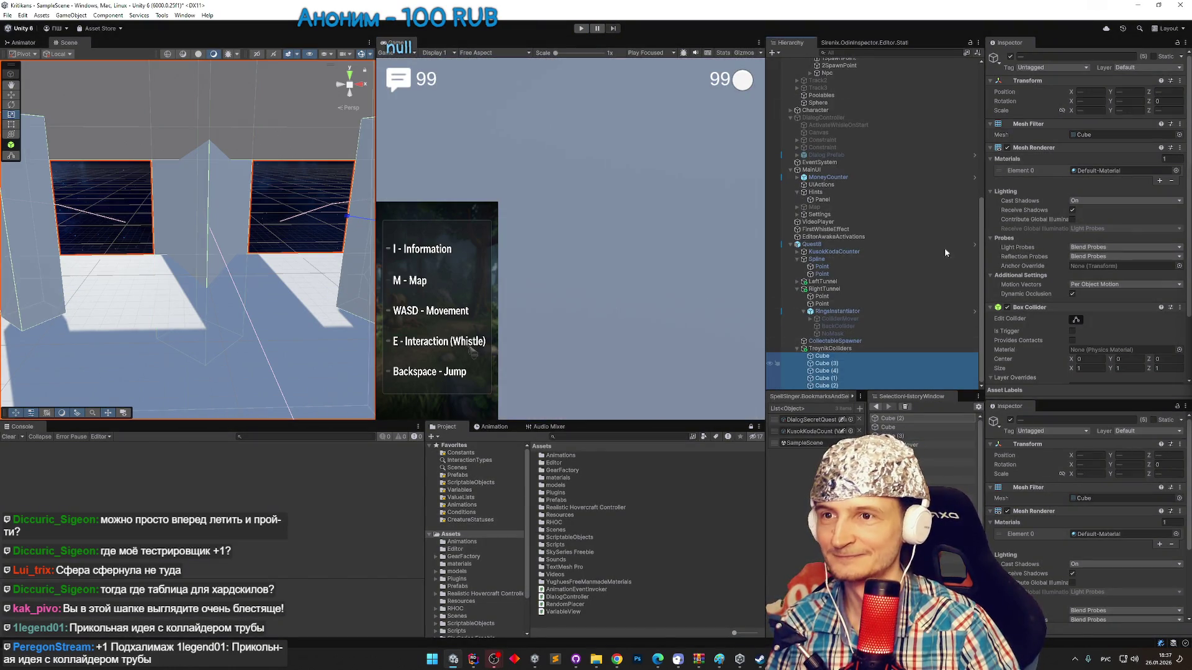
# Untick Mesh Renderer on the selected TroynikColliders cubes and enter Play mode.
pyautogui.click(1007, 148)
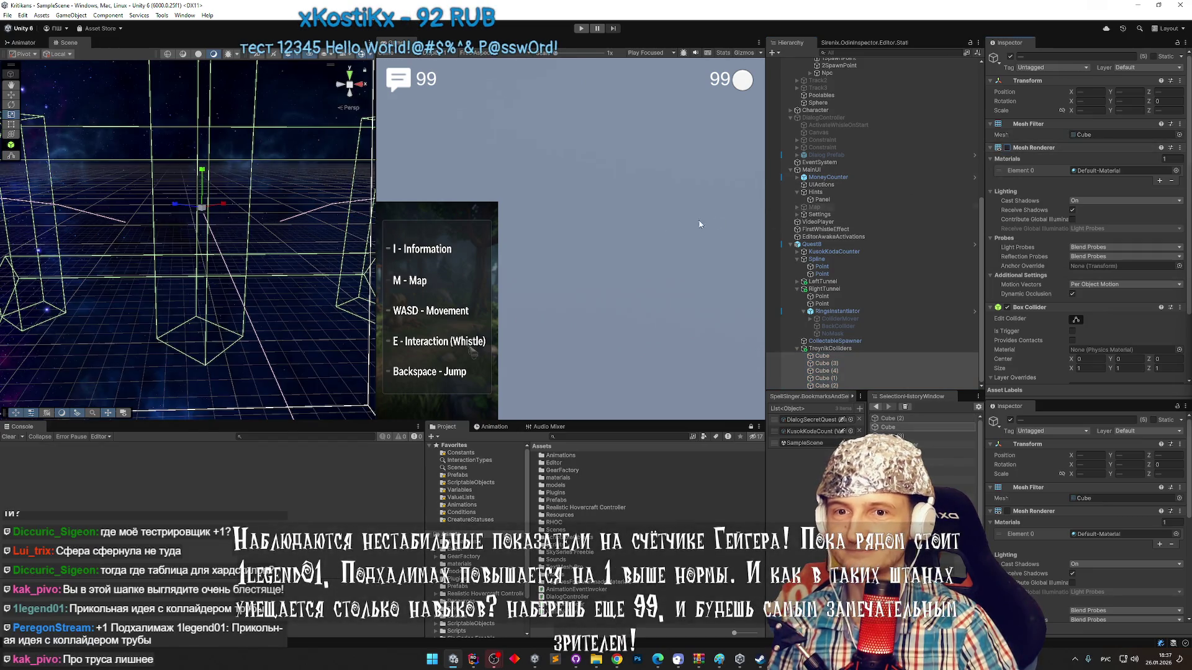
pyautogui.hotkey('ctrl', 'p')
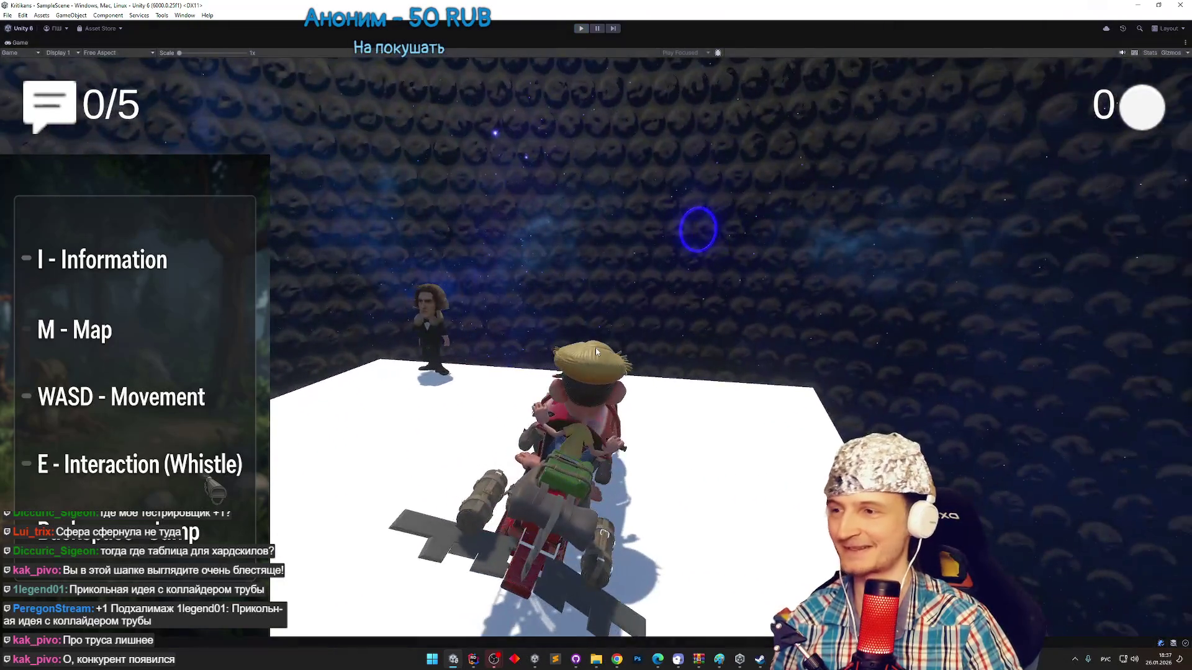
# Stop the play test and orbit to a lower, level view of the structure.
pyautogui.hotkey('ctrl', 'p')
pyautogui.moveTo(248, 261)
pyautogui.mouseDown()
pyautogui.moveTo(291, 259)
pyautogui.moveTo(311, 286)
pyautogui.mouseUp()
pyautogui.scroll(5, 292, 259)
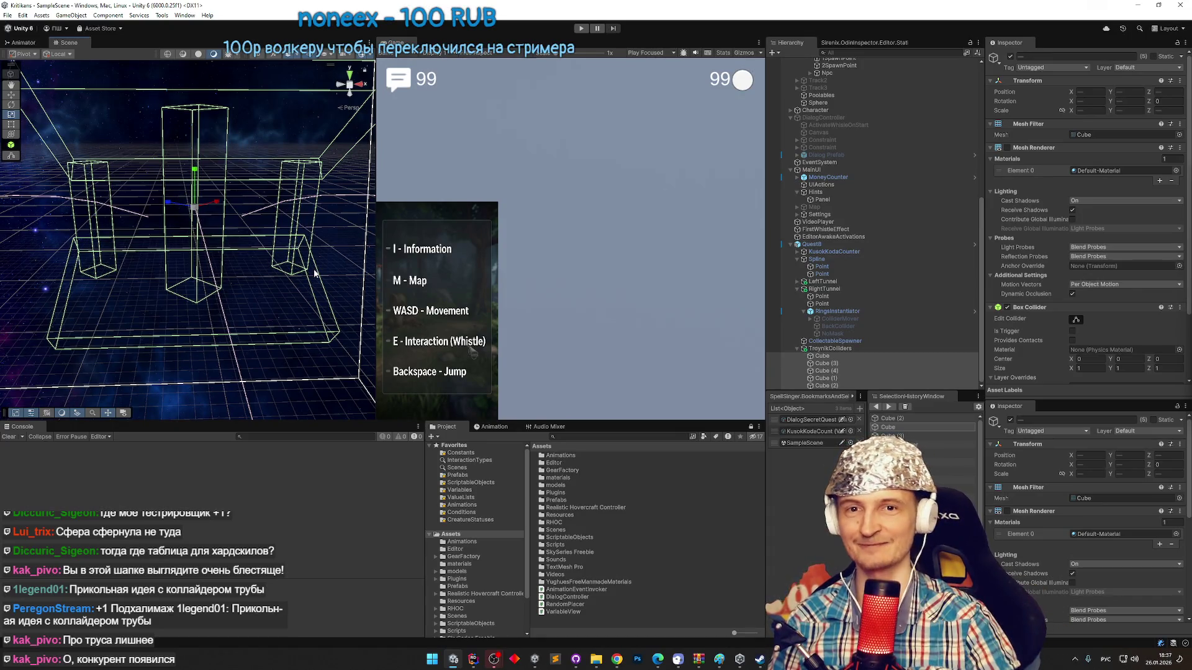
pyautogui.moveTo(257, 263)
pyautogui.mouseDown()
pyautogui.moveTo(207, 232)
pyautogui.moveTo(323, 230)
pyautogui.moveTo(254, 248)
pyautogui.mouseUp()
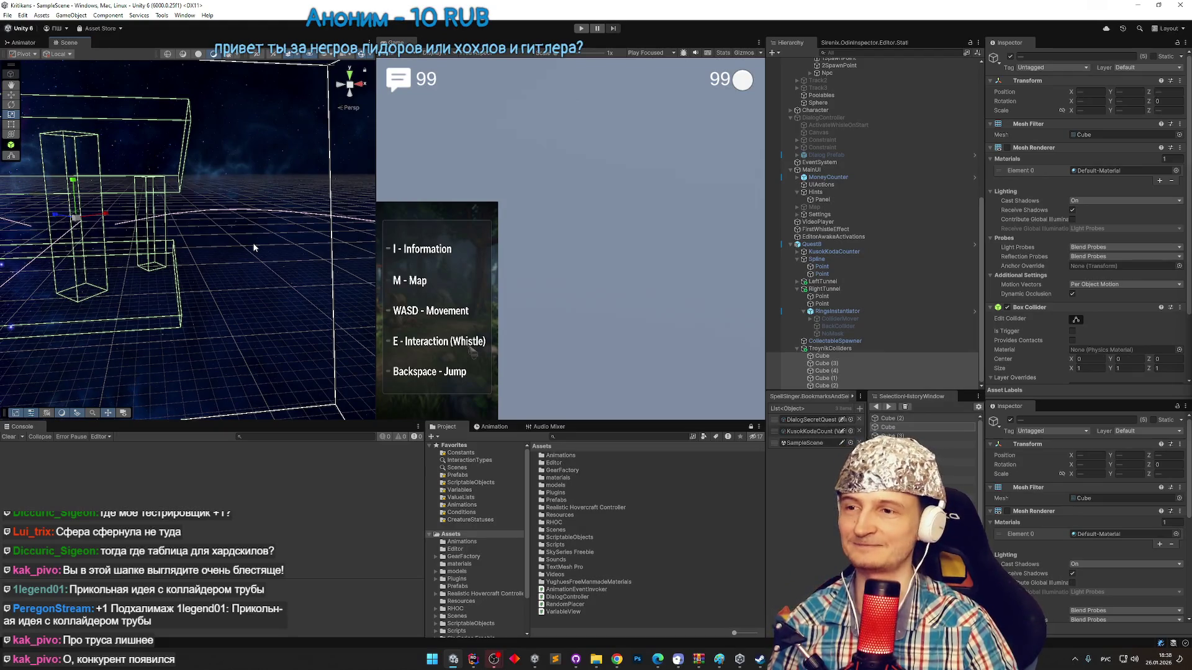
# Select all five TroynikColliders cubes and tick Mesh Renderer so they render solid.
pyautogui.click(865, 357)
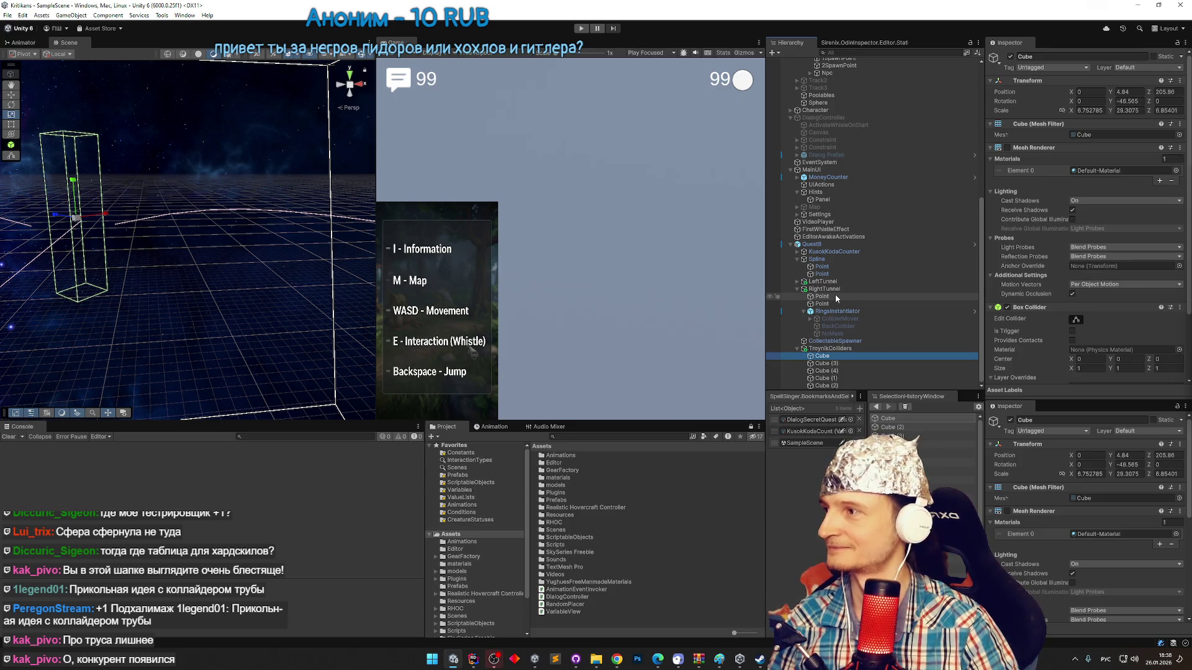
pyautogui.click(824, 363)
pyautogui.click(825, 378)
pyautogui.click(826, 386)
pyautogui.keyDown('shift'); pyautogui.click(822, 356); pyautogui.keyUp('shift')
pyautogui.click(1008, 147)
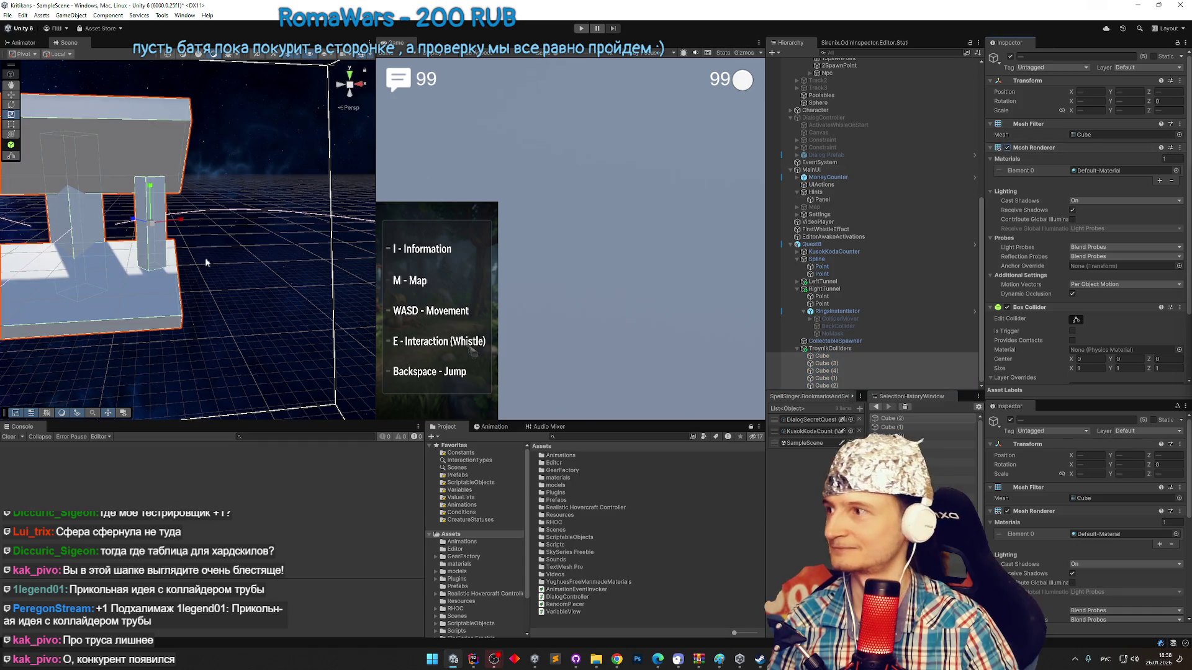
pyautogui.moveTo(81, 199)
pyautogui.mouseDown()
pyautogui.moveTo(100, 275)
pyautogui.moveTo(161, 246)
pyautogui.moveTo(328, 265)
pyautogui.moveTo(143, 241)
pyautogui.mouseUp()
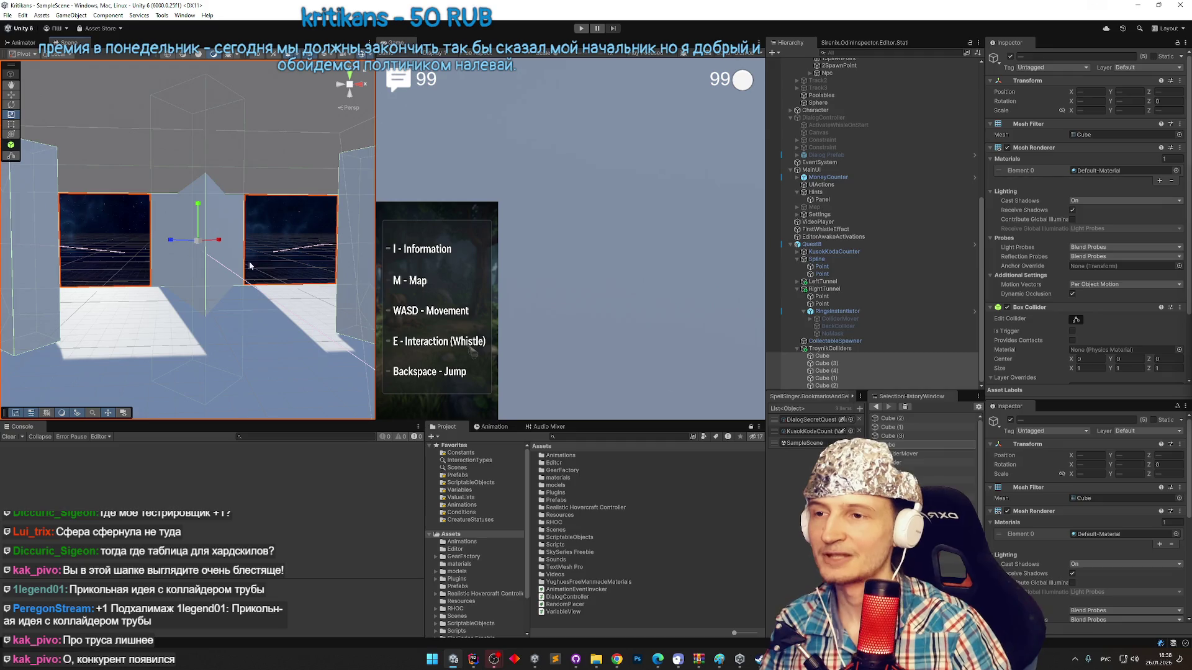
# Collapse RightTunnel and TroynikColliders in the Hierarchy.
pyautogui.click(798, 289)
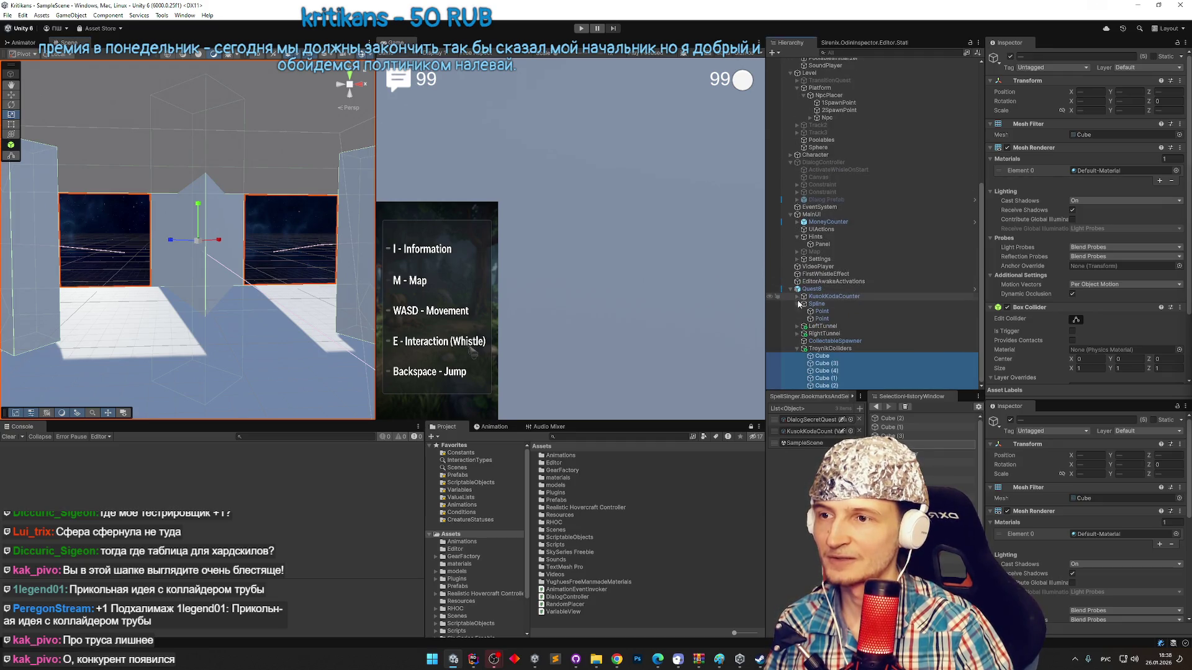
pyautogui.click(797, 348)
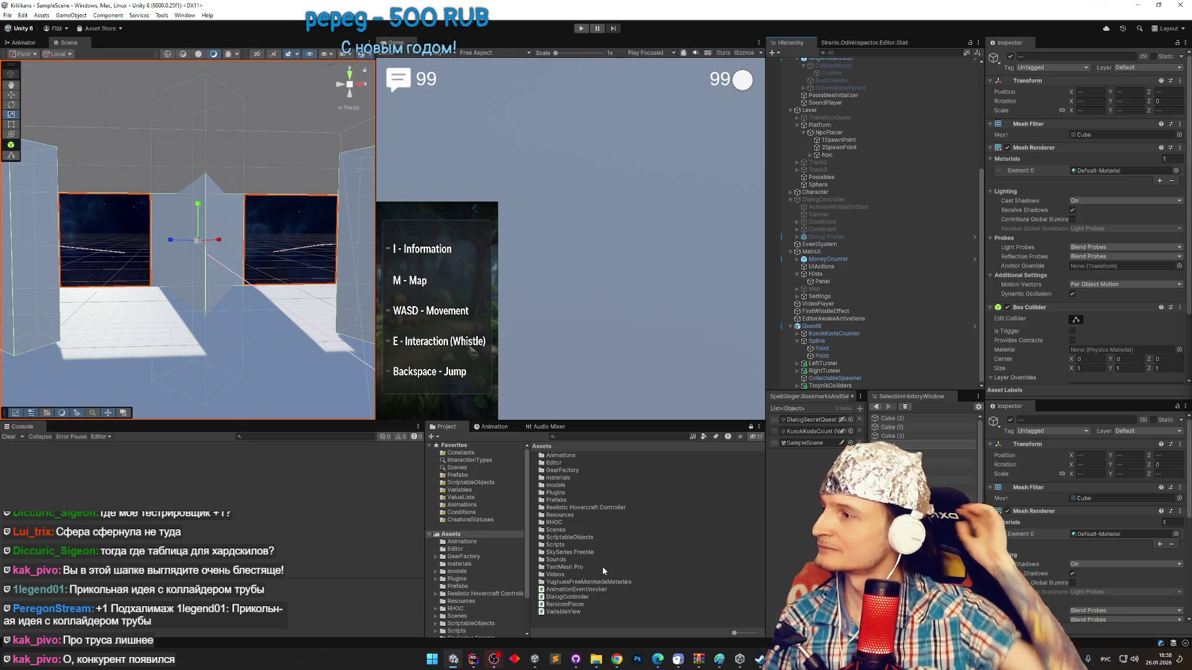
pyautogui.moveTo(80, 290)
pyautogui.mouseDown()
pyautogui.moveTo(220, 293)
pyautogui.moveTo(104, 292)
pyautogui.mouseUp()
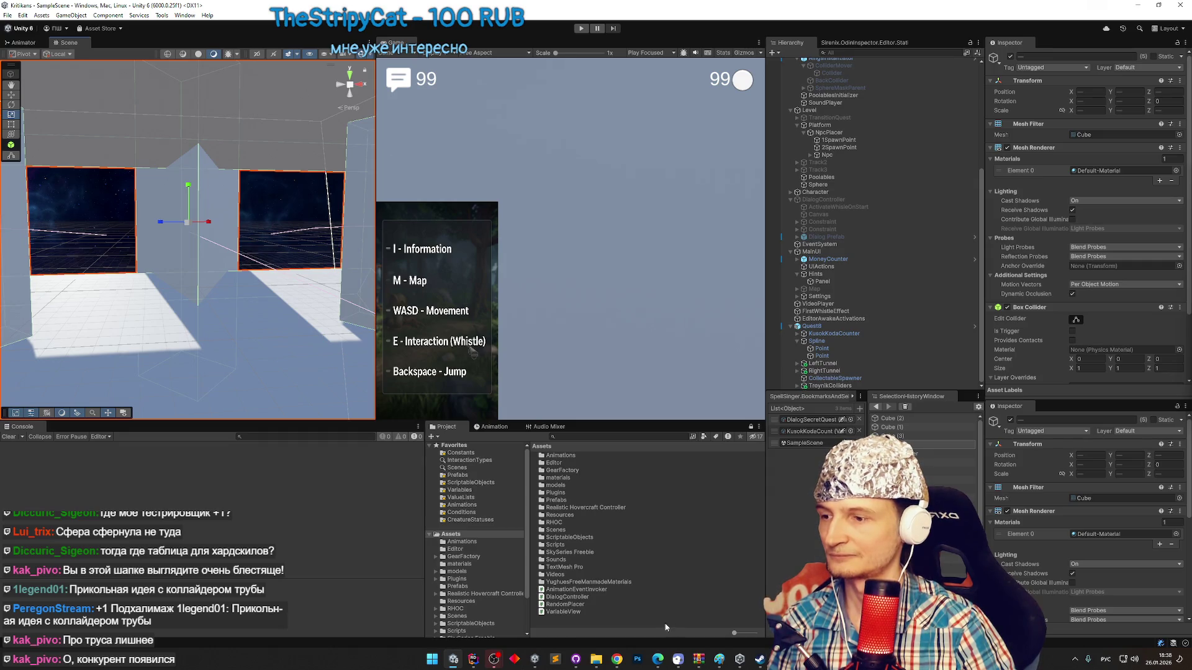
pyautogui.click(434, 660)
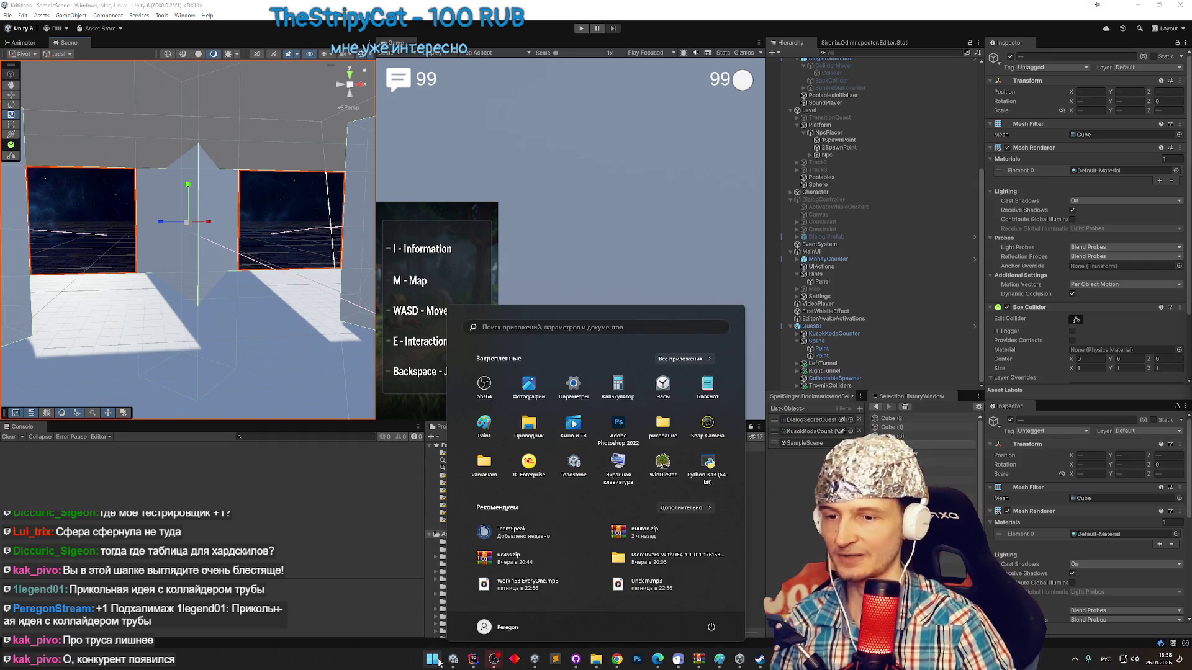
# Launch Cursor from the Start search and keep all of the agent's changed files.
pyautogui.write('cursor')
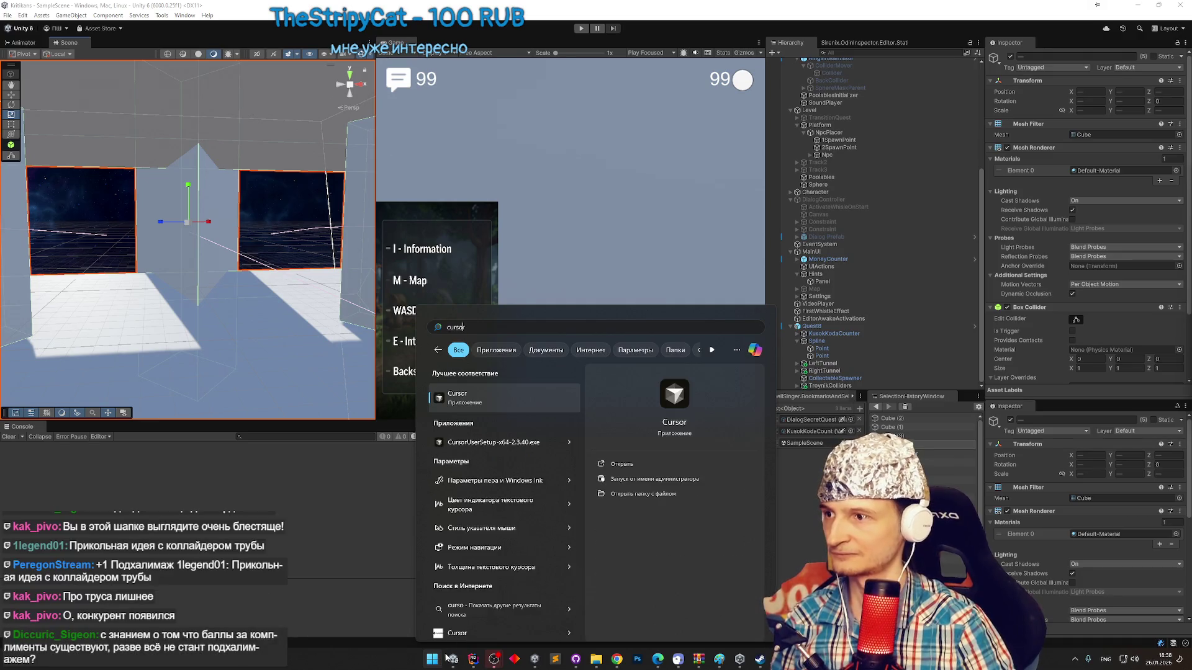
pyautogui.click(495, 404)
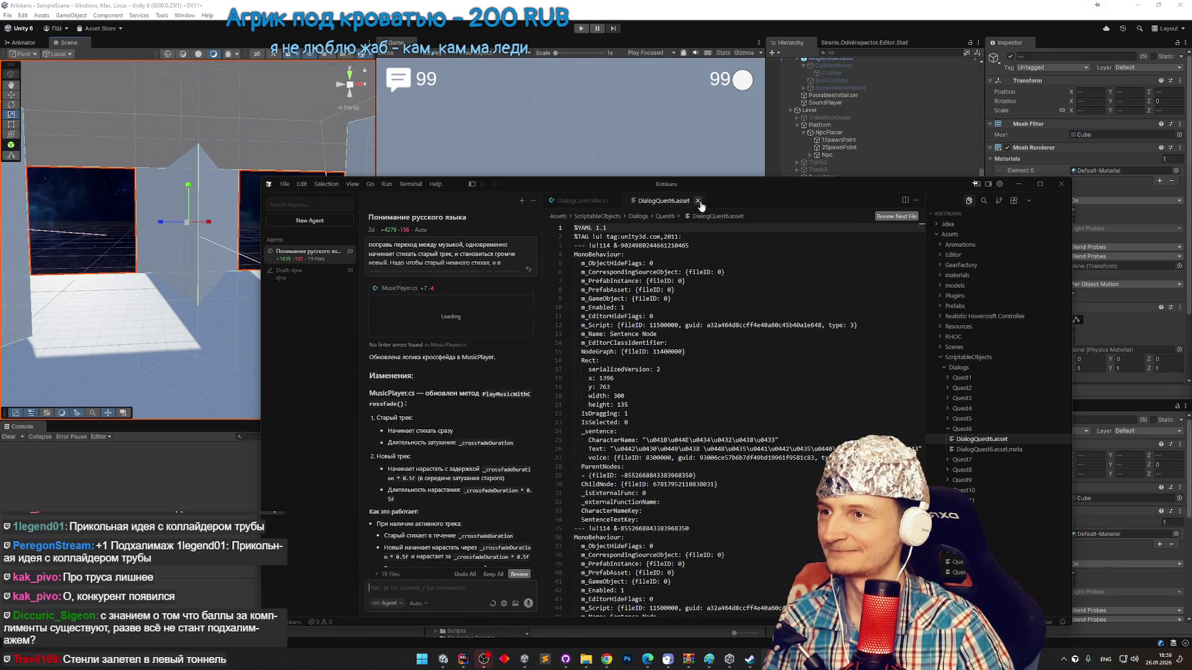
pyautogui.click(406, 589)
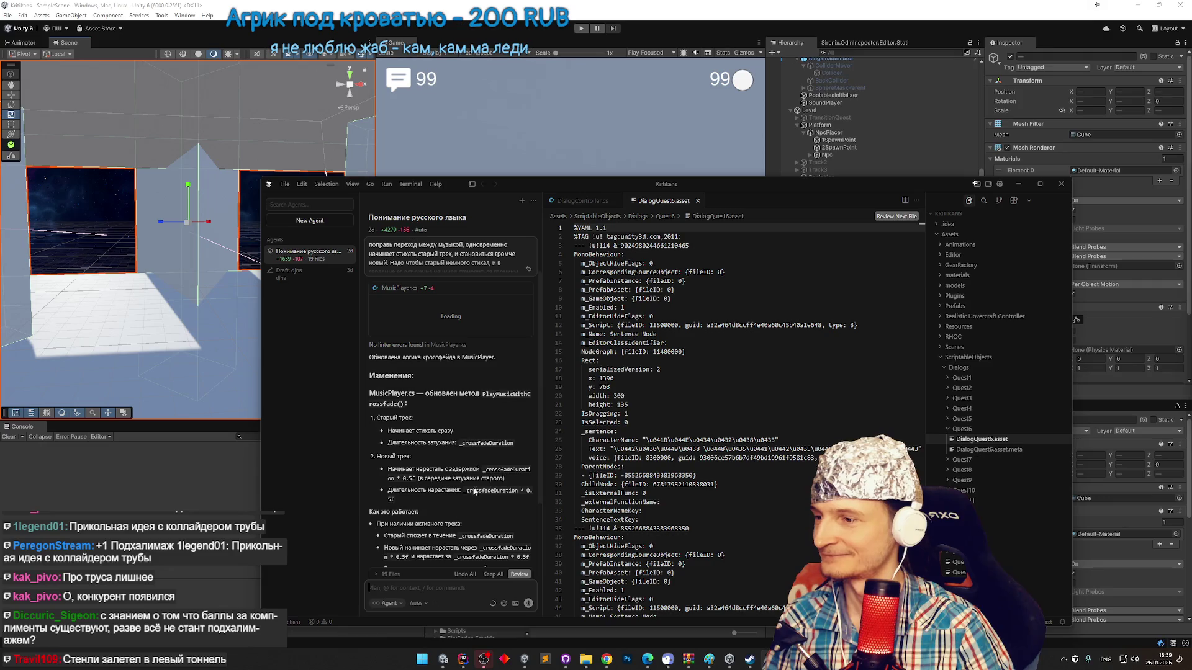
pyautogui.click(487, 576)
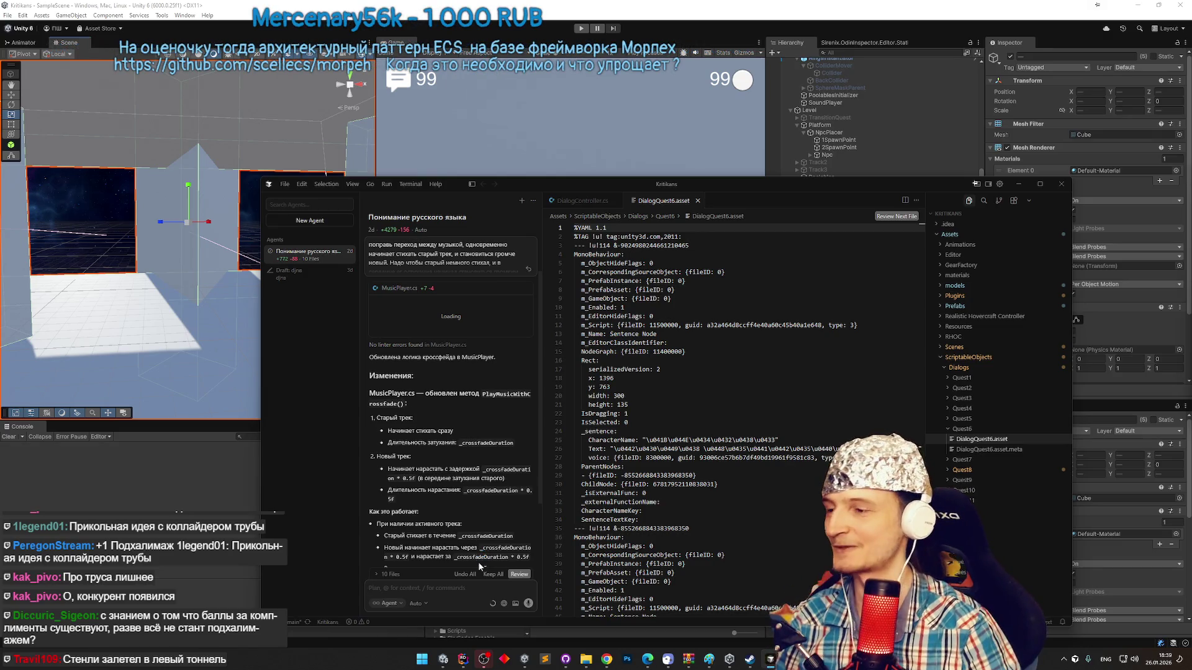
pyautogui.moveTo(599, 185); pyautogui.dragTo(621, 99)
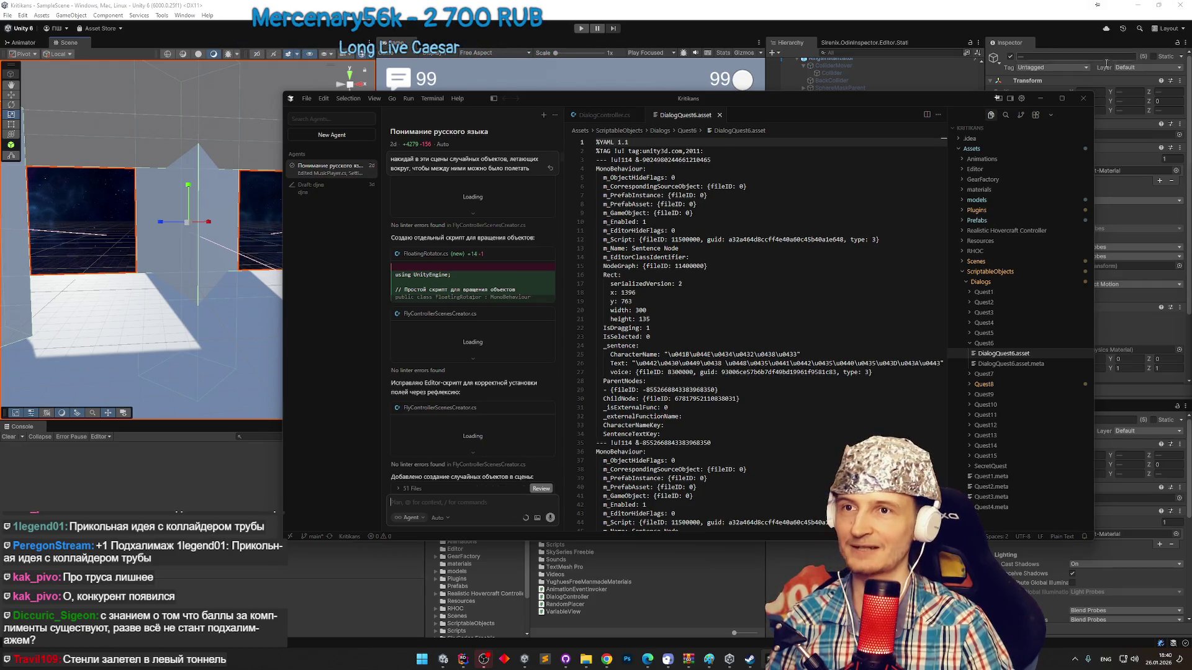
pyautogui.click(1056, 102)
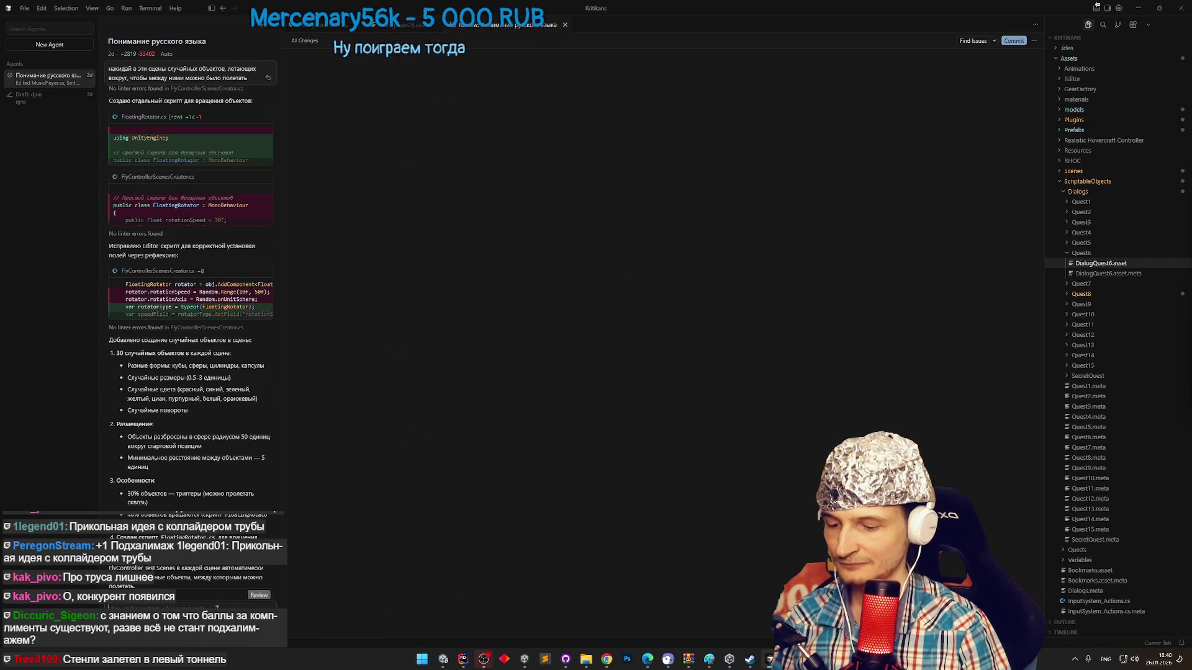
# Switch the keyboard input language between Russian and English.
pyautogui.hotkey('alt', 'shift')
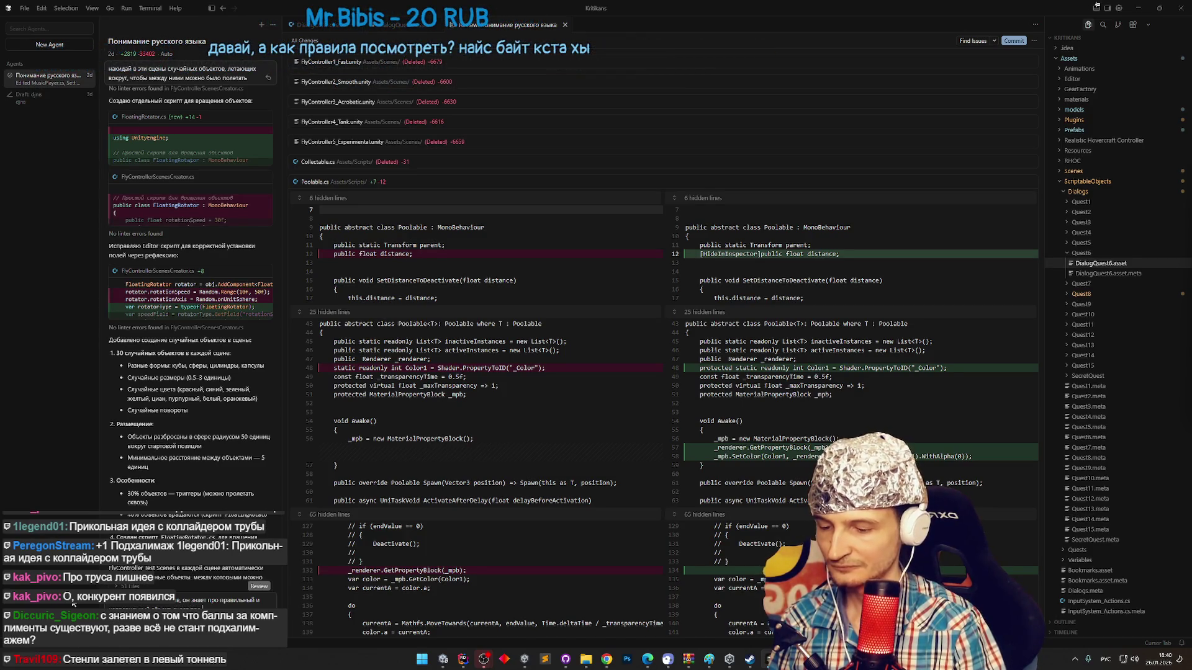
pyautogui.press('super+space')
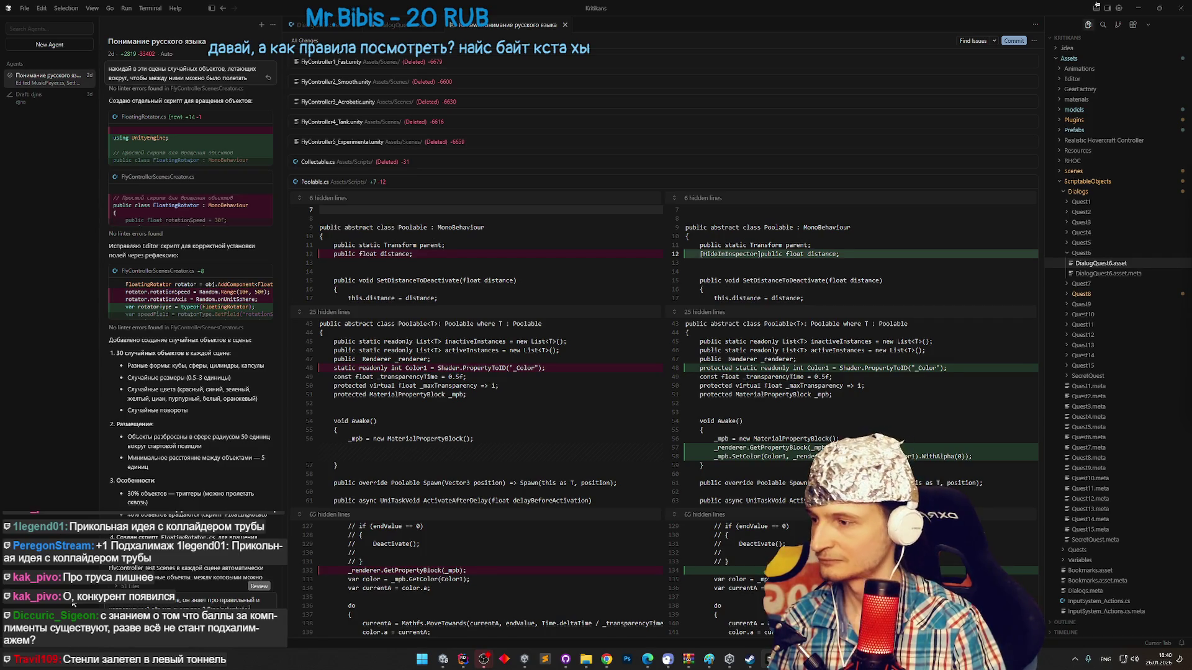
pyautogui.press('super+space')
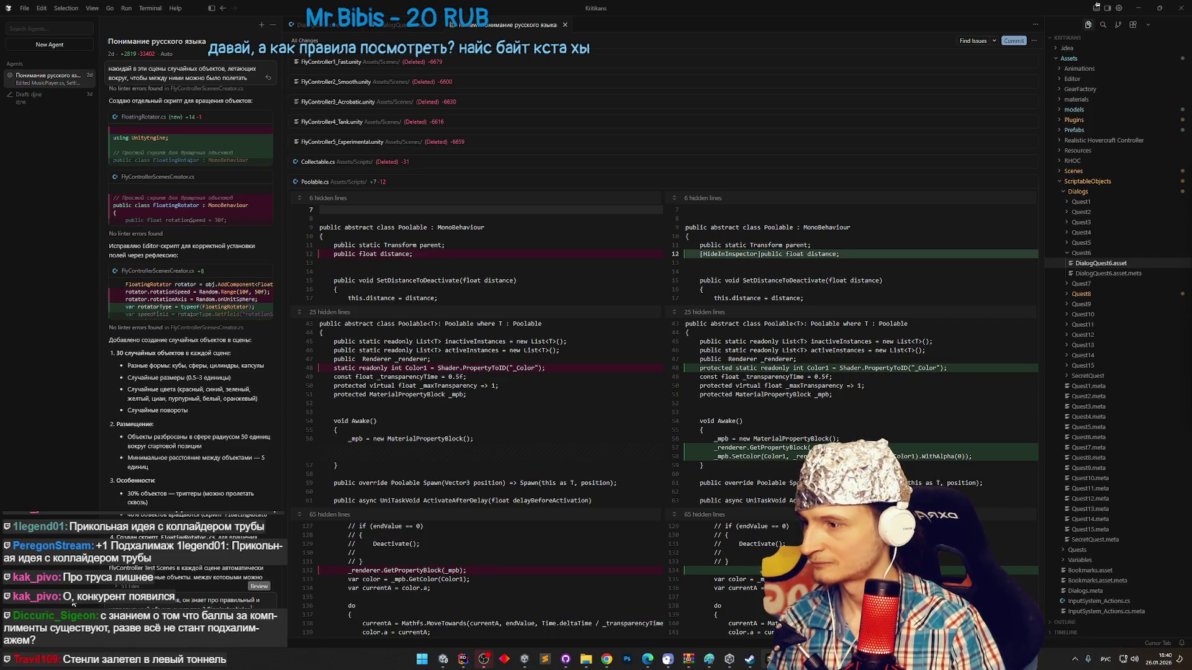
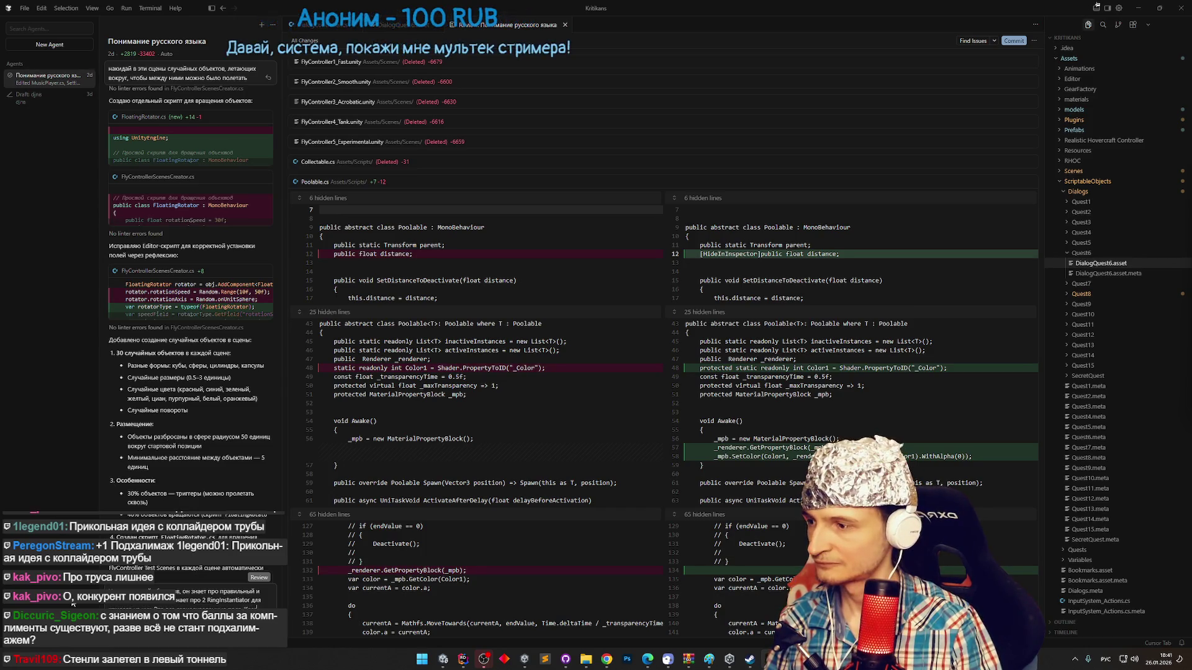
# Send the agent a request for a new object with correct/incorrect objects and serialized RingInstantiator fields.
pyautogui.hotkey('alt', 'shift')
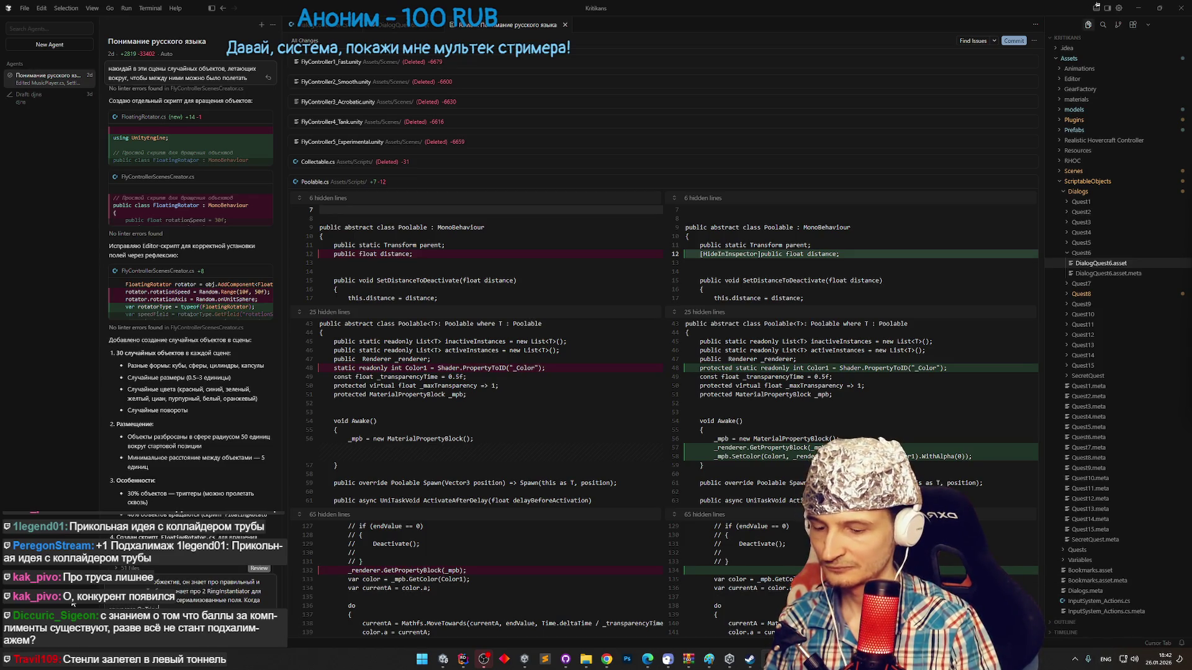
pyautogui.press('super+space')
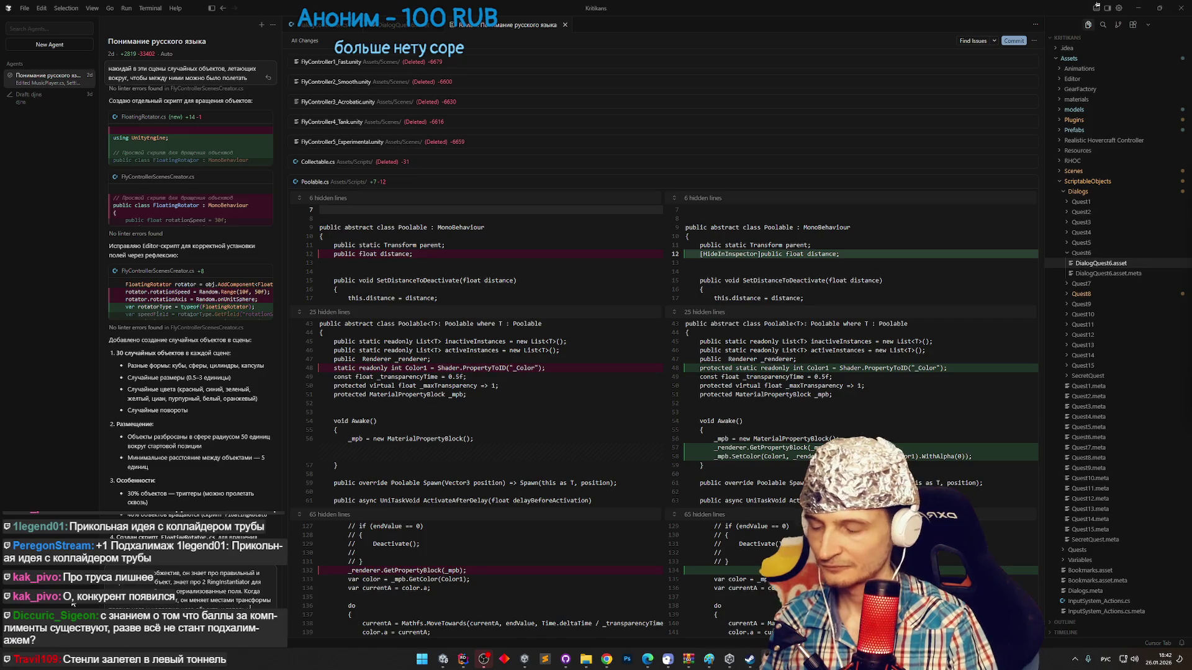
pyautogui.hotkey('alt', 'shift')
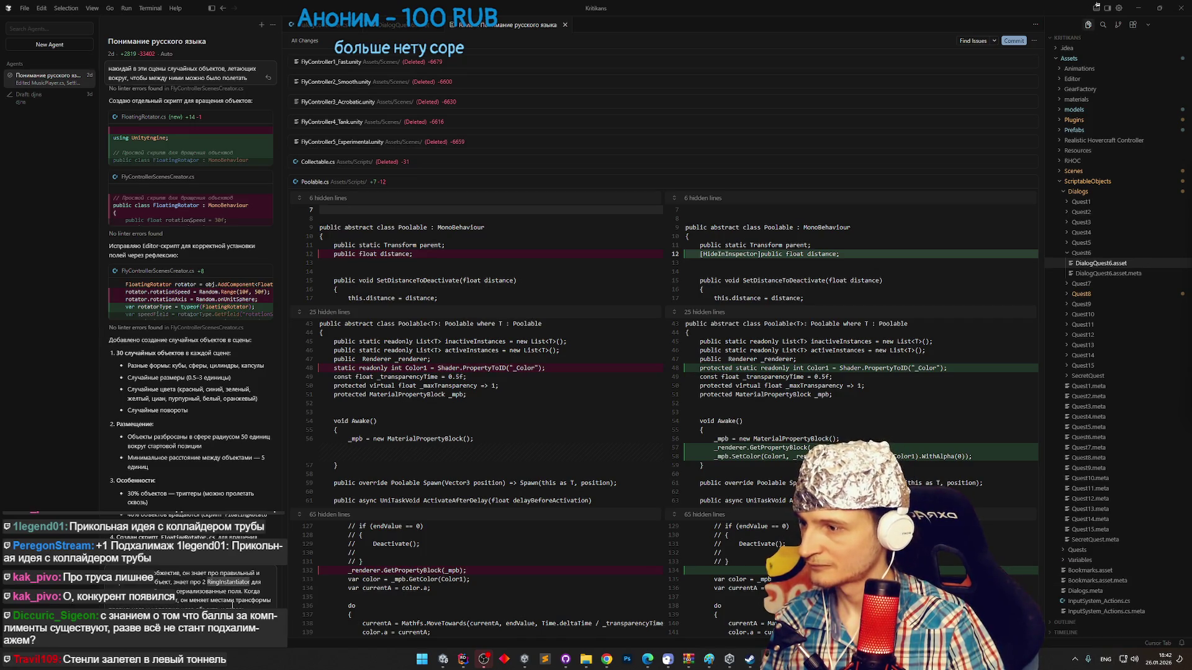
pyautogui.scroll(-1, 278, 568)
pyautogui.hotkey('alt', 'shift')
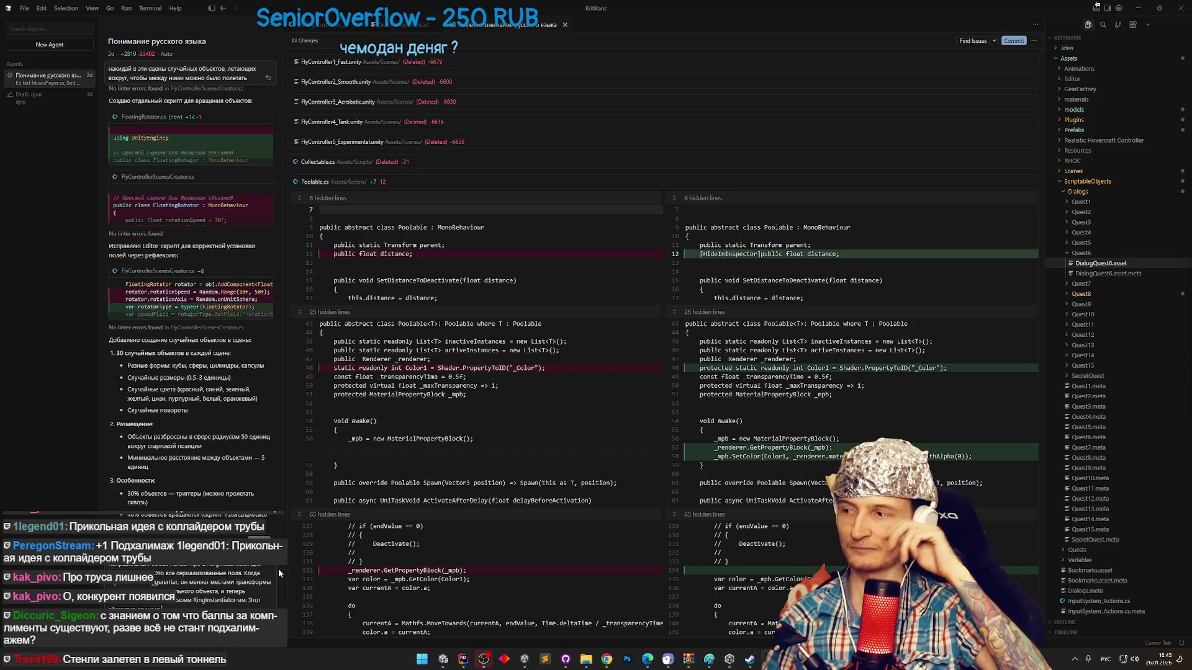
pyautogui.press('super+space')
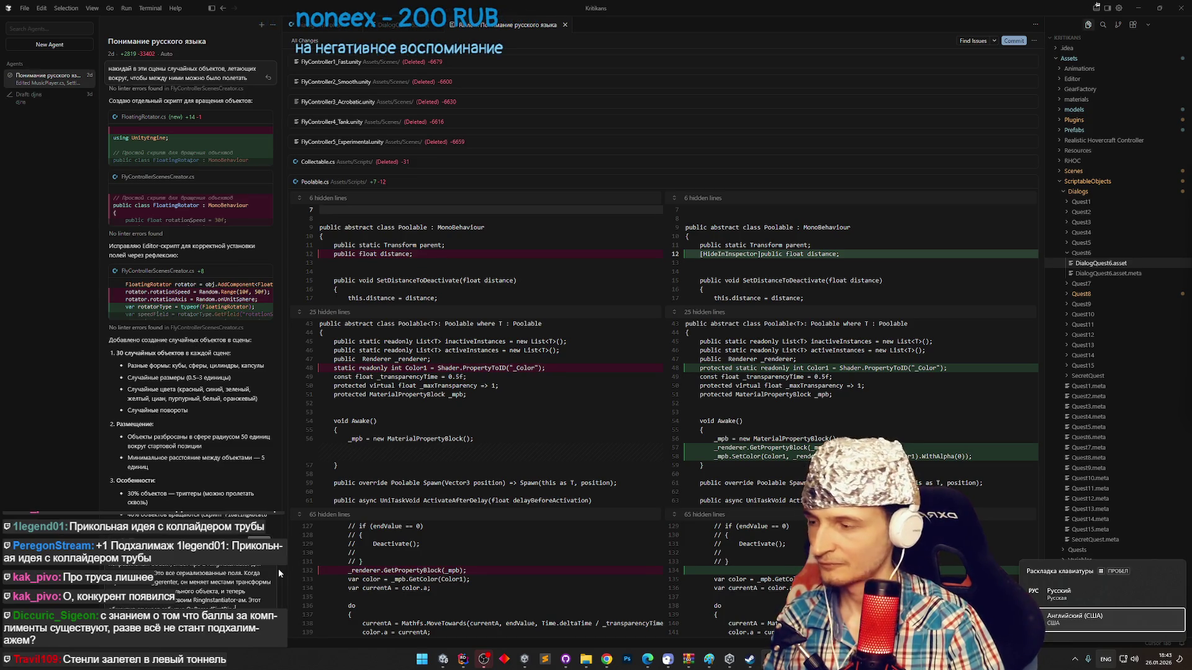
pyautogui.press('super+space')
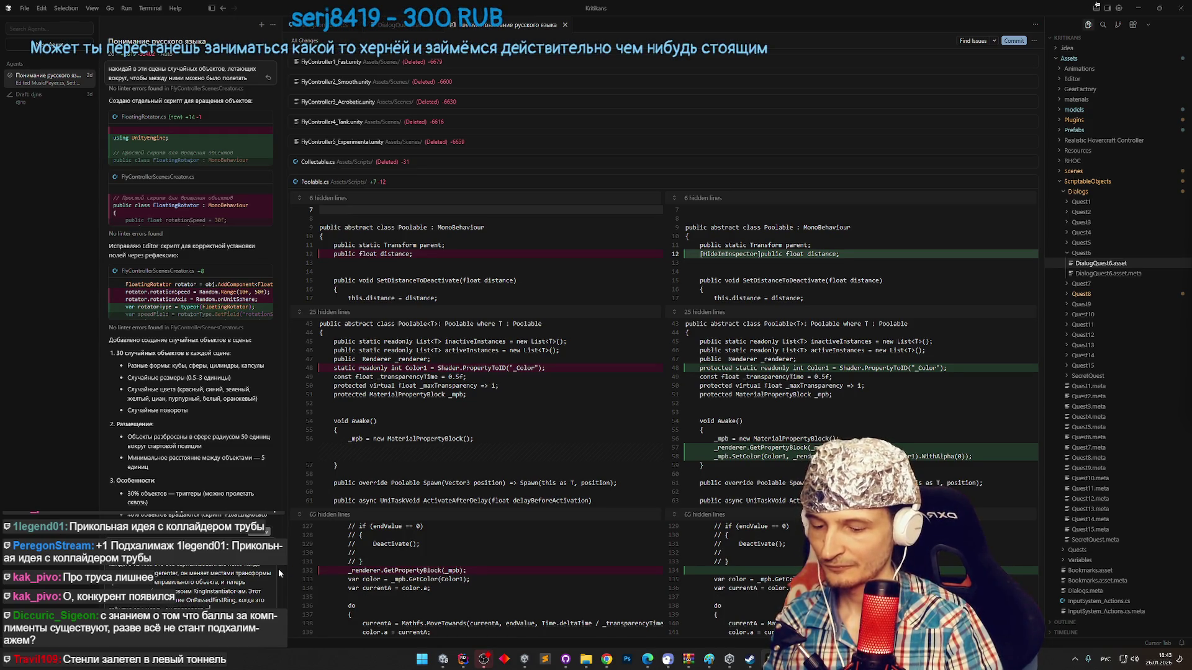
pyautogui.press('super+space')
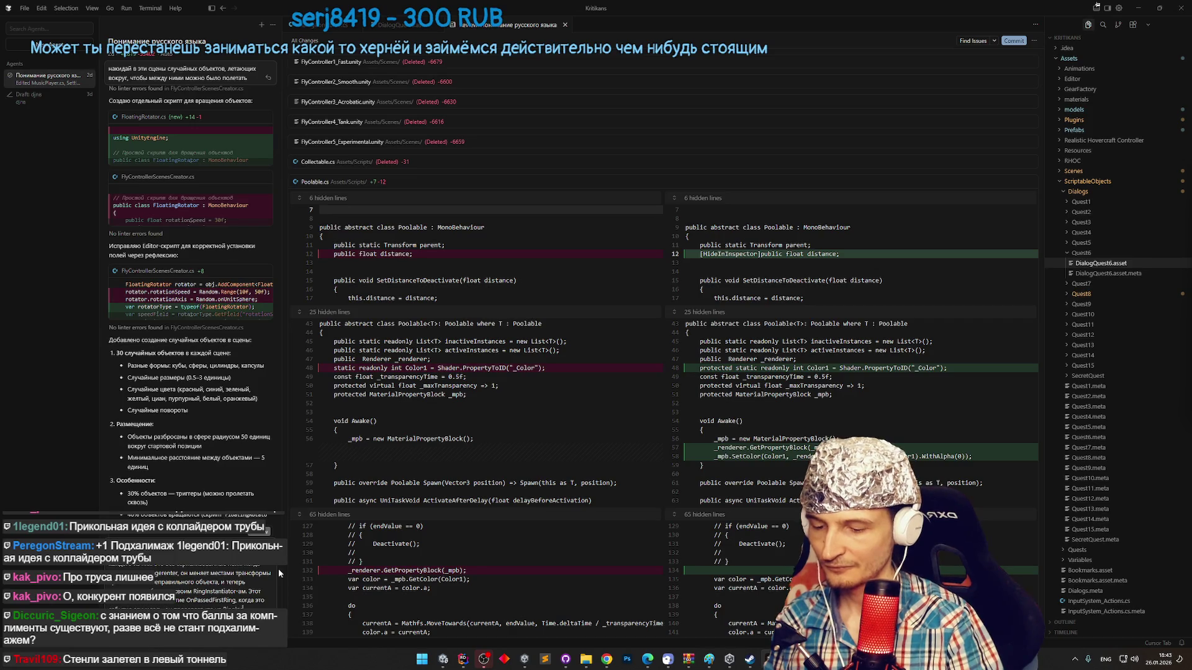
pyautogui.press('super+space')
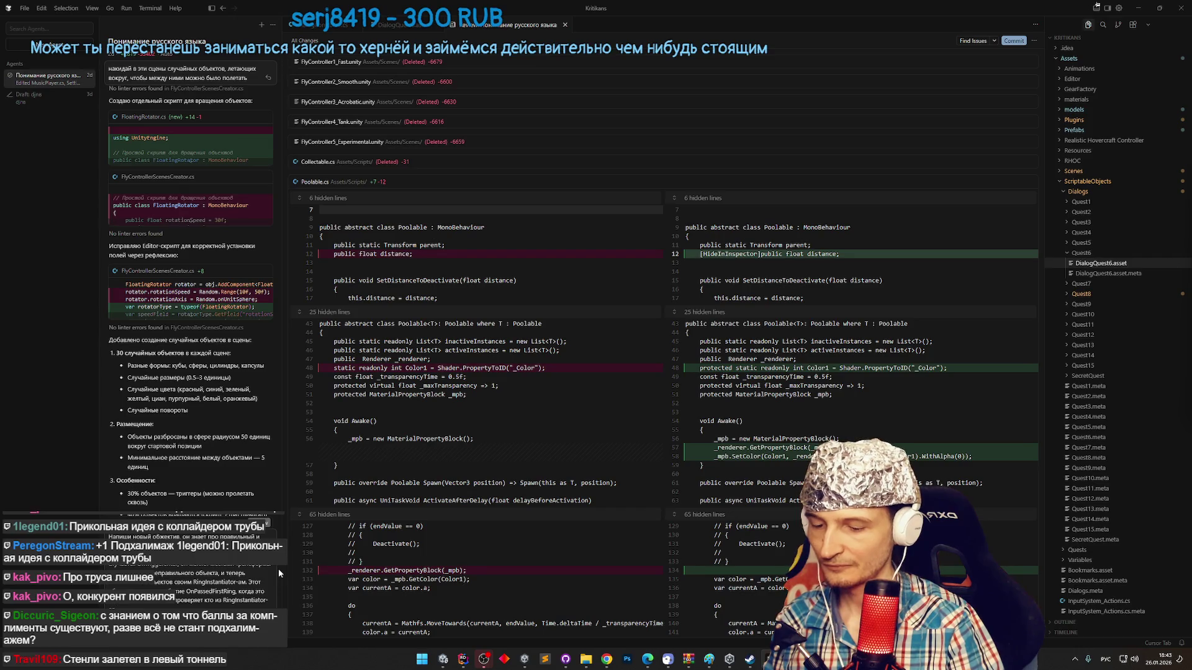
pyautogui.press('super+space')
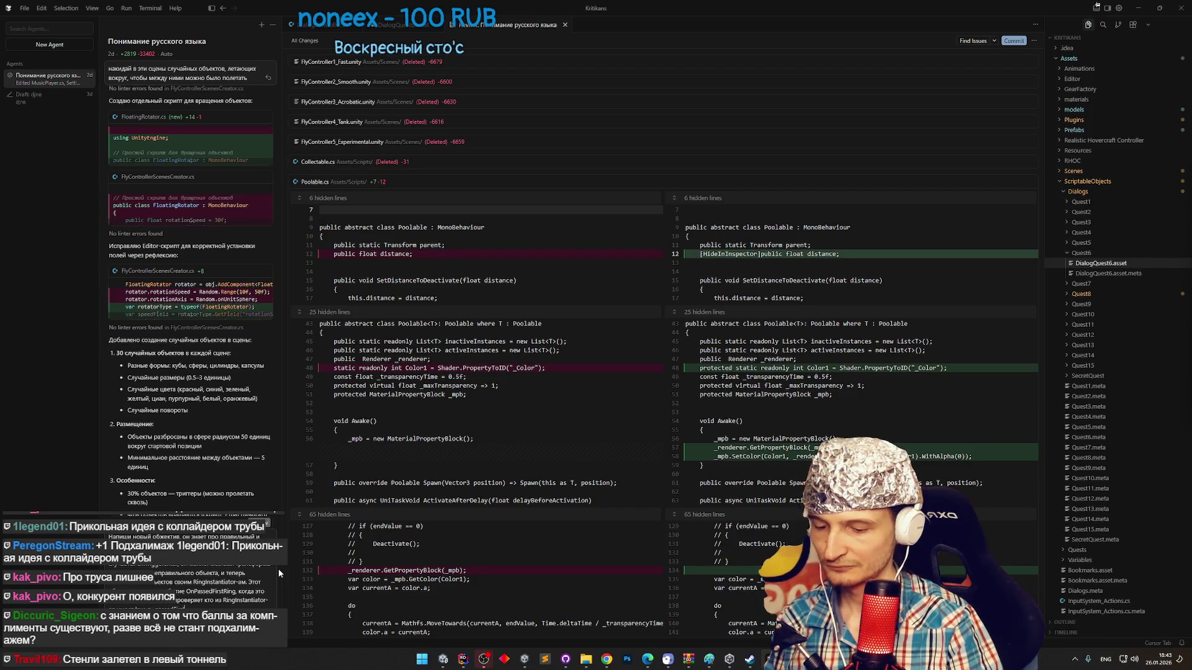
pyautogui.press('super+space')
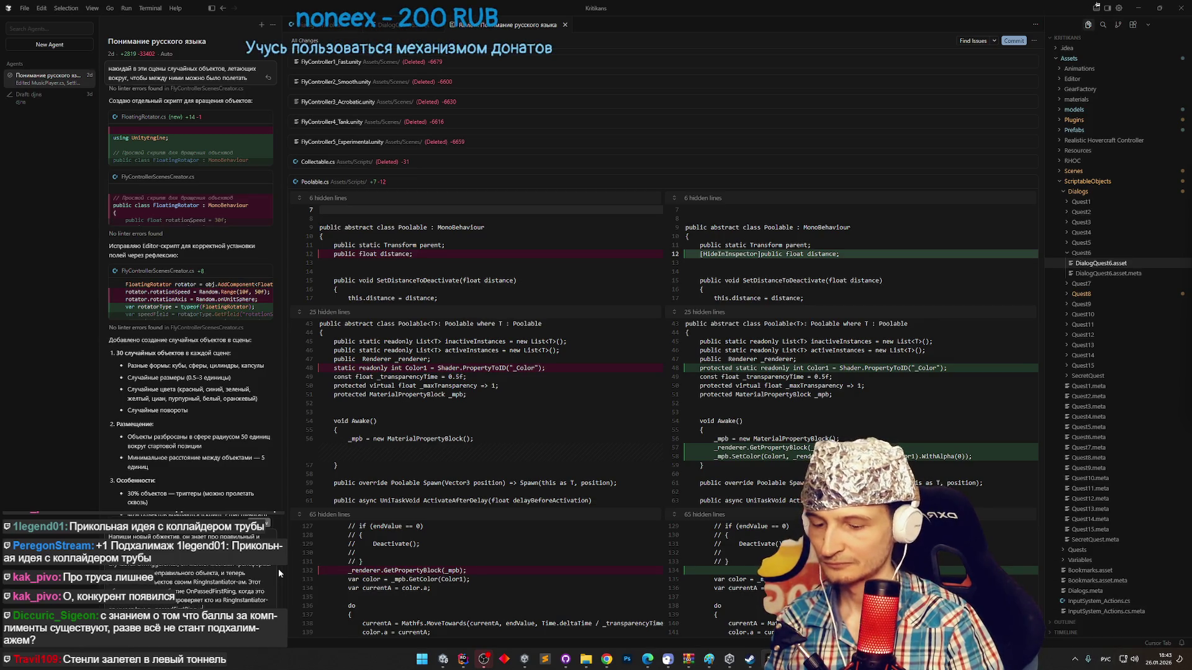
pyautogui.press('super+space')
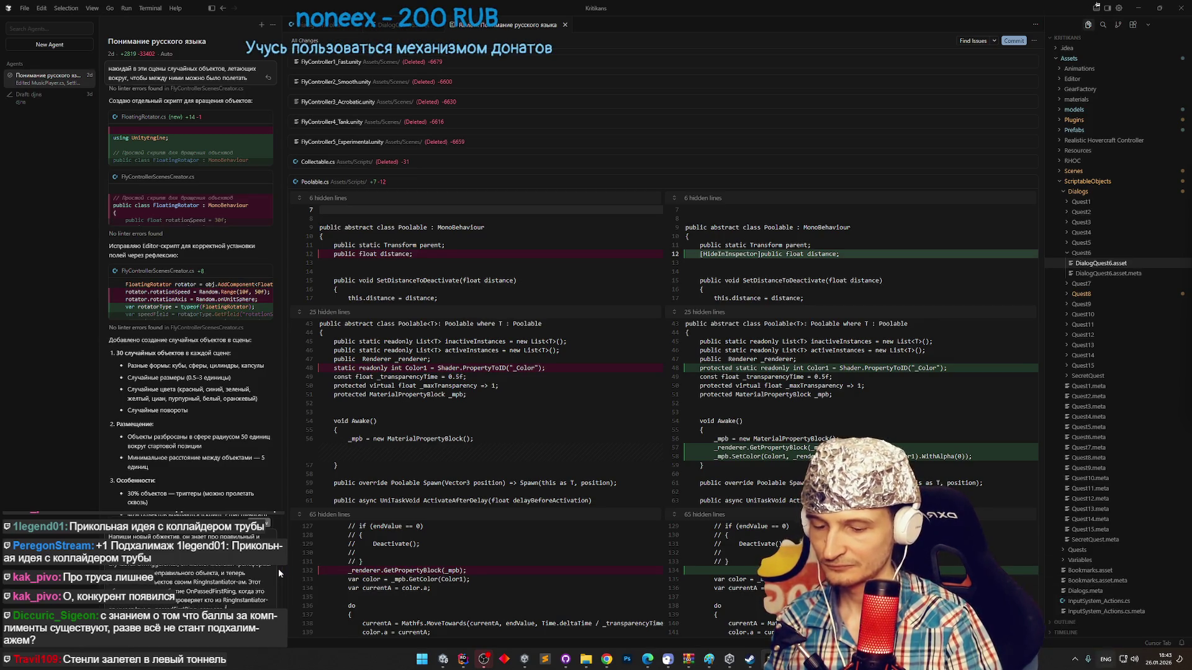
pyautogui.press('super+space')
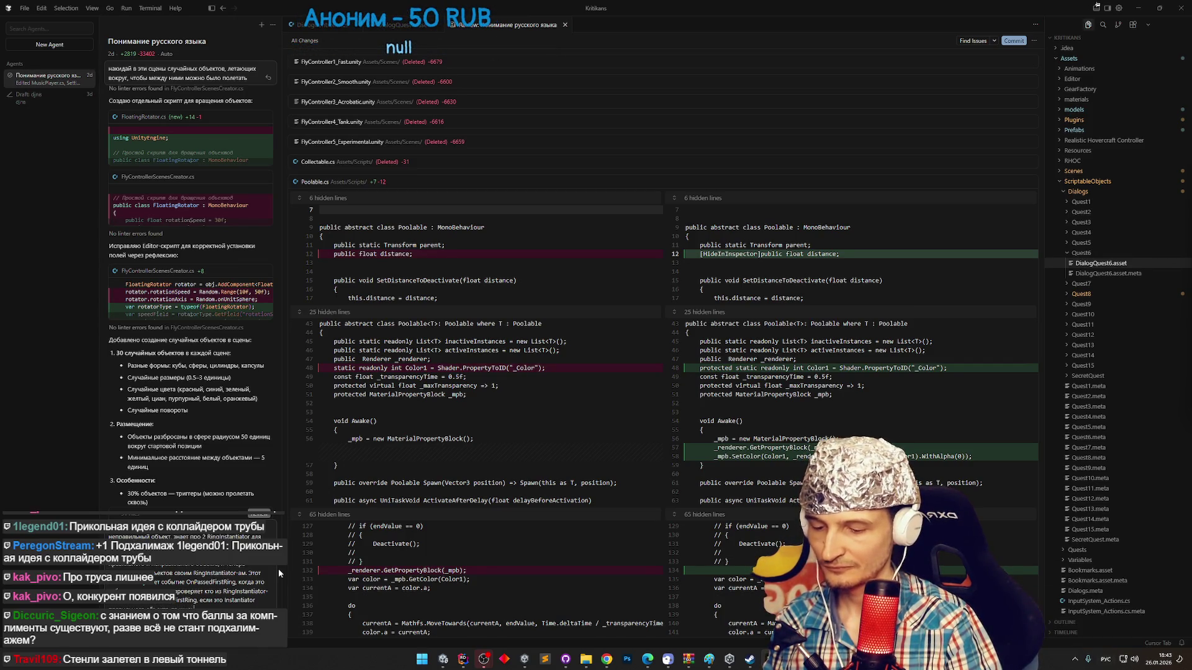
pyautogui.press('super+space')
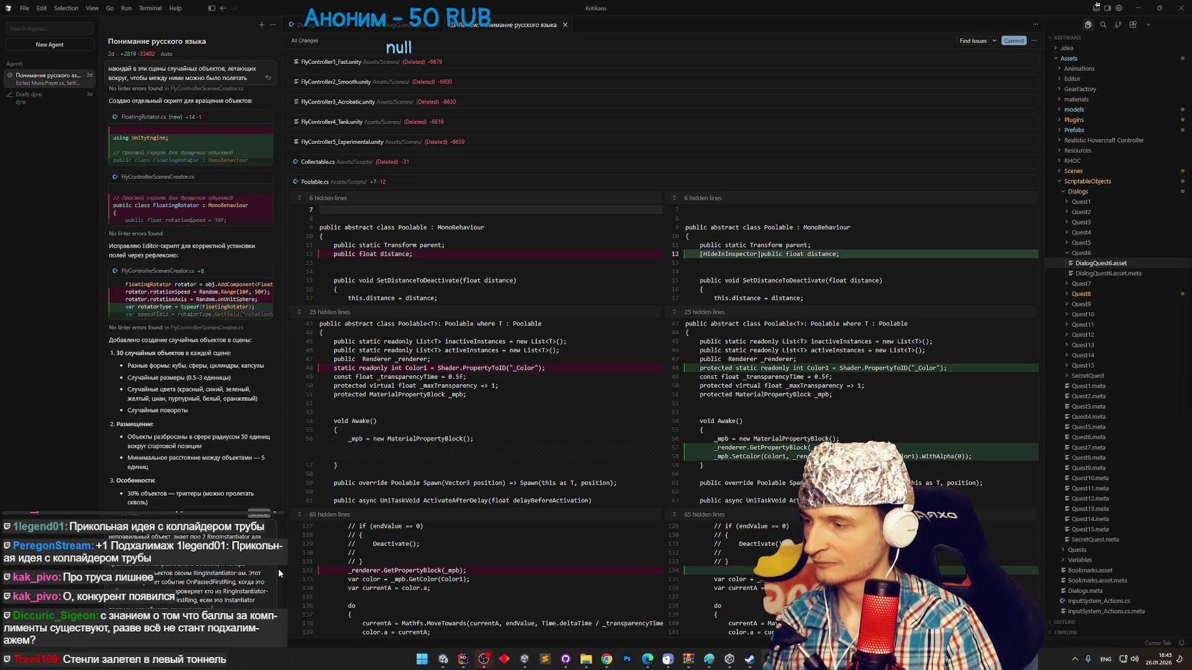
pyautogui.press('super+space')
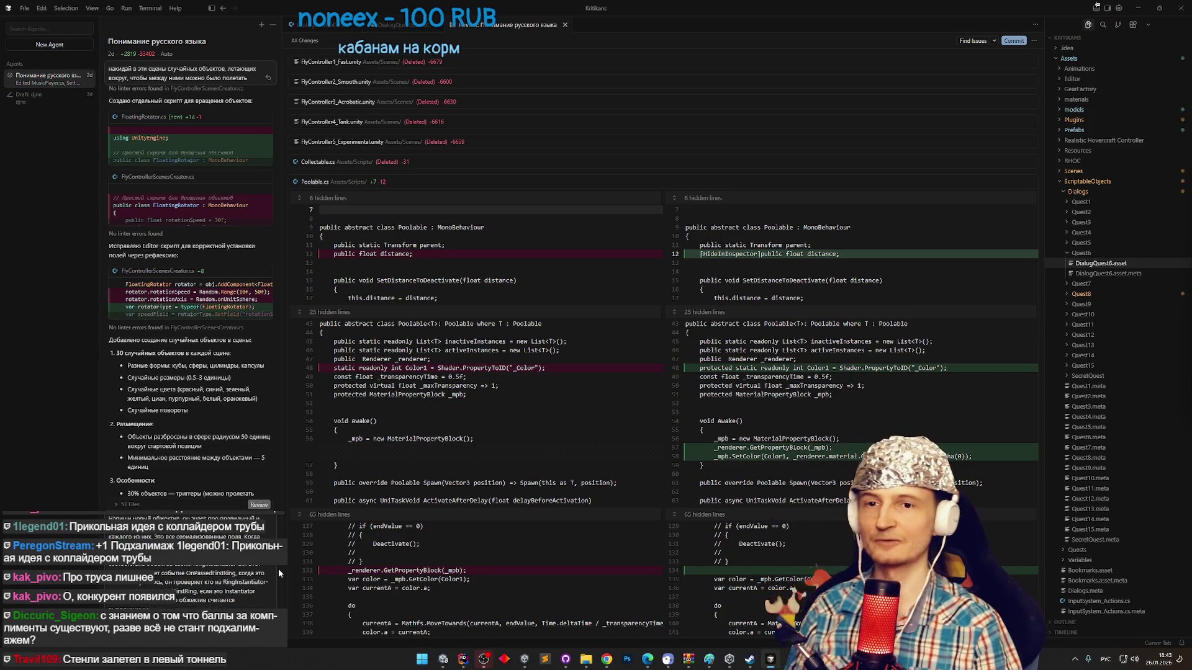
pyautogui.press('Return')
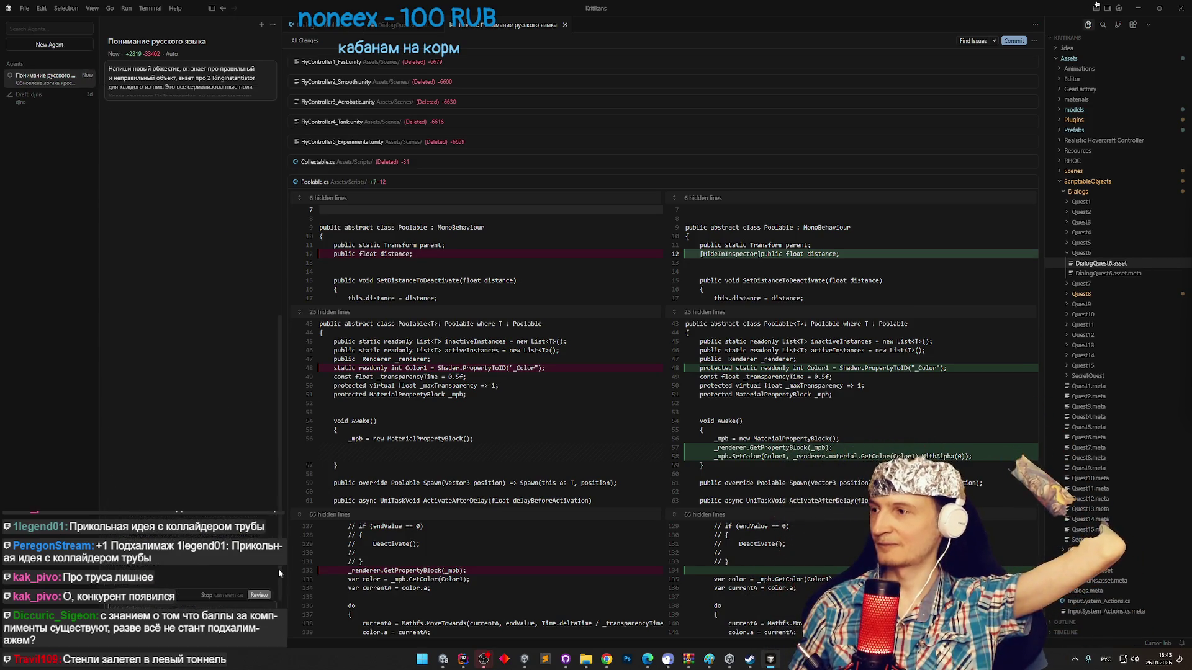
# Revise the request: OnTriggerEnter swaps both objects' materials; complete when correct instantiator's _passedFirstRing is true.
pyautogui.scroll(2, 116, 228)
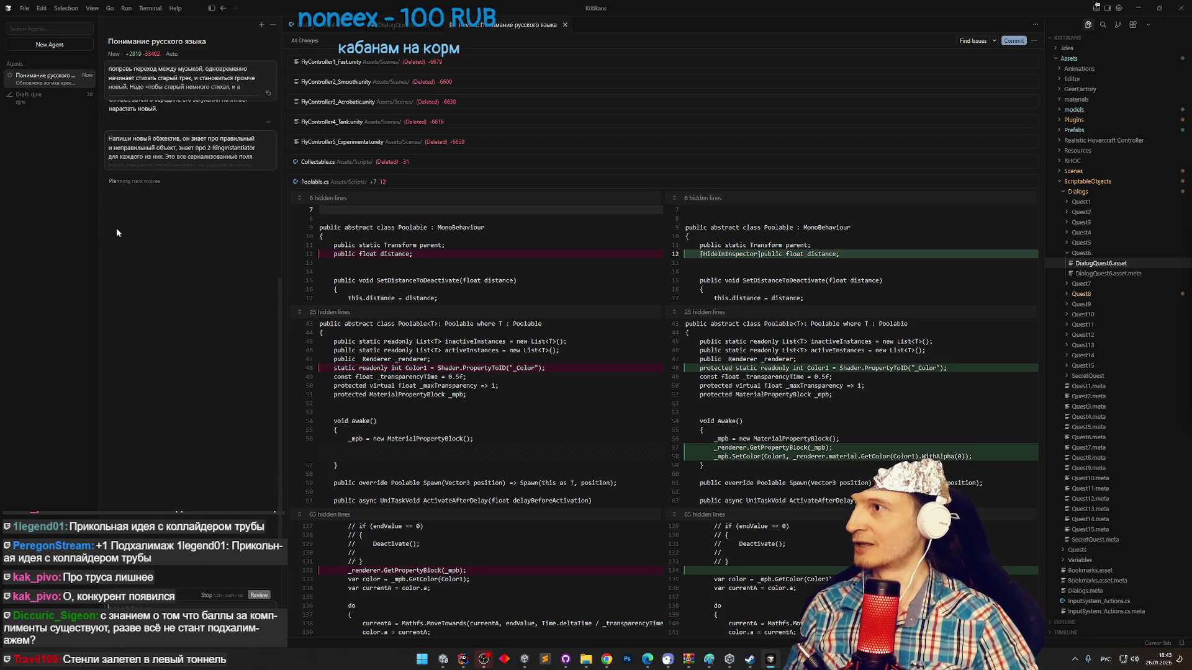
pyautogui.click(180, 173)
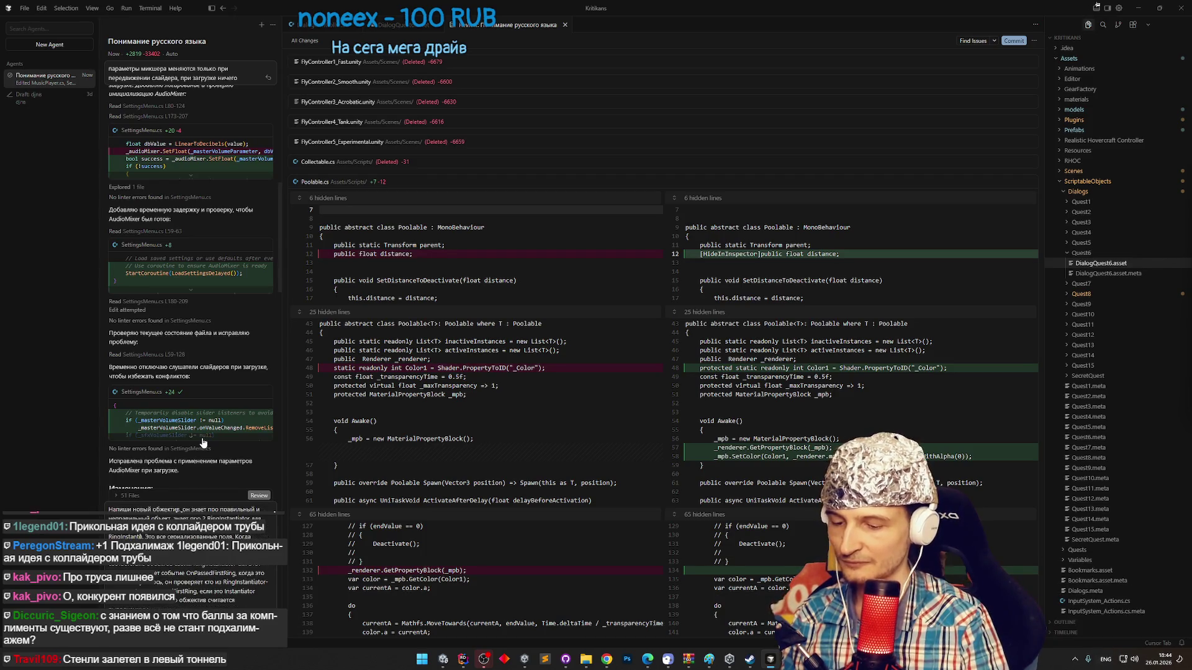
pyautogui.press('super+space')
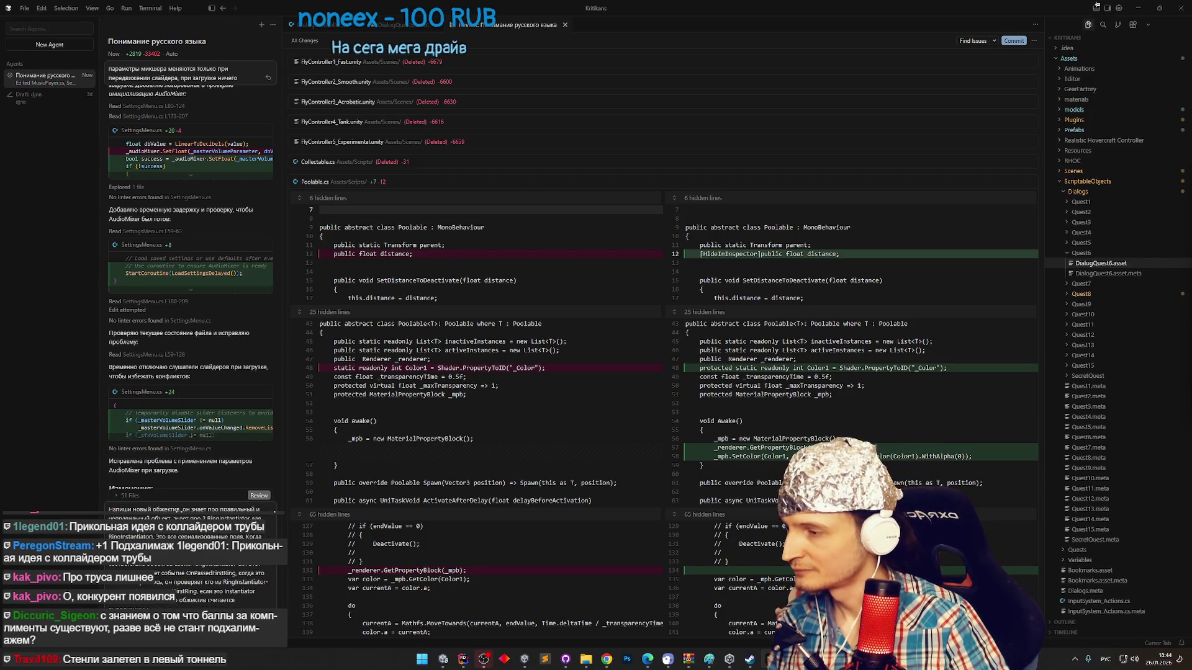
pyautogui.press('Return')
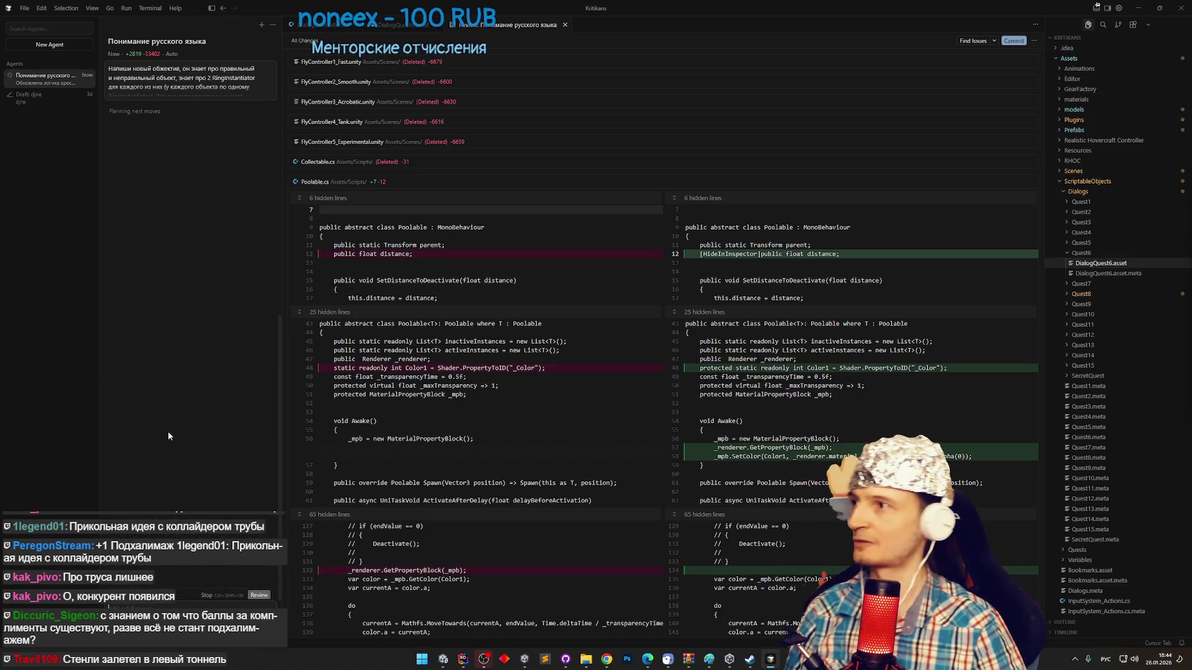
pyautogui.click(208, 99)
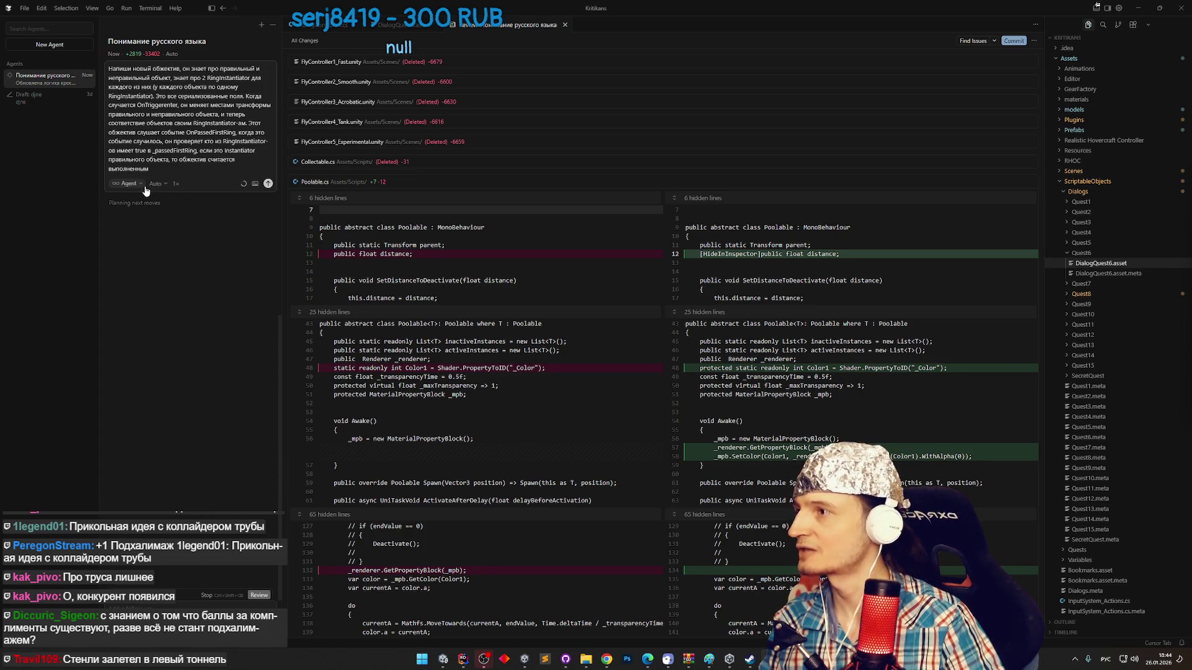
# Stop the agent's current run and resend the complete swap-objective request.
pyautogui.click(208, 595)
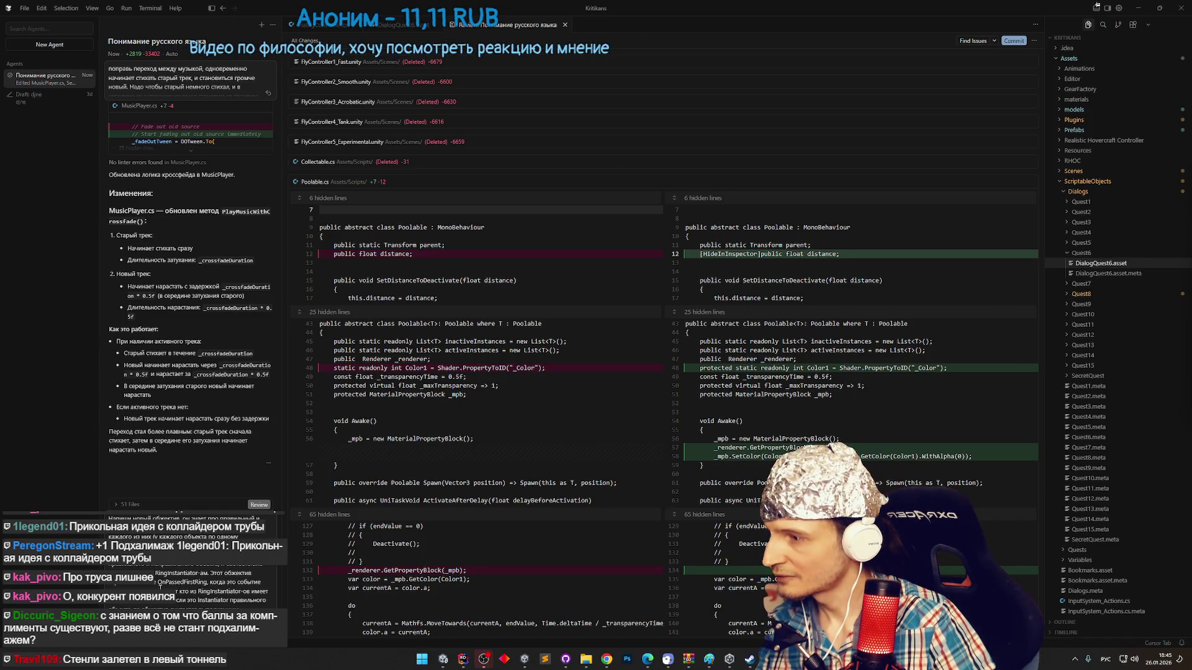
pyautogui.press('Return')
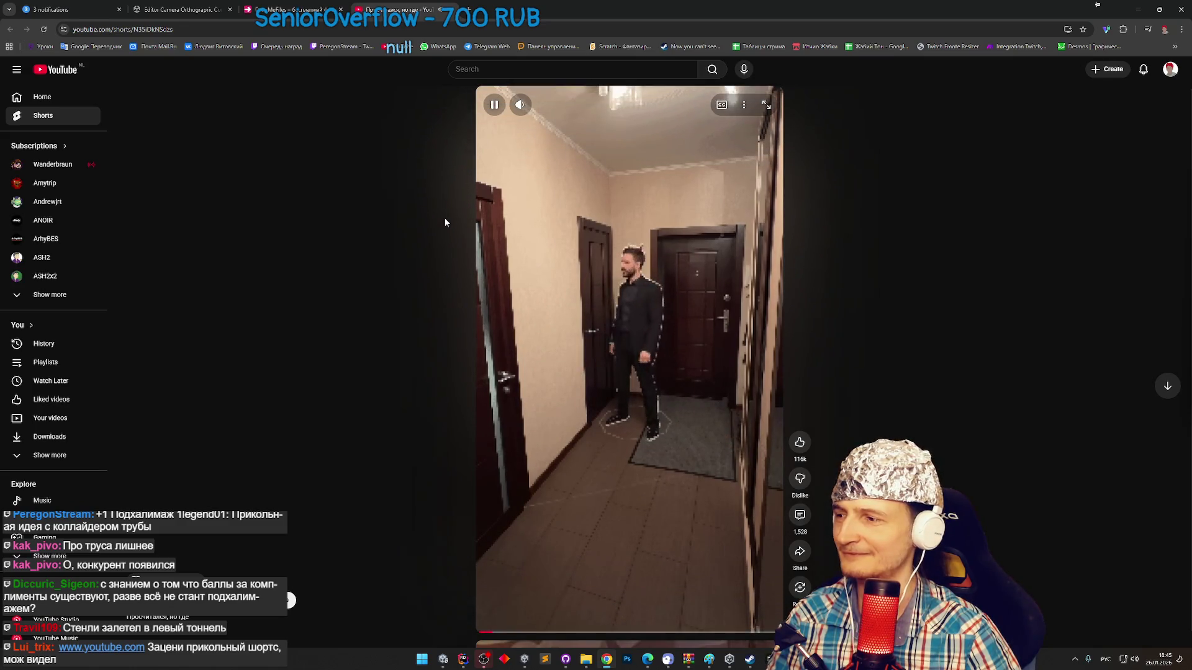
# Watch the hallway Short, pausing and resuming it twice, then move to the next Short.
pyautogui.click(599, 289)
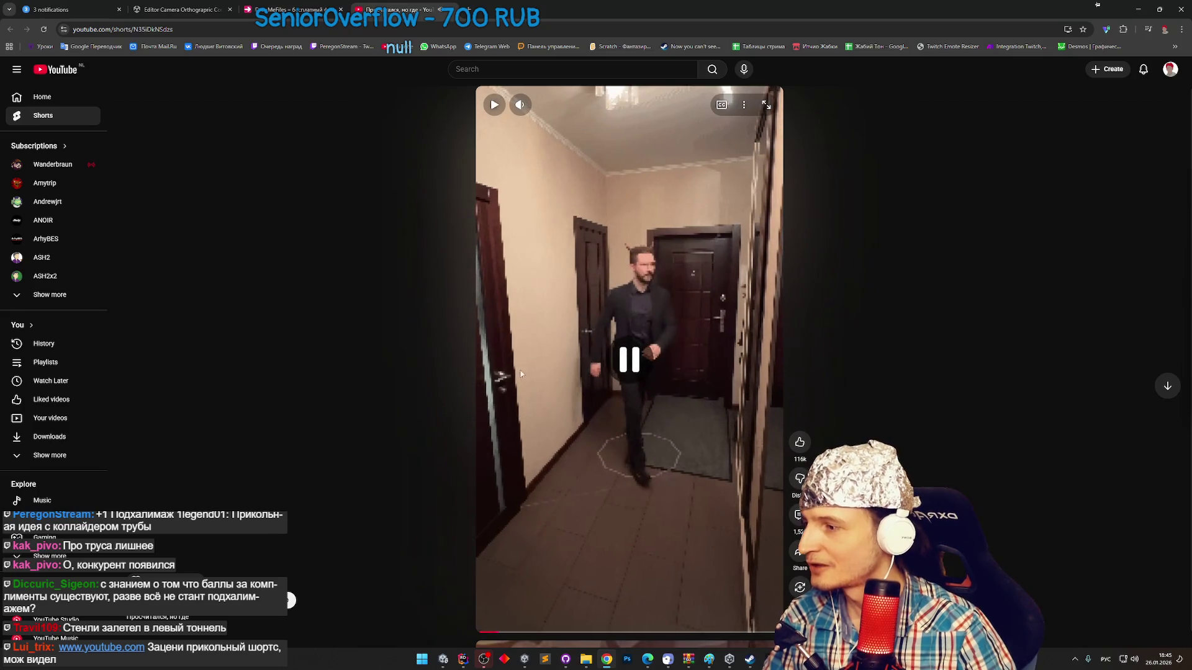
pyautogui.click(539, 401)
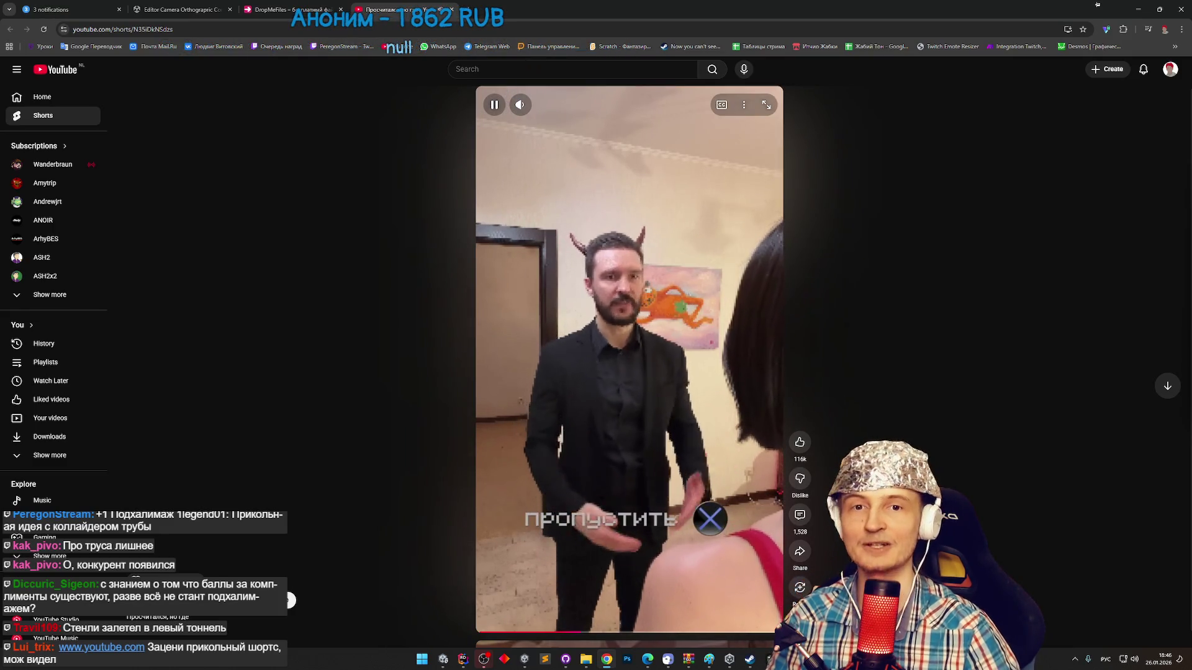
pyautogui.click(550, 364)
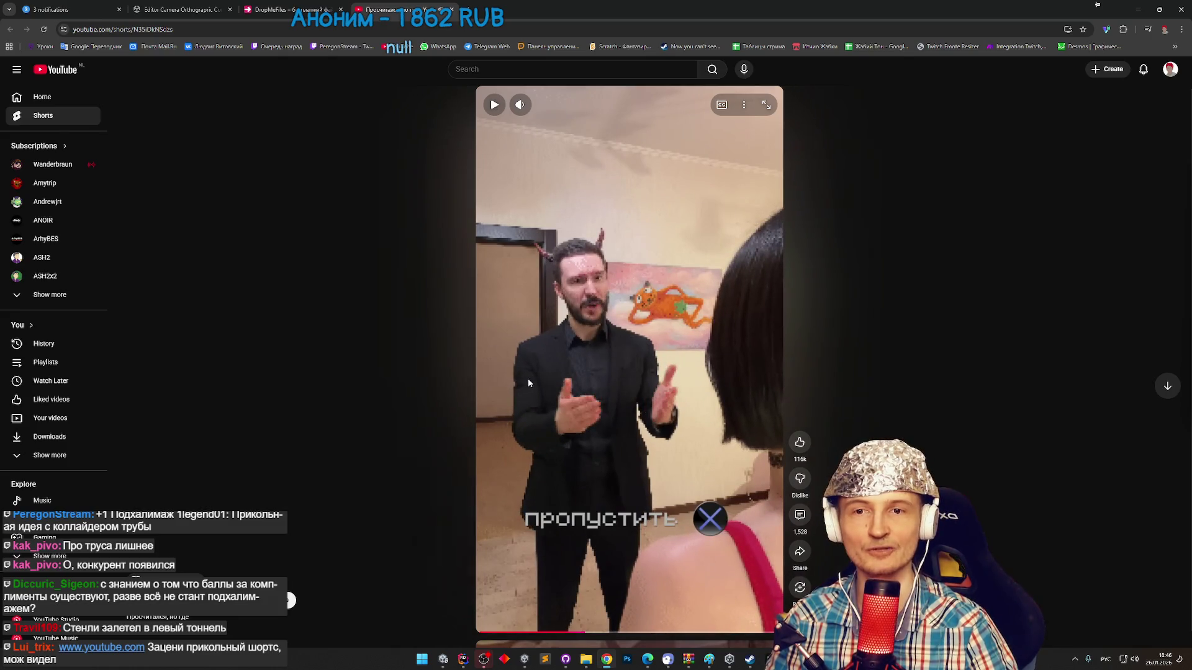
pyautogui.click(528, 381)
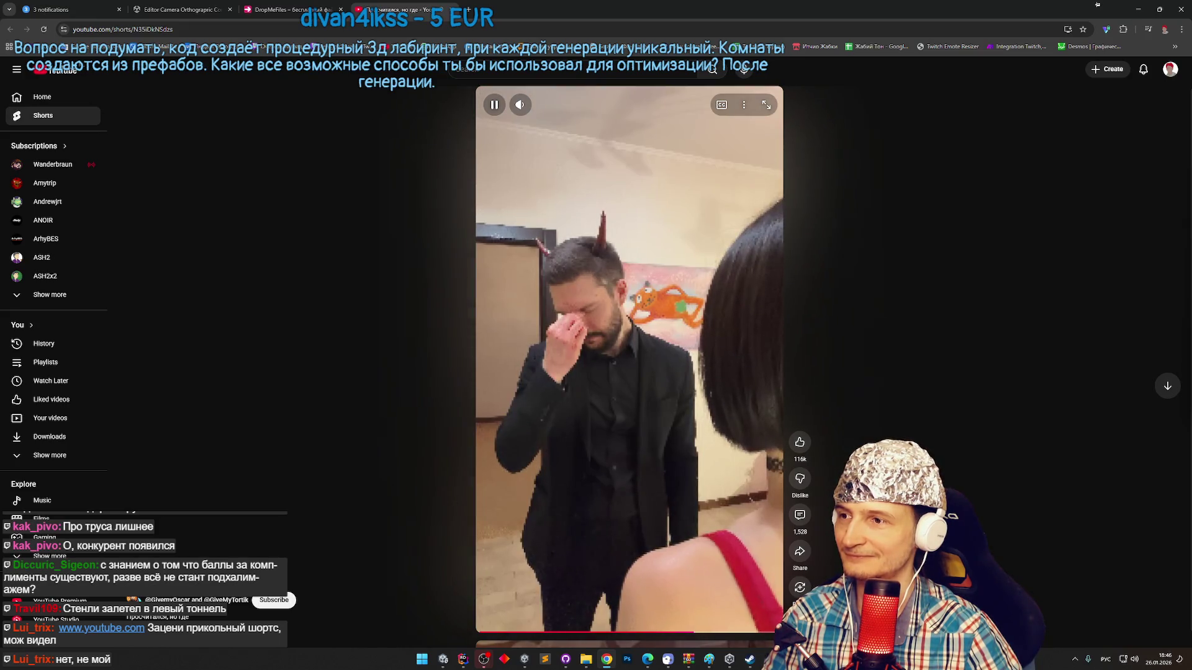
pyautogui.scroll(-1, 528, 376)
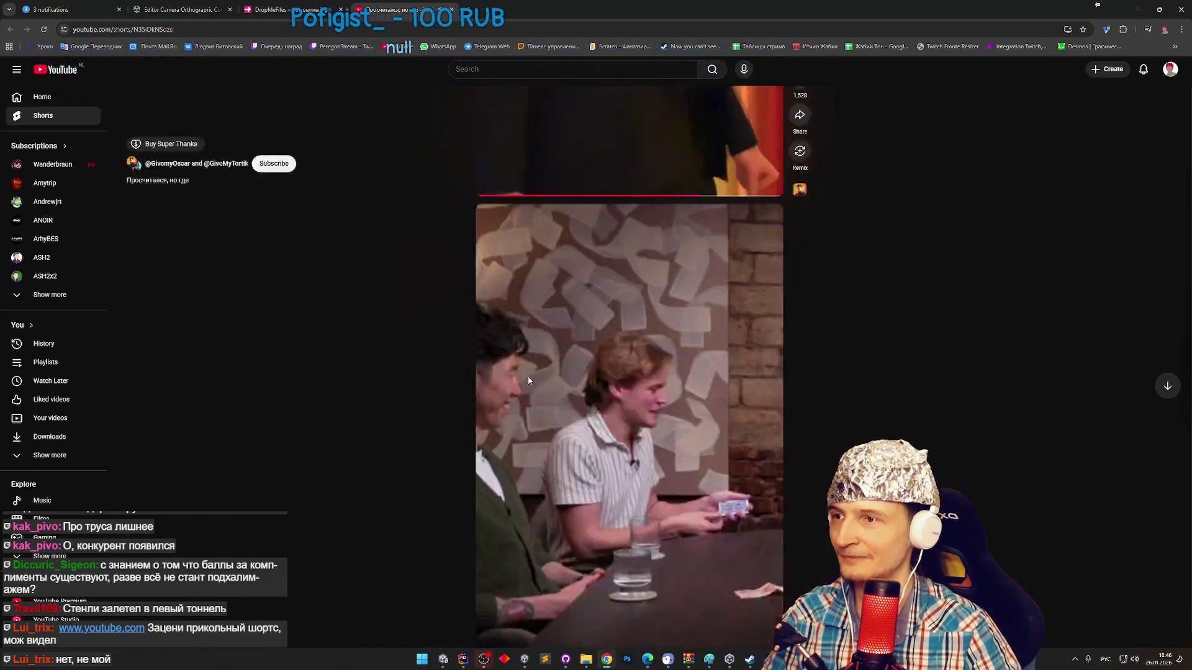
# Skim the Short by seeking along its progress bar, pause it, and minimize Chrome to reveal Cursor.
pyautogui.scroll(-1, 664, 566)
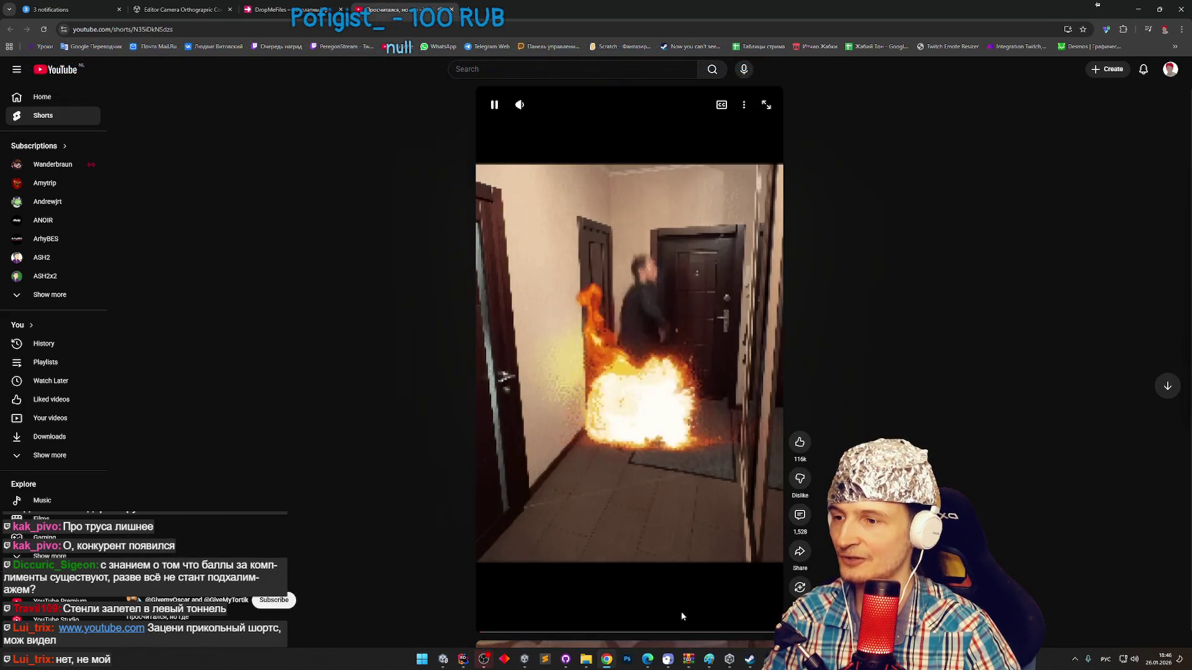
pyautogui.click(646, 638)
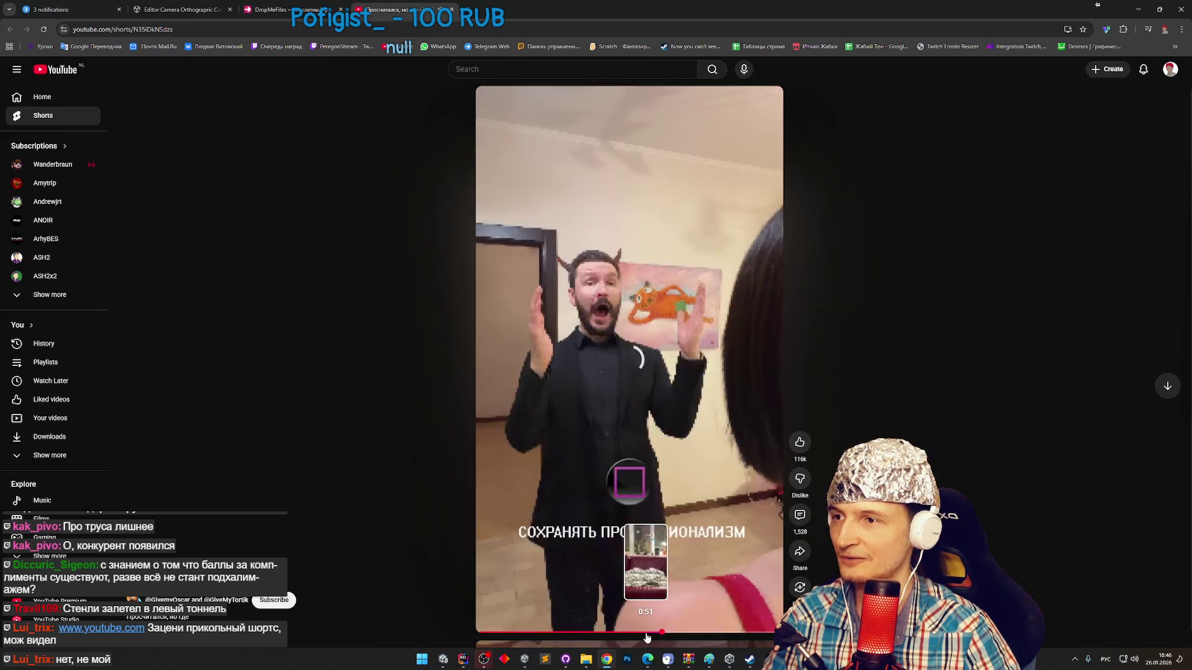
pyautogui.click(646, 638)
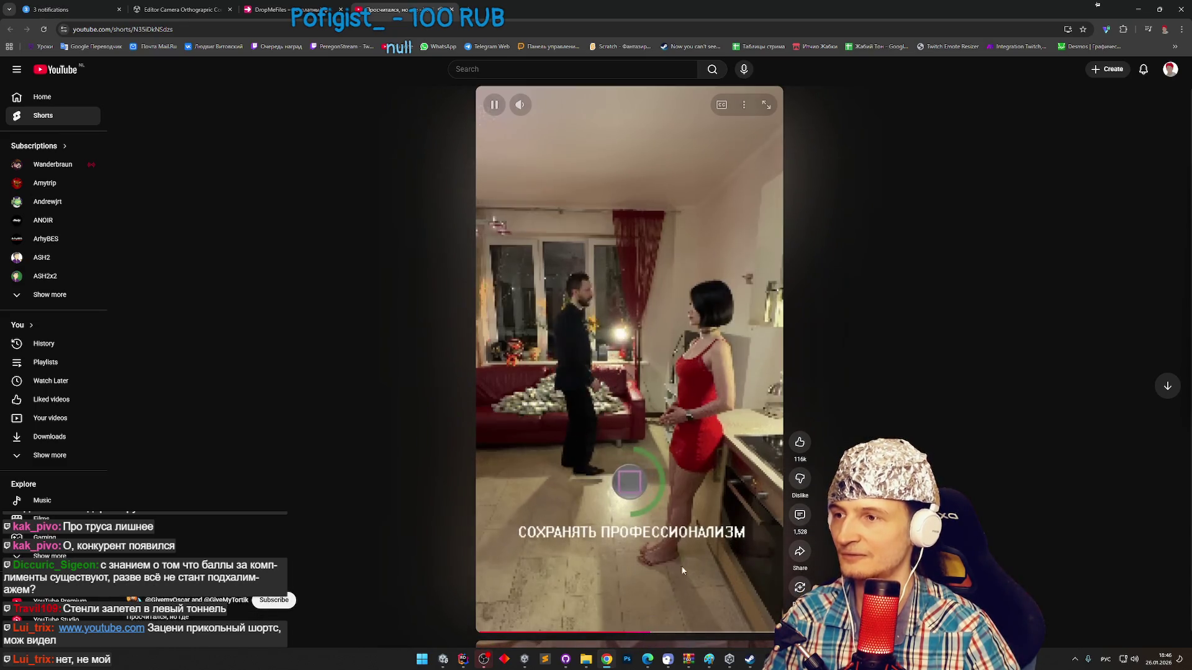
pyautogui.click(676, 636)
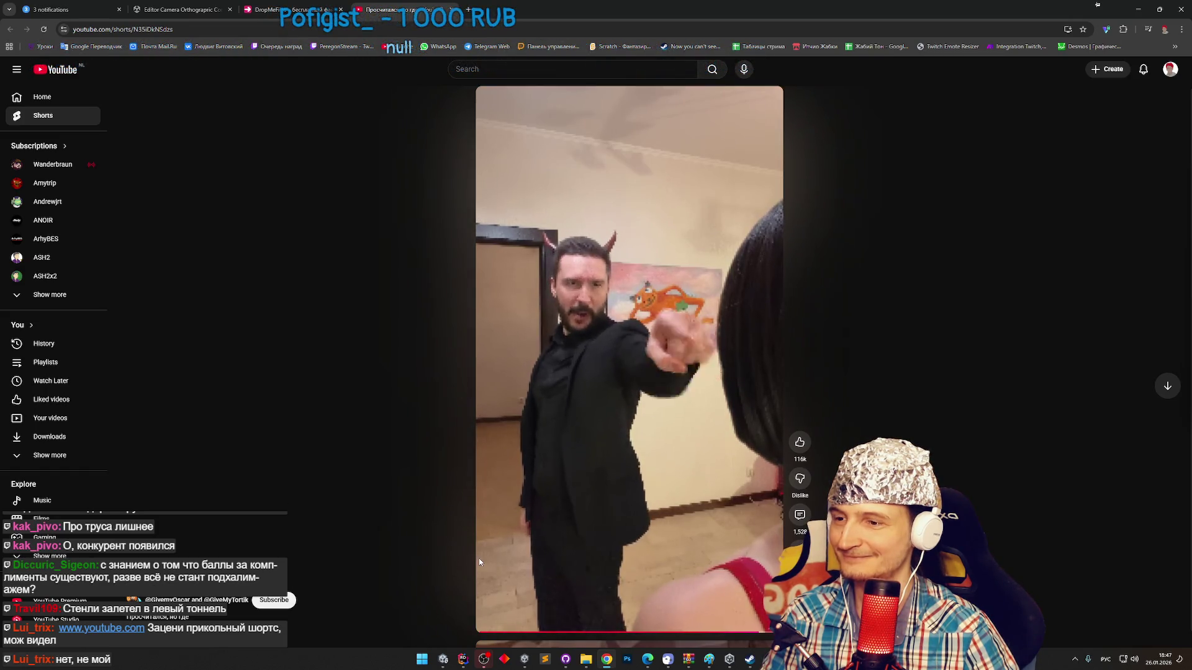
pyautogui.moveTo(503, 545)
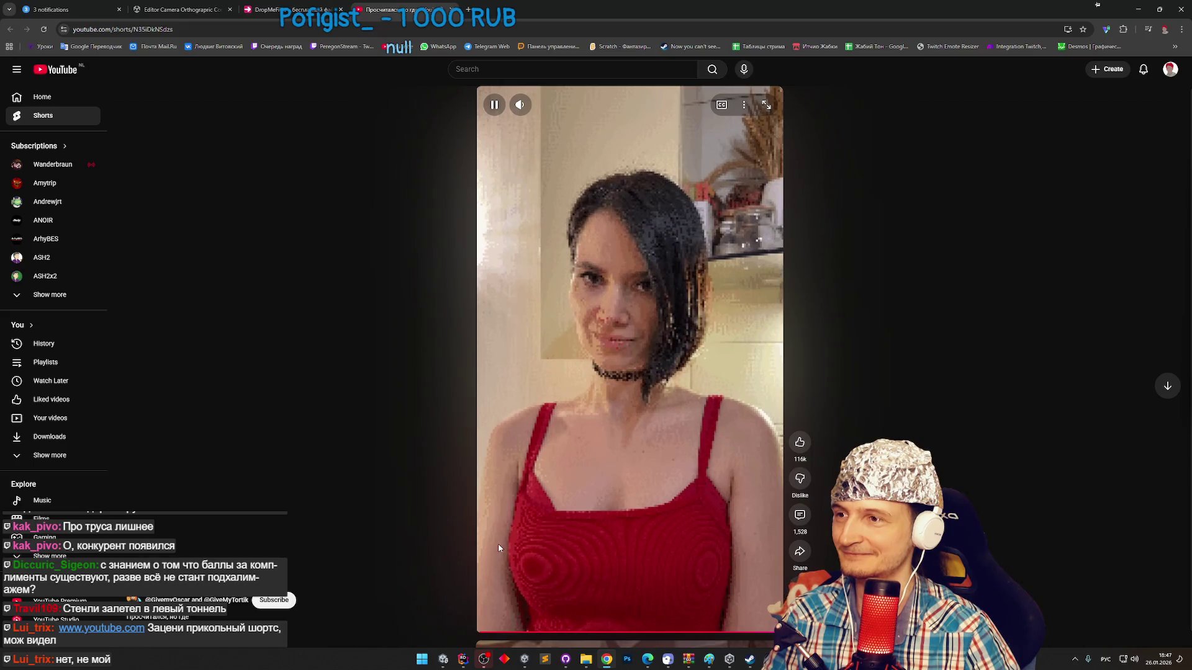
pyautogui.click(673, 434)
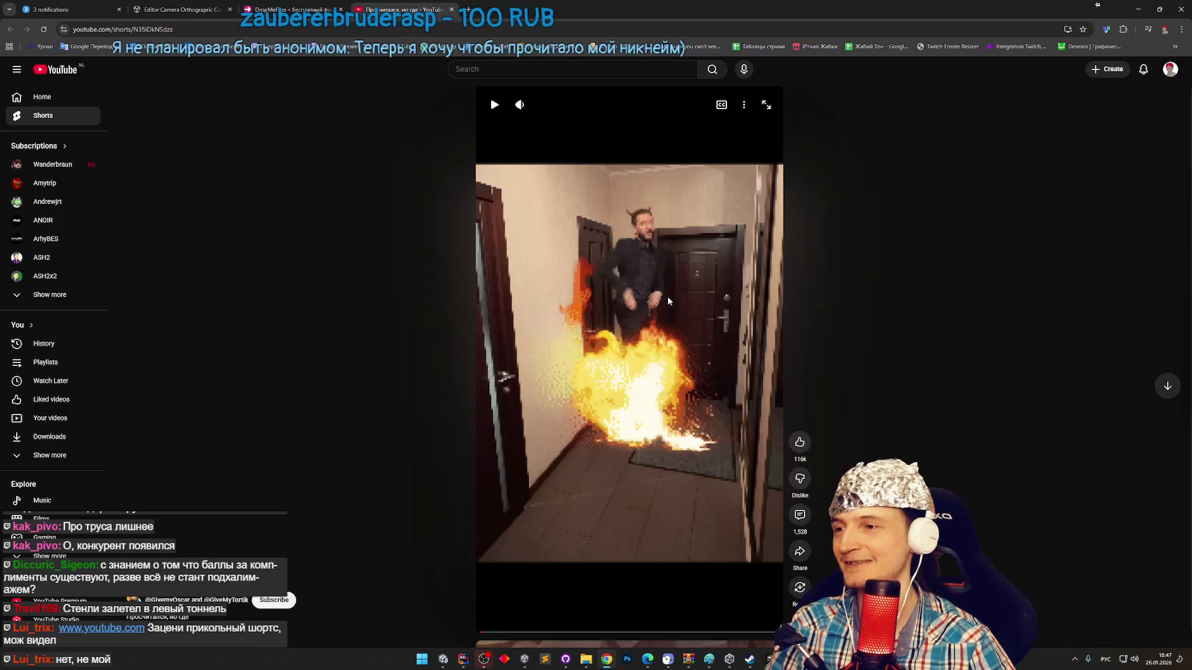
pyautogui.click(571, 484)
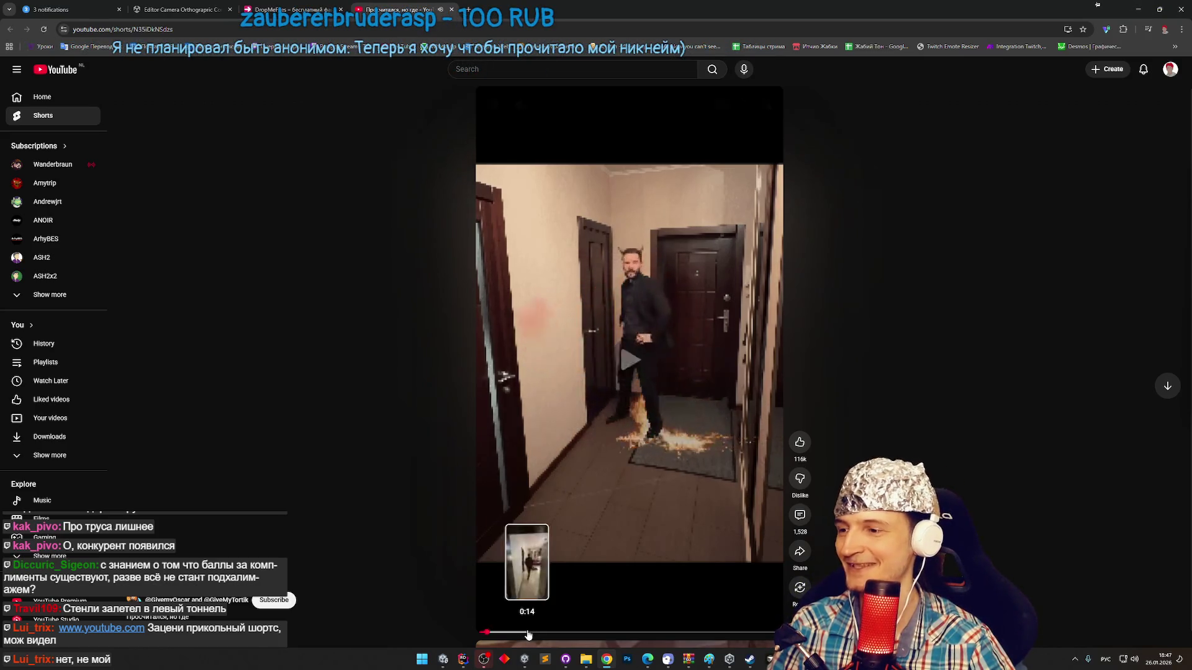
pyautogui.click(555, 633)
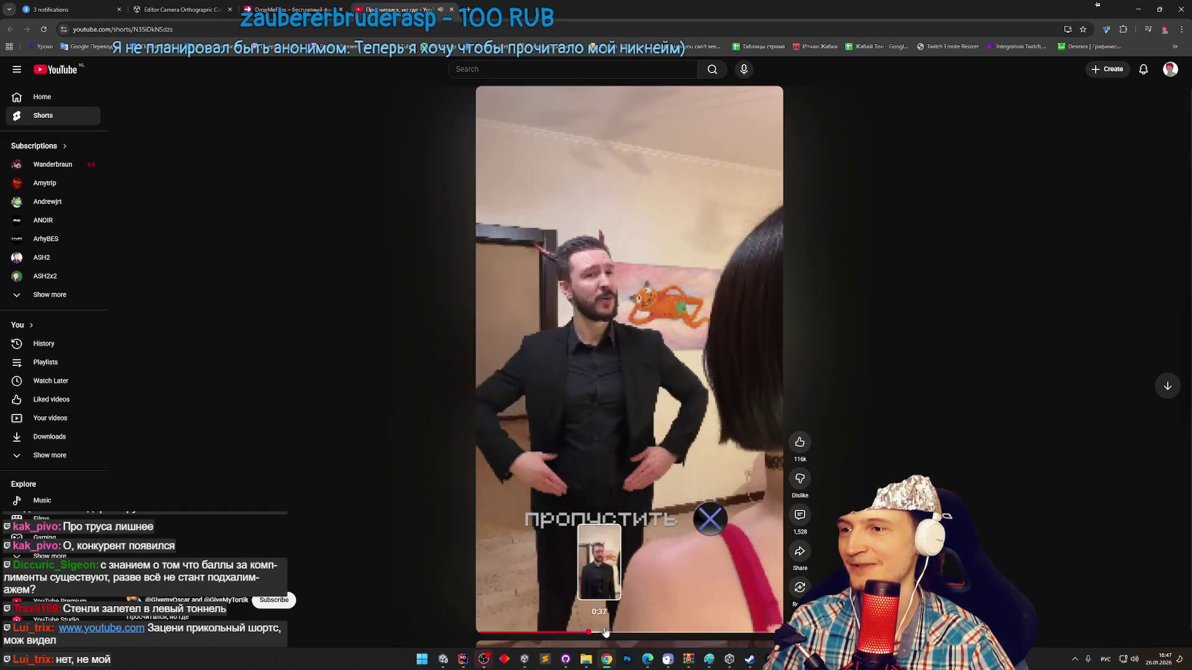
pyautogui.click(634, 633)
pyautogui.click(729, 288)
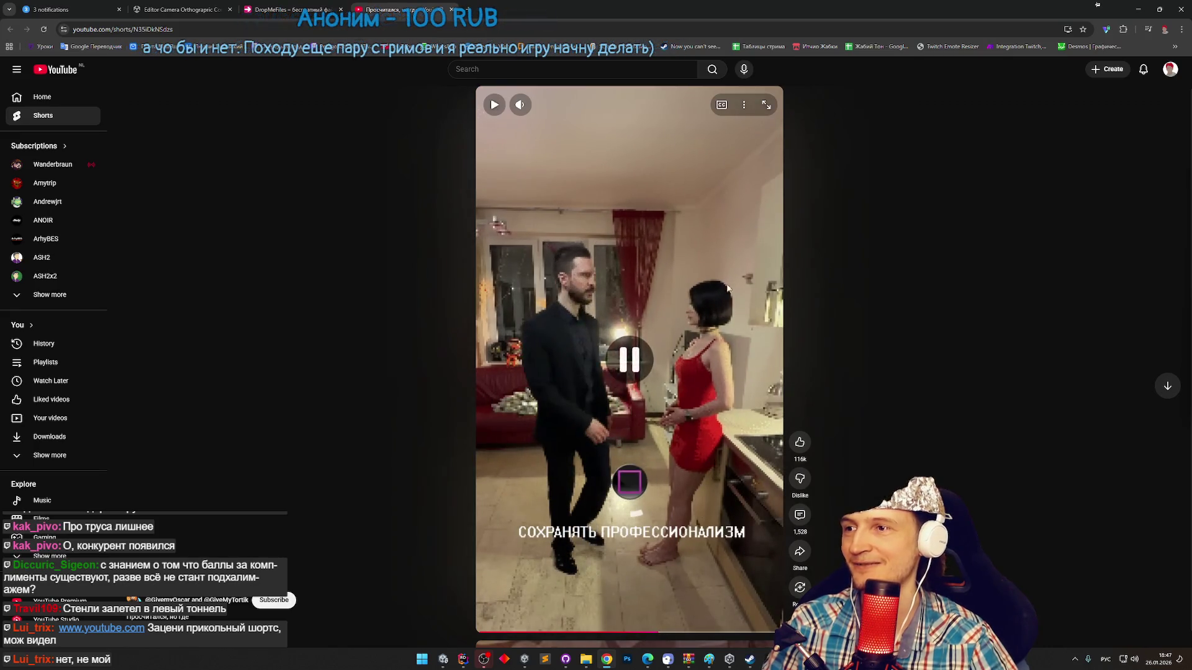
pyautogui.click(1138, 9)
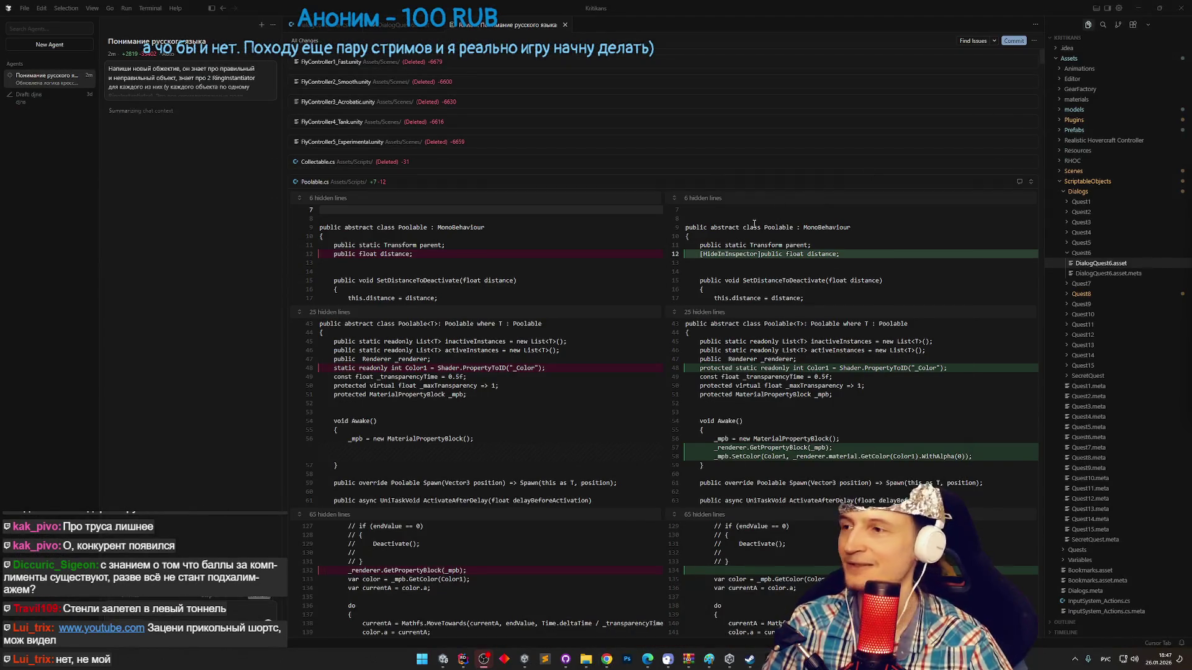
pyautogui.scroll(2, 173, 258)
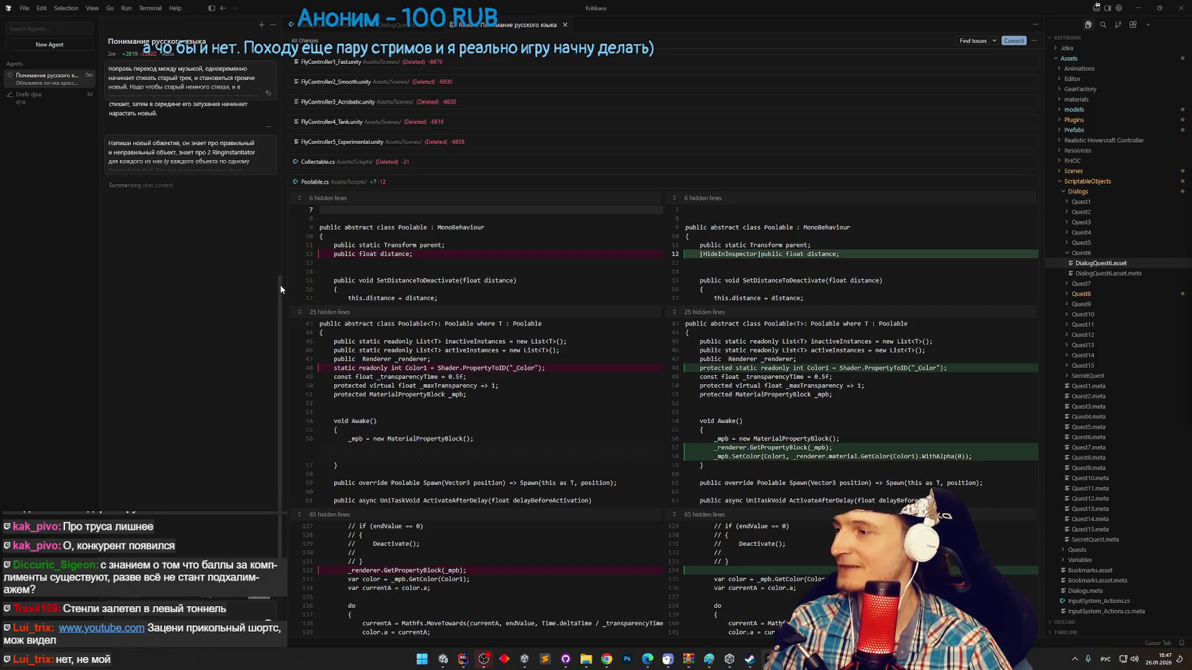
pyautogui.click(606, 659)
pyautogui.click(606, 659)
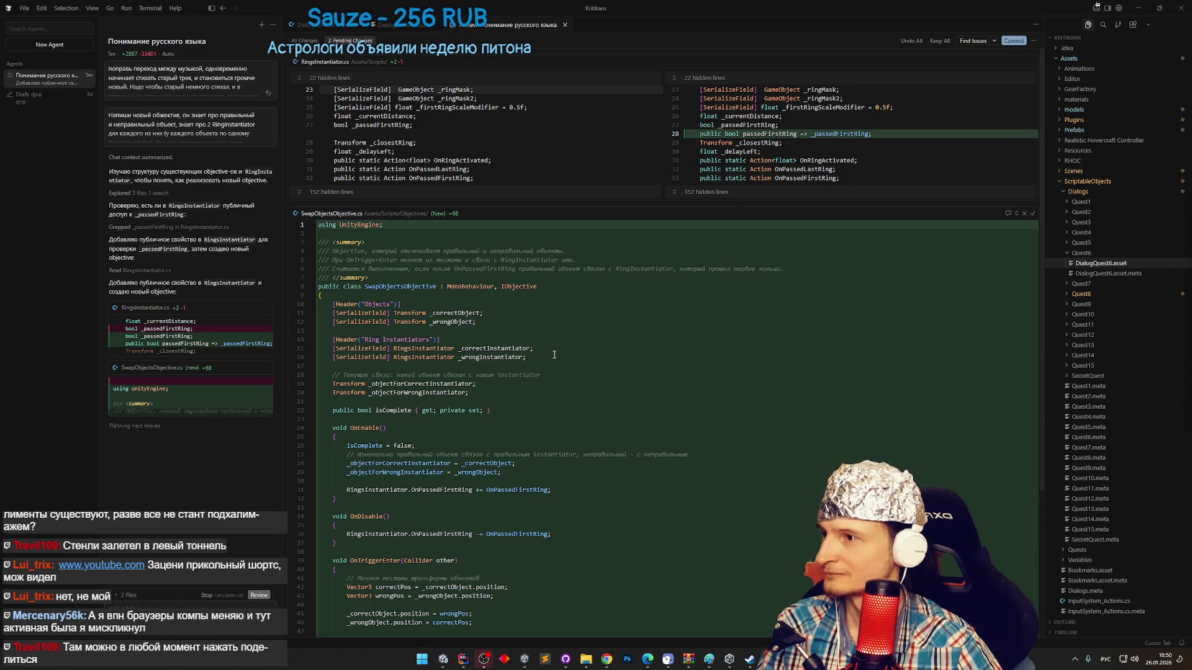
# Place the caret in the Ring Instantiators fields of the generated SwapObjectsObjective.cs.
pyautogui.click(555, 354)
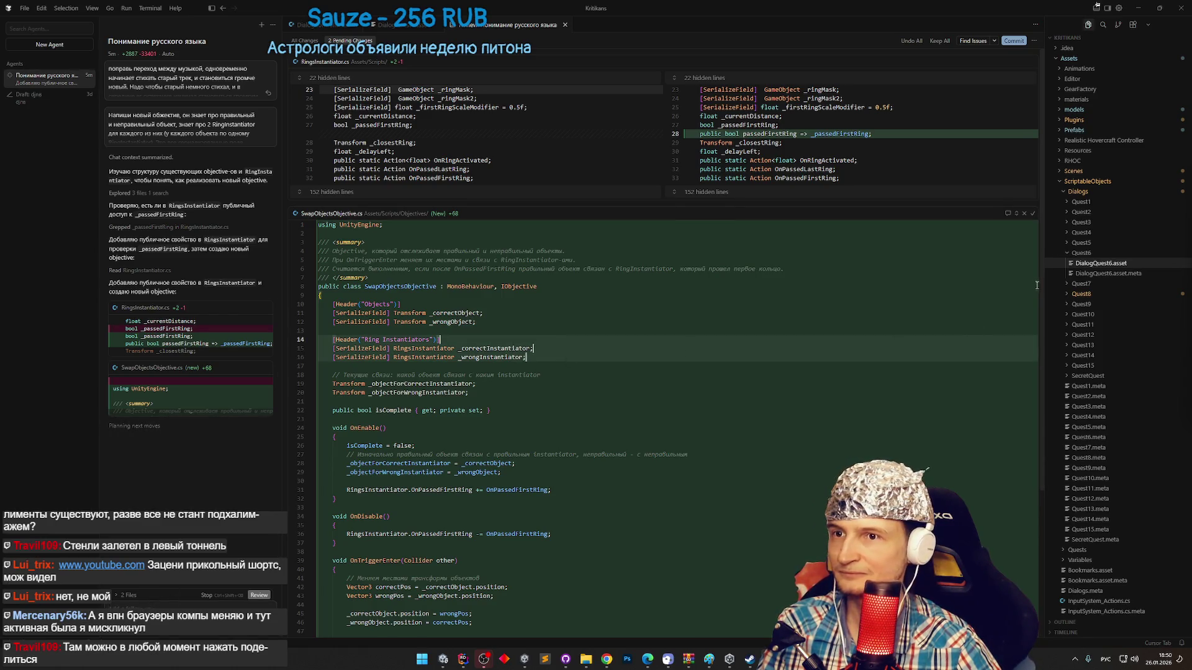
# Add OnPassedFirstRing to the agent chat and ask 'зачем нужен?' (what is it for).
pyautogui.scroll(-5, 1037, 298)
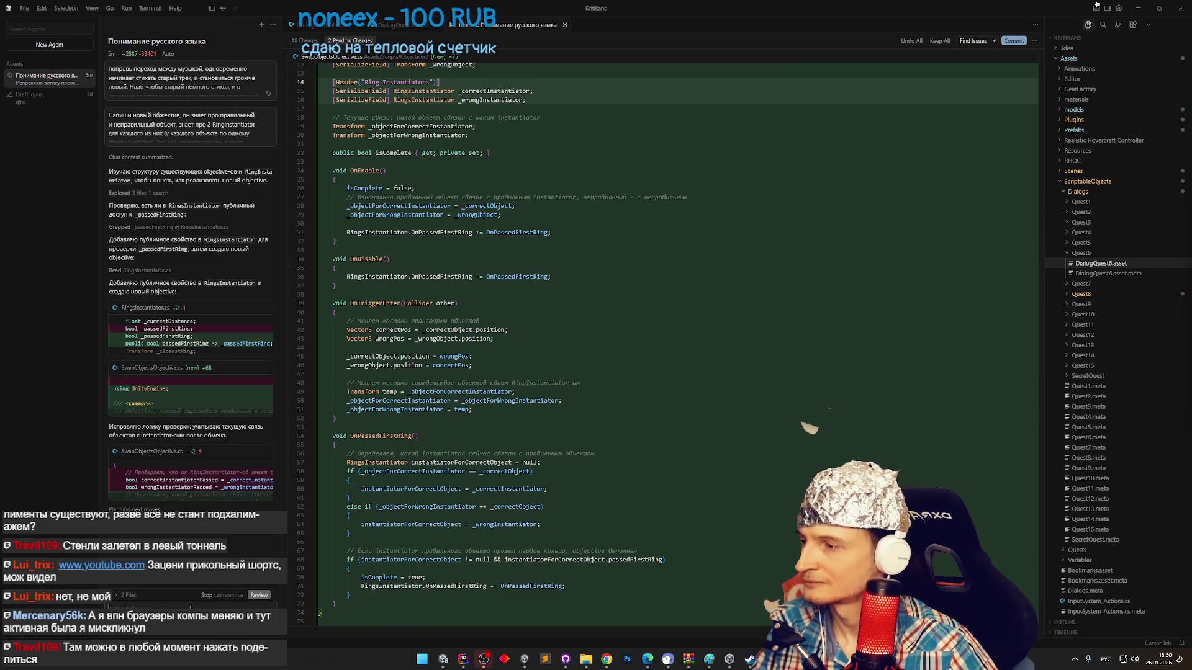
pyautogui.doubleClick(381, 436)
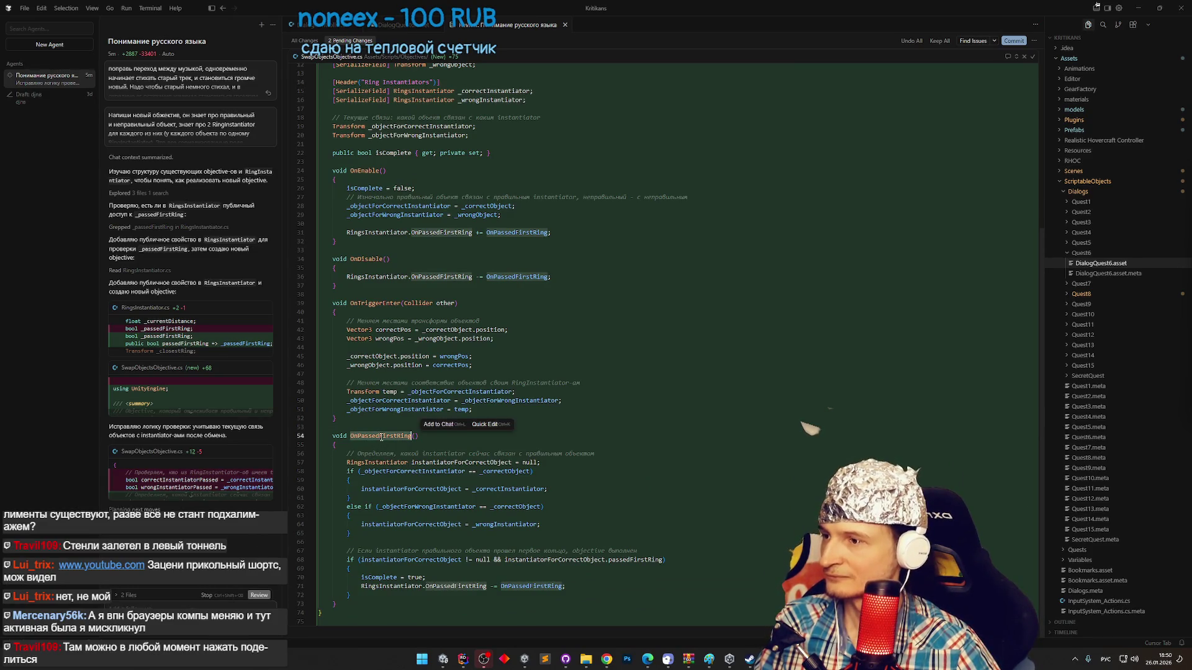
pyautogui.hotkey('ctrl', 'l')
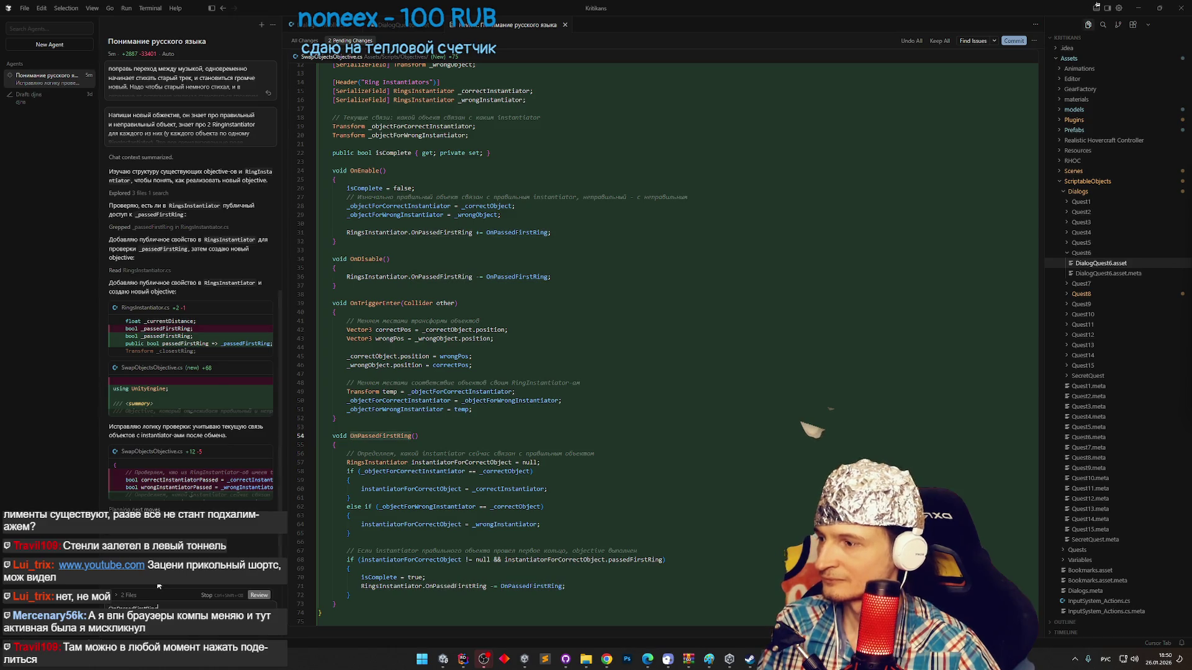
pyautogui.write('зачем')
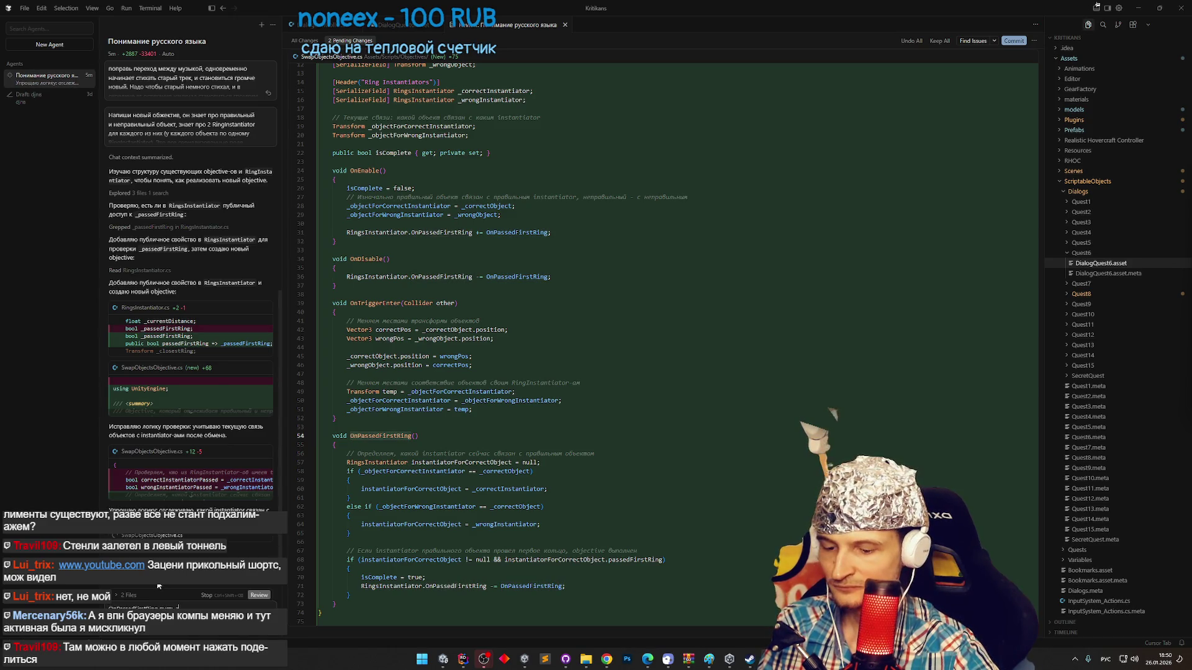
pyautogui.write(' нужен')
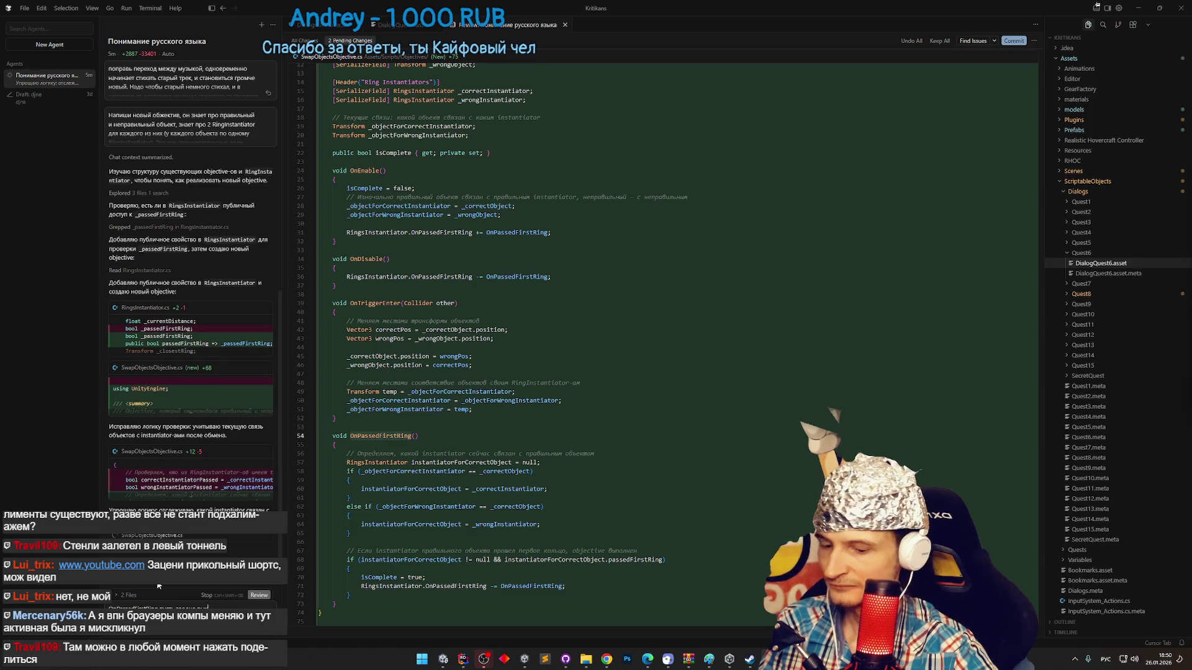
pyautogui.write('?')
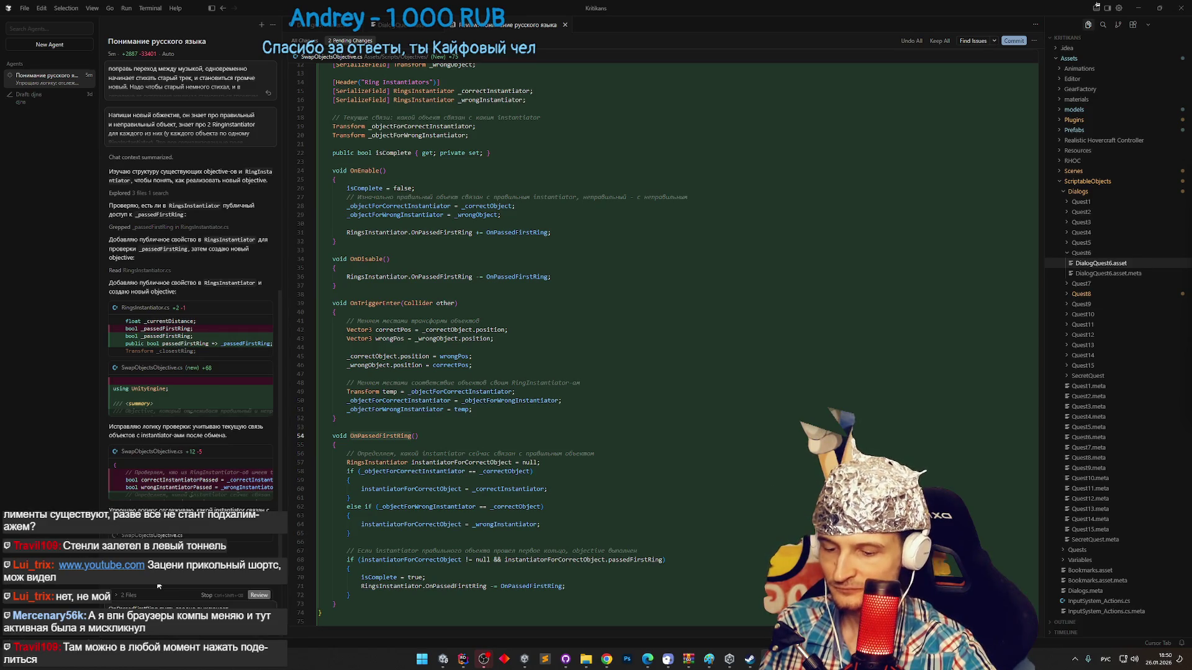
pyautogui.hotkey('alt', 'shift')
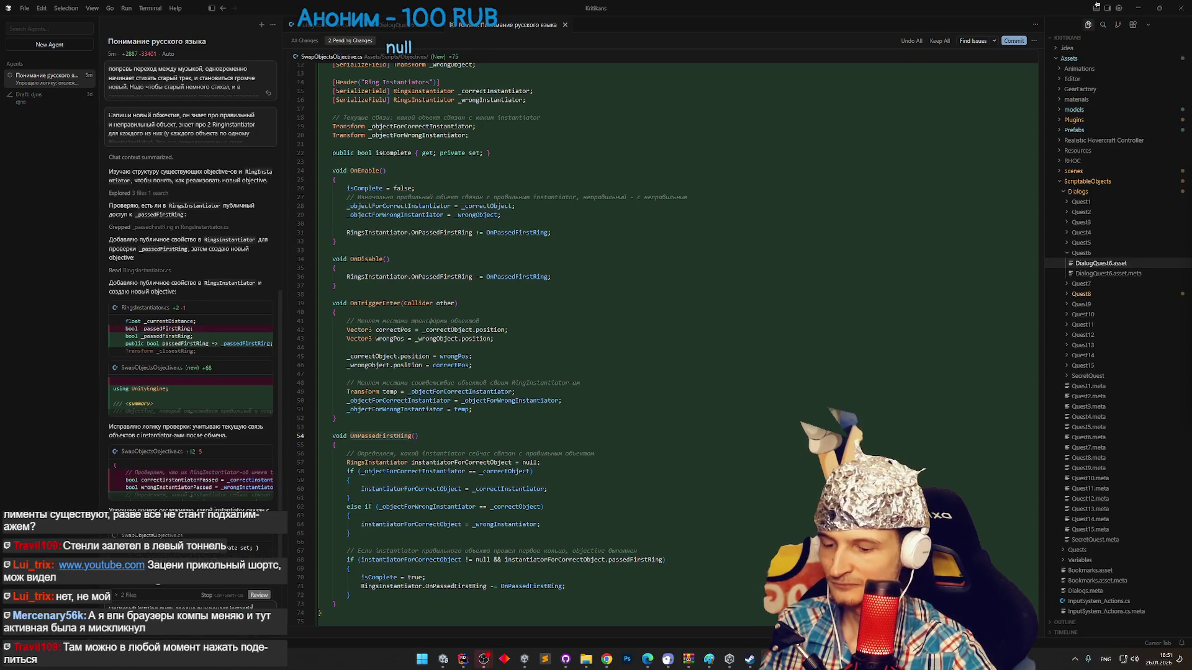
pyautogui.hotkey('alt', 'shift')
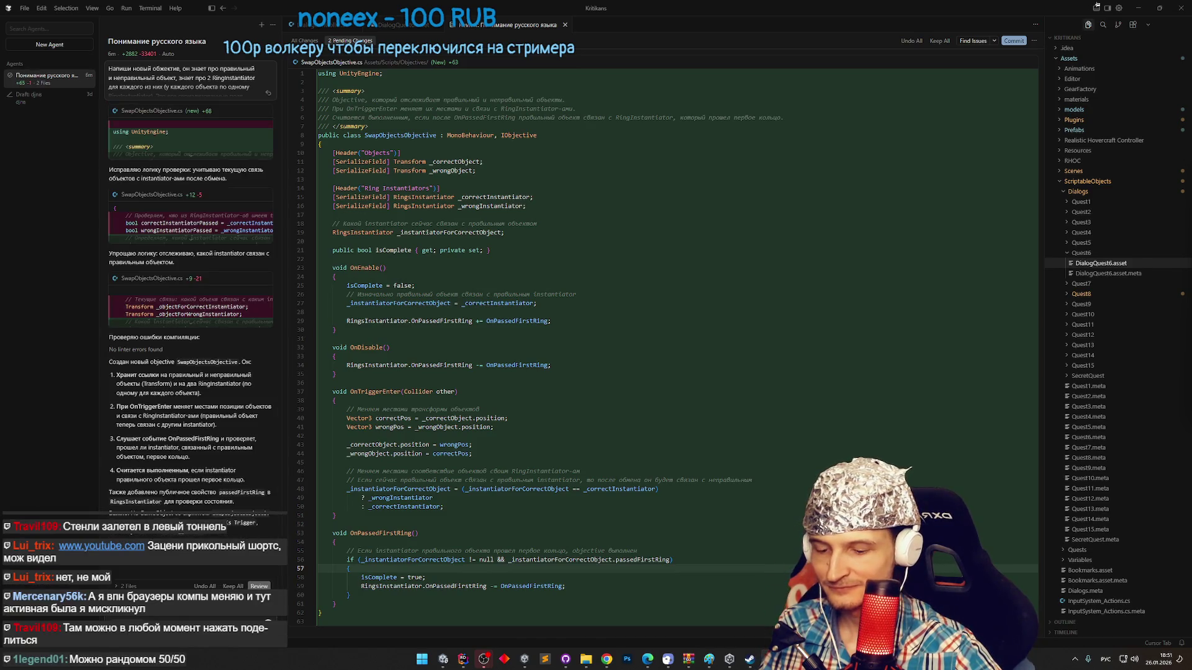
# Ask the agent to make OnPassedFirstRing deactivate the RingsInstantiator whose first ring wasn't passed.
pyautogui.press('super+space')
pyautogui.press('super+space')
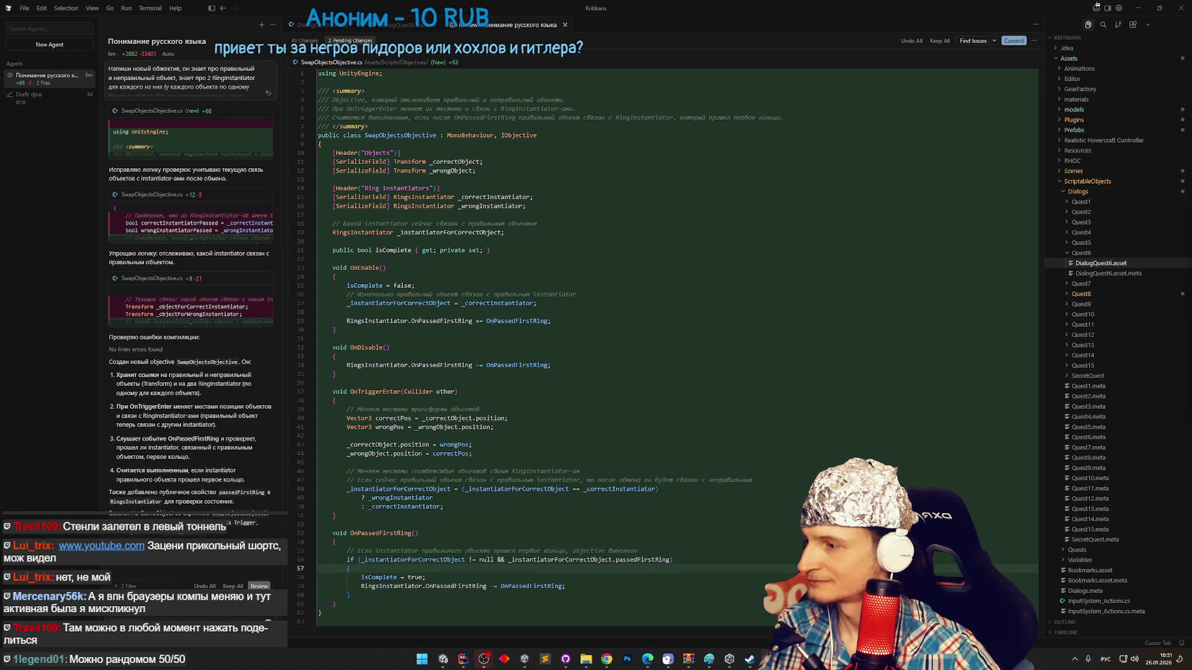
pyautogui.press('Return')
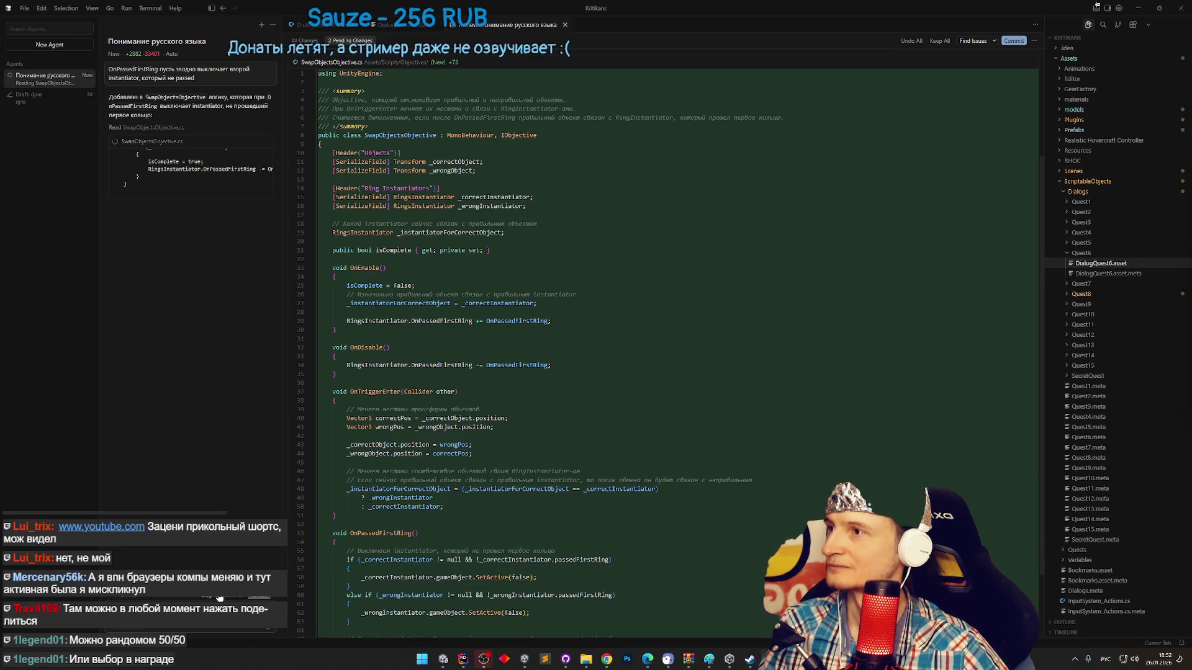
pyautogui.click(800, 417)
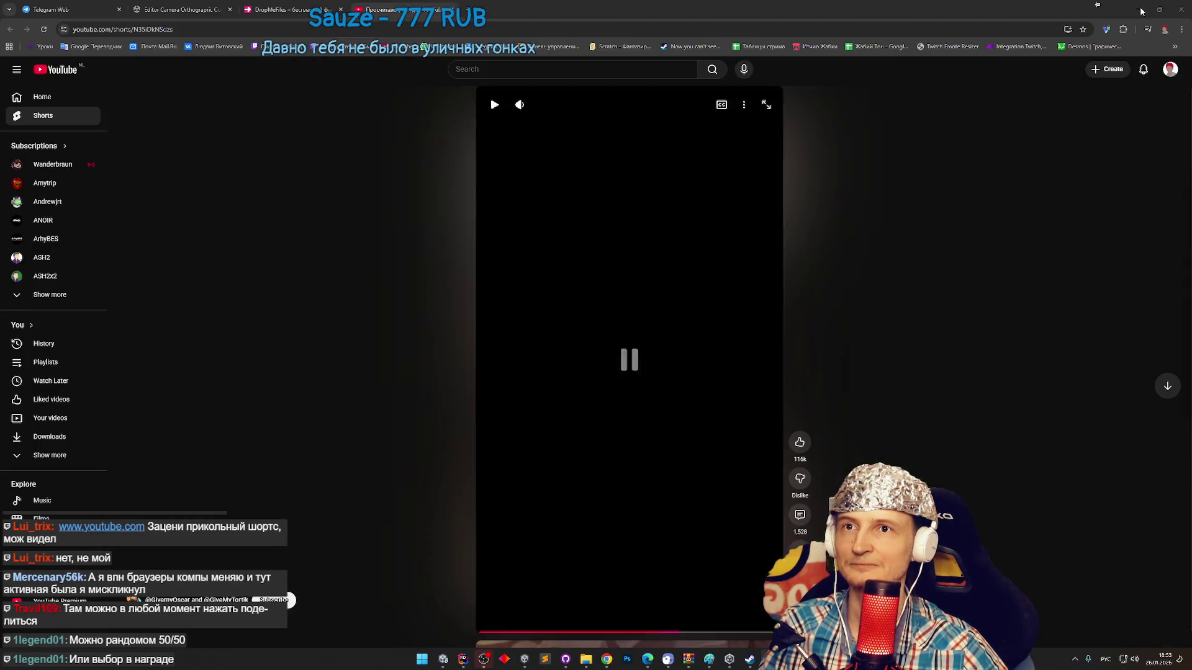
# Minimize Cursor to bring back the browser with the paused YouTube Short.
pyautogui.click(1138, 9)
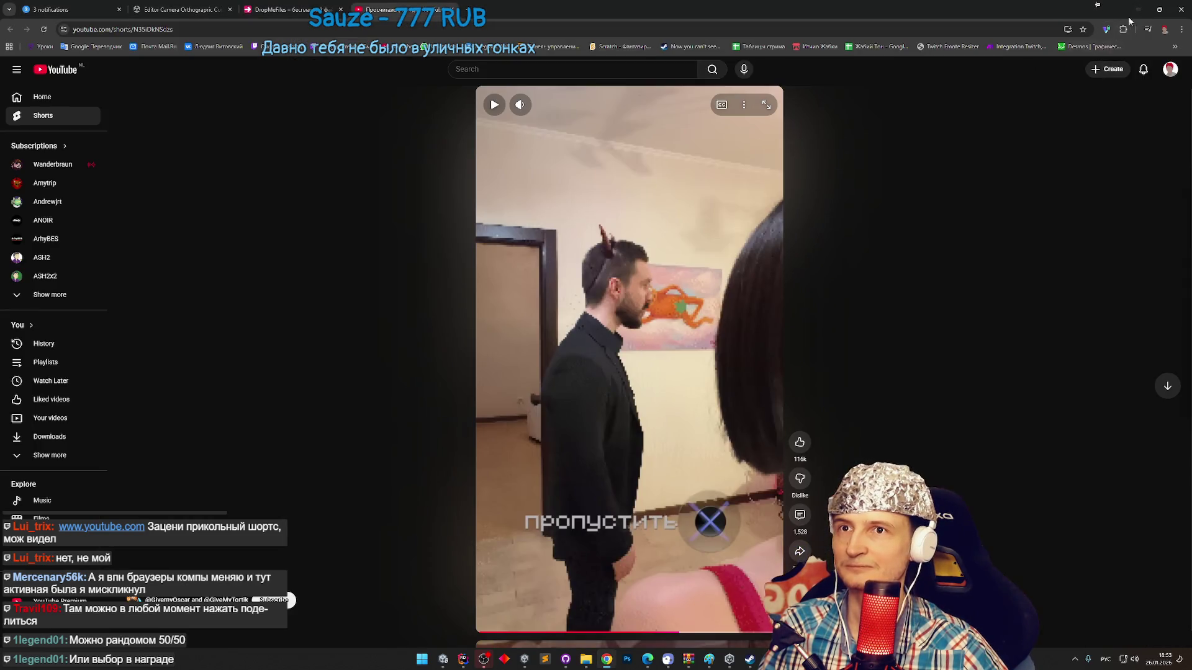
# Minimize Chrome to reveal the Unity editor with the scene.
pyautogui.click(1139, 9)
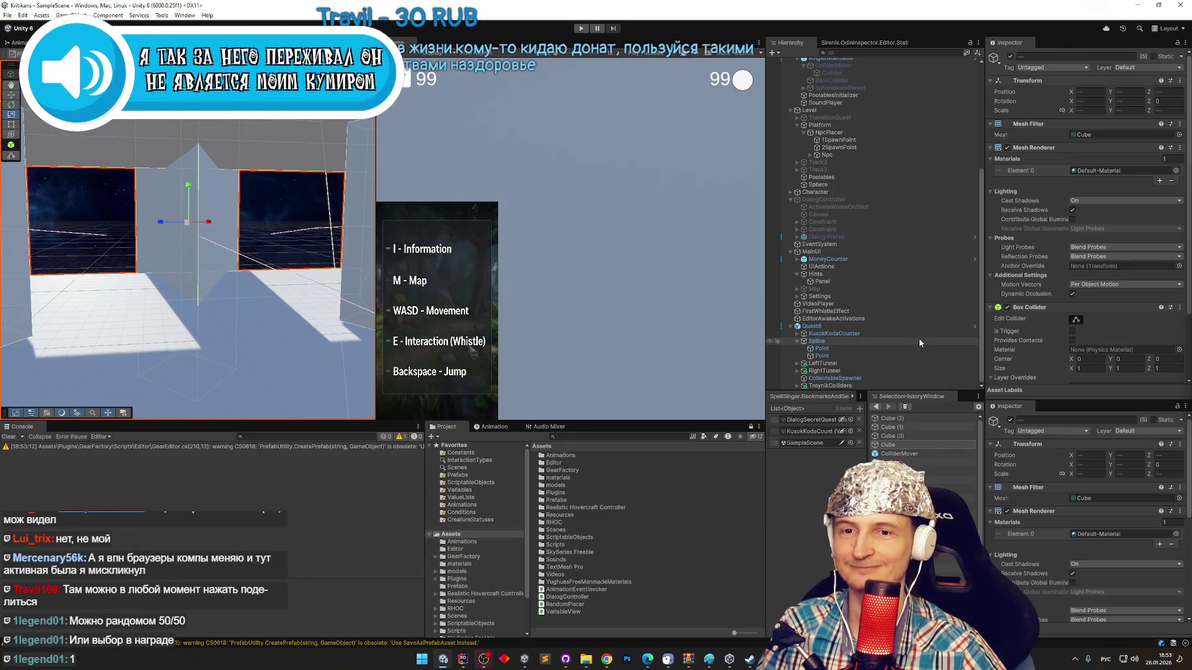
# Create a new empty GameObject under Quest8.
pyautogui.moveTo(223, 322); pyautogui.dragTo(180, 328)
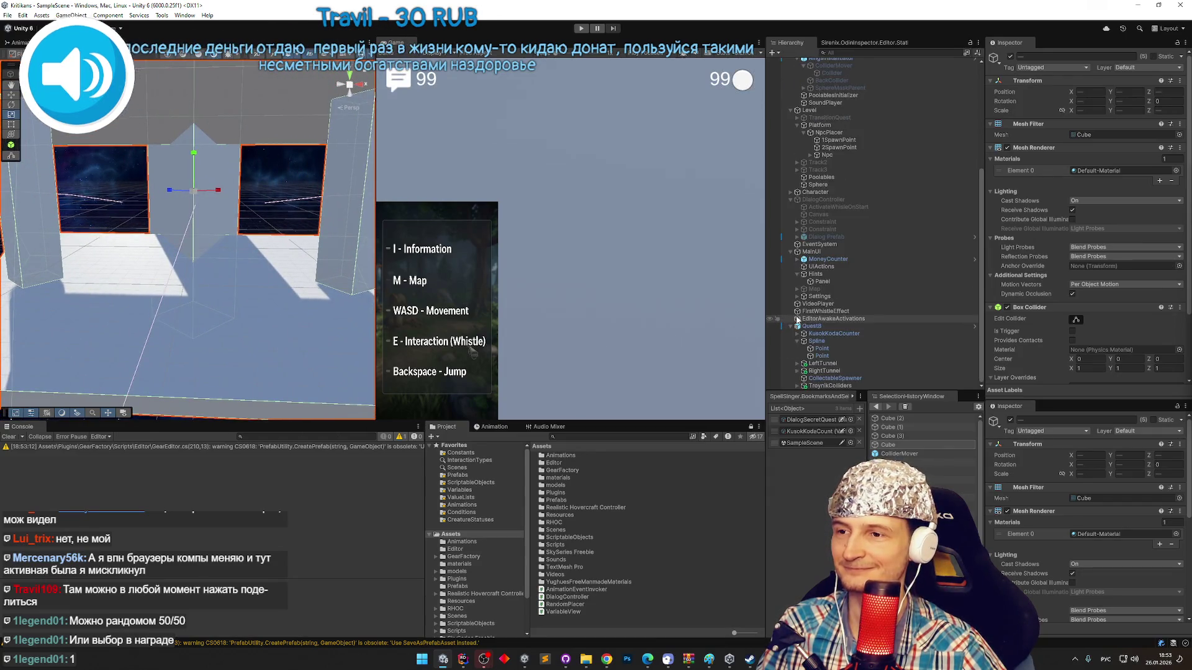
pyautogui.click(797, 342)
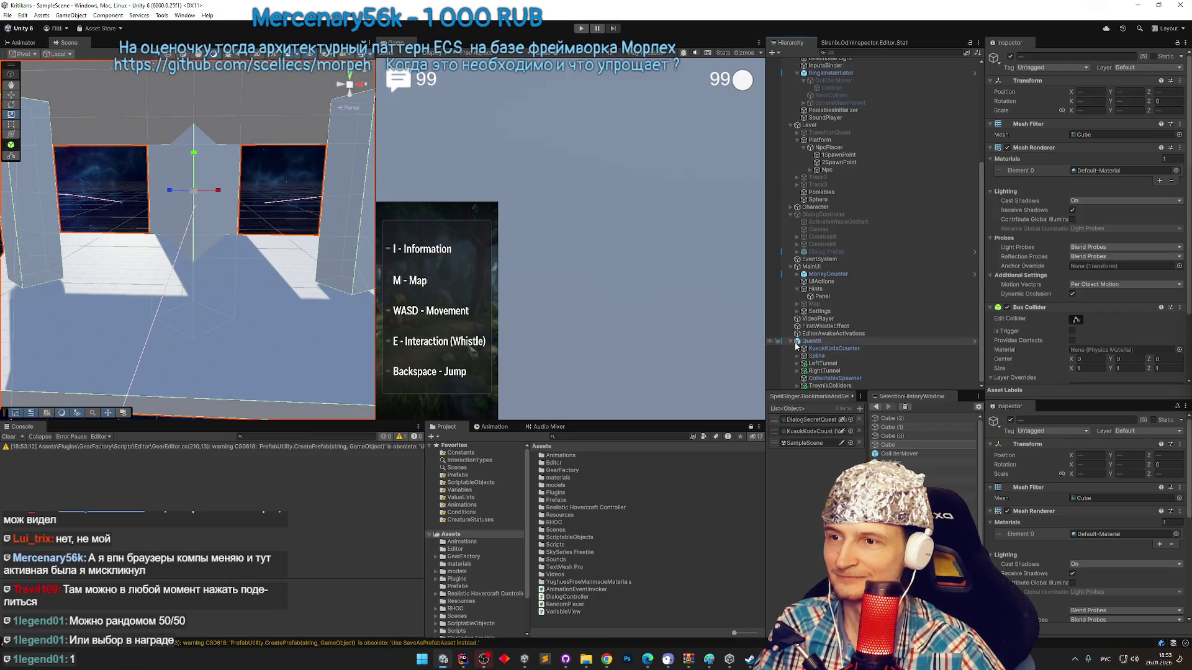
pyautogui.click(818, 386)
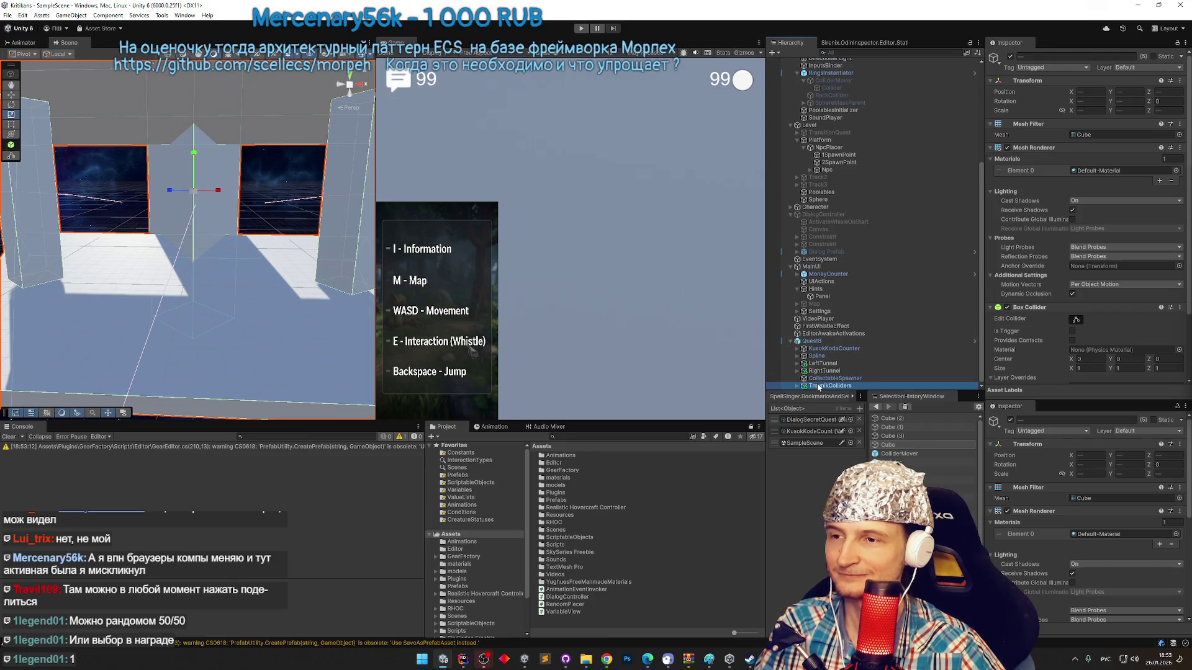
pyautogui.click(823, 342)
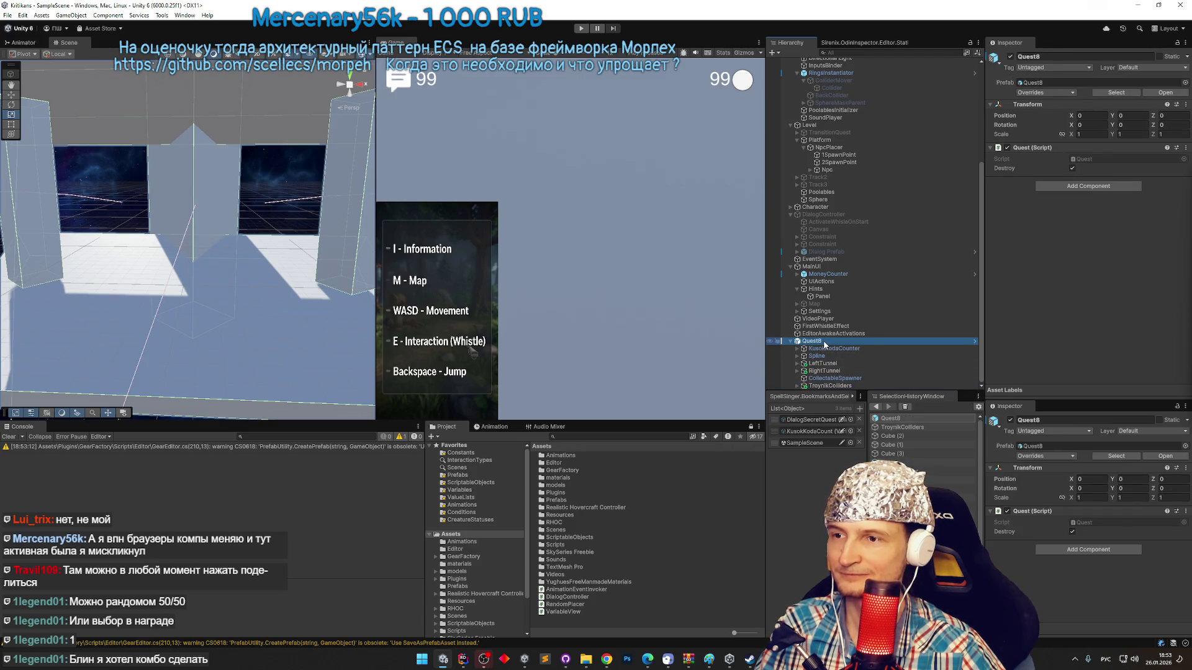
pyautogui.rightClick(823, 344)
pyautogui.click(860, 443)
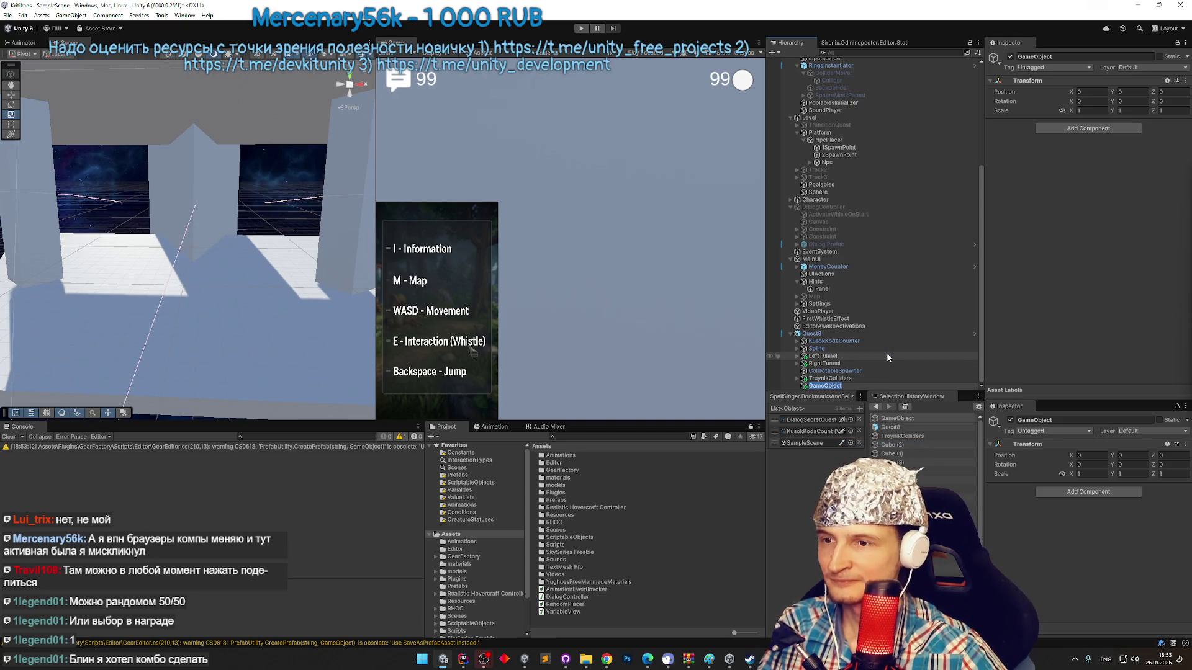
# Give it the Swap Objects Objective component and rename it SwapNumbersObjective.
pyautogui.click(1081, 128)
pyautogui.write('swa')
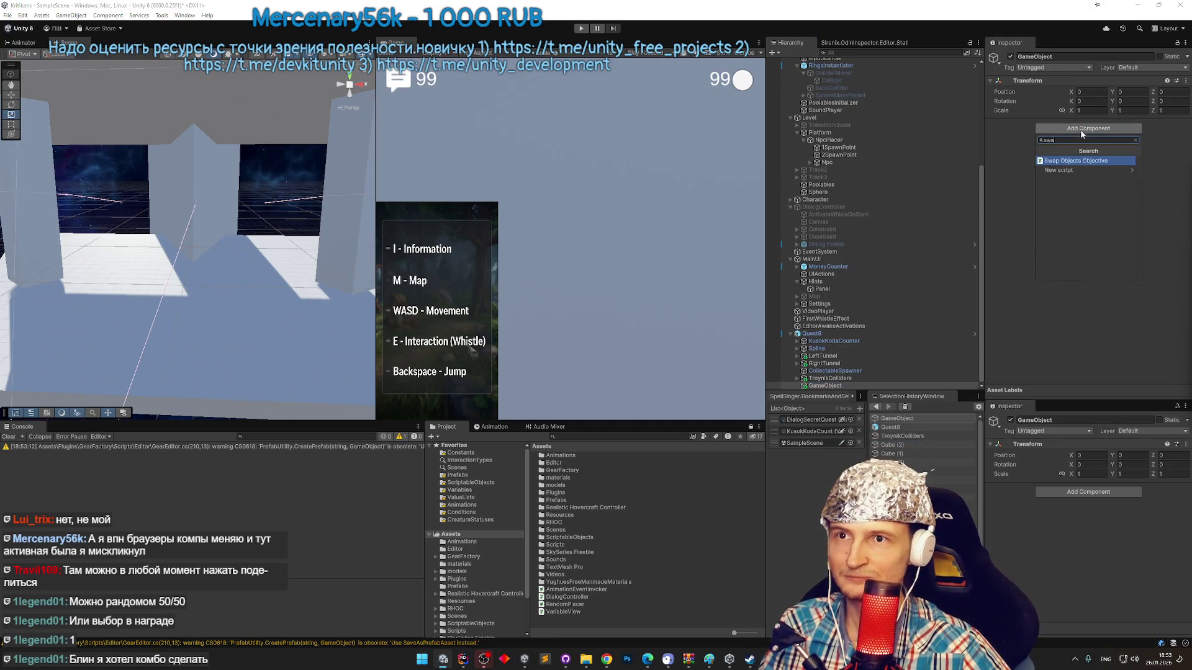
pyautogui.click(1077, 161)
pyautogui.click(856, 385)
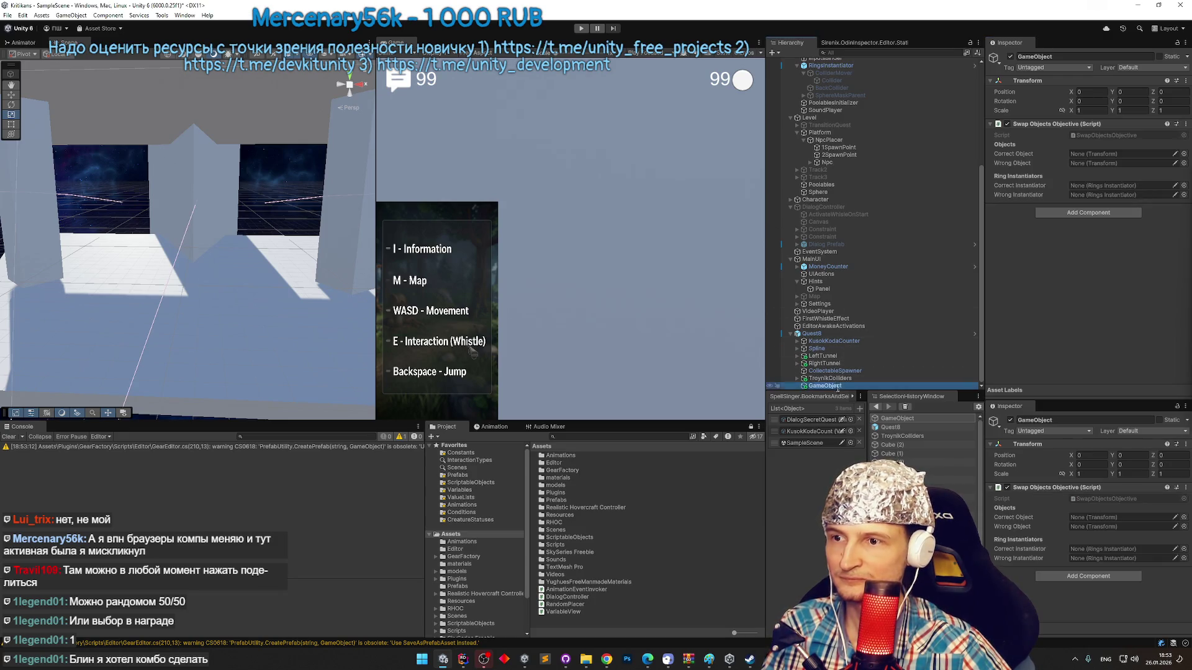
pyautogui.write('Swap')
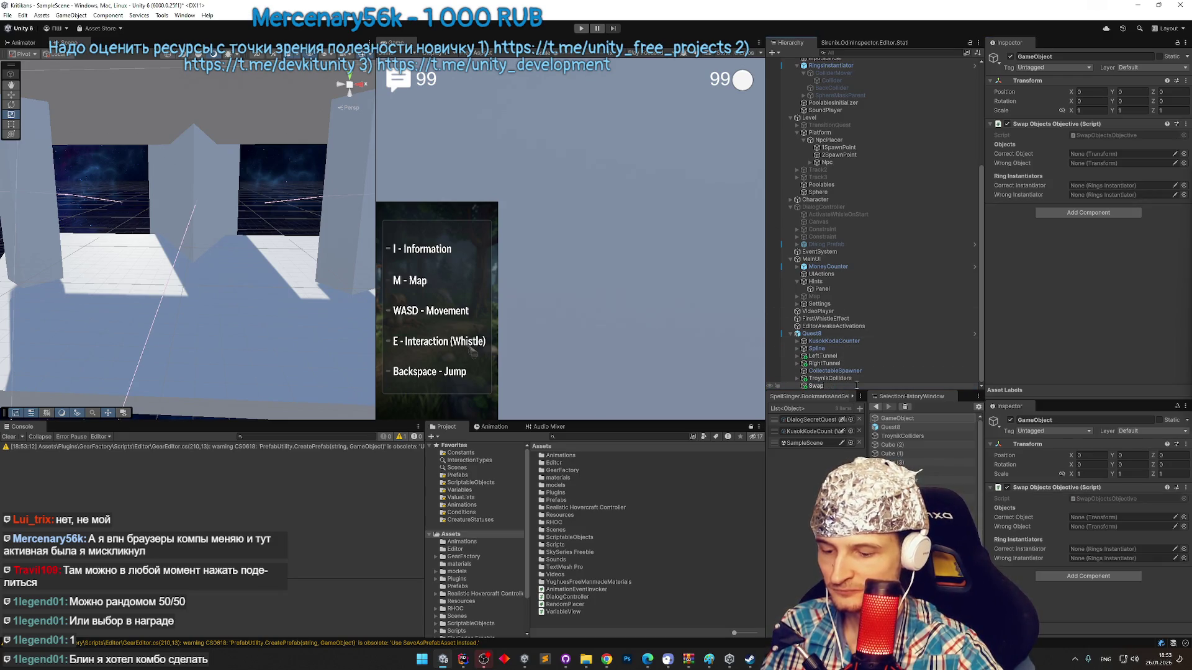
pyautogui.write('NumbersObjective')
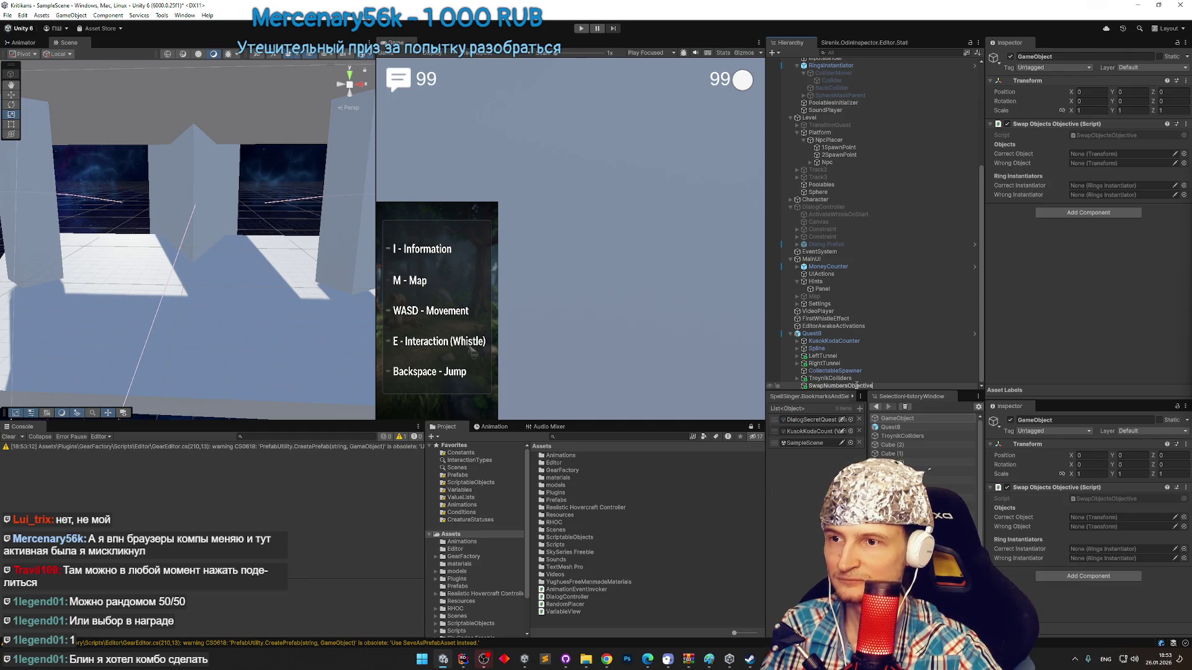
pyautogui.press('Return')
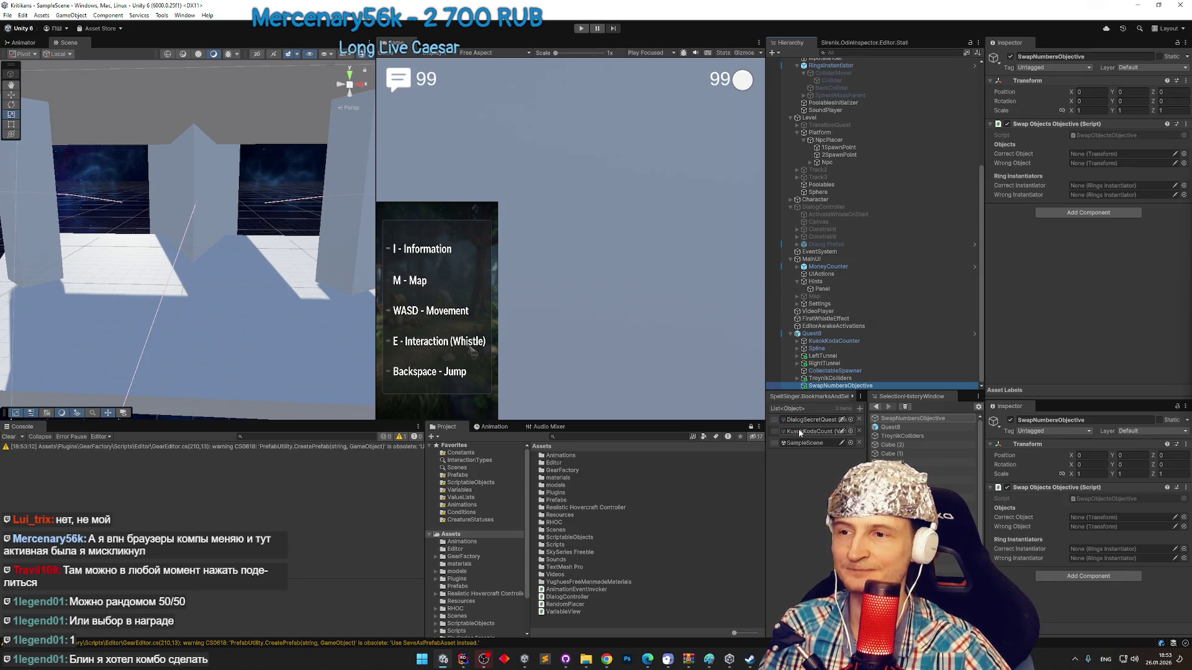
pyautogui.rightClick(832, 386)
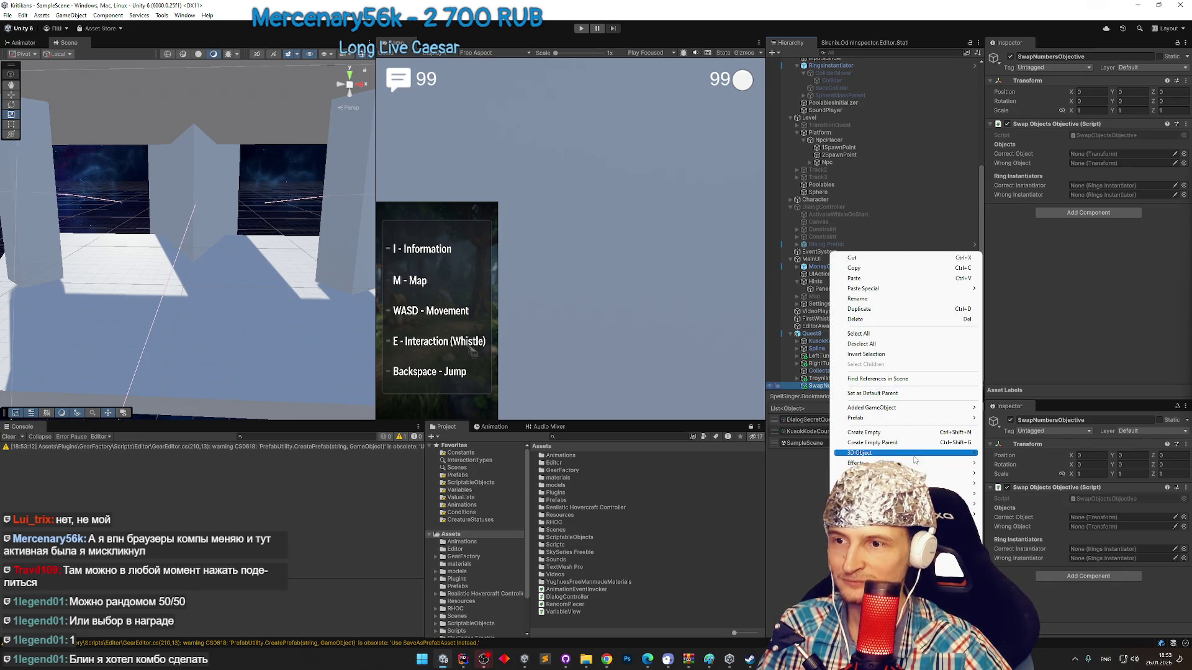
# Add a TextMeshPro text named 6 under SwapNumbersObjective and duplicate it as 8.
pyautogui.moveTo(914, 460)
pyautogui.click(1024, 485)
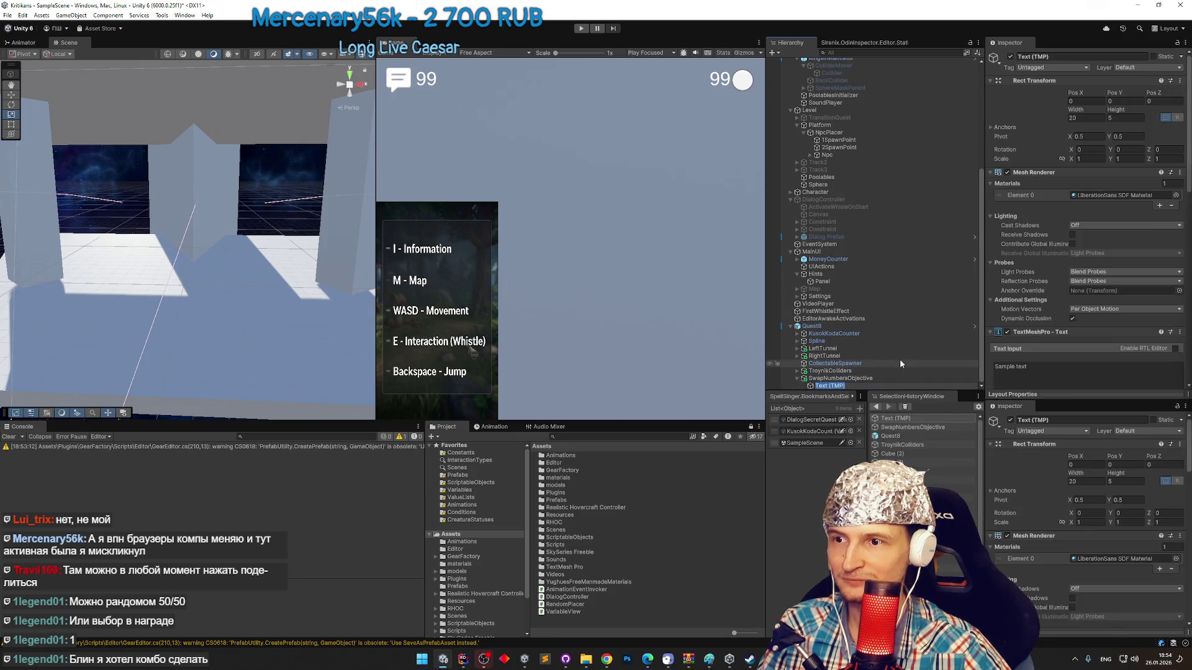
pyautogui.write('6')
pyautogui.press('Return')
pyautogui.hotkey('ctrl', 'd')
pyautogui.press('F2')
pyautogui.write('8')
pyautogui.press('Return')
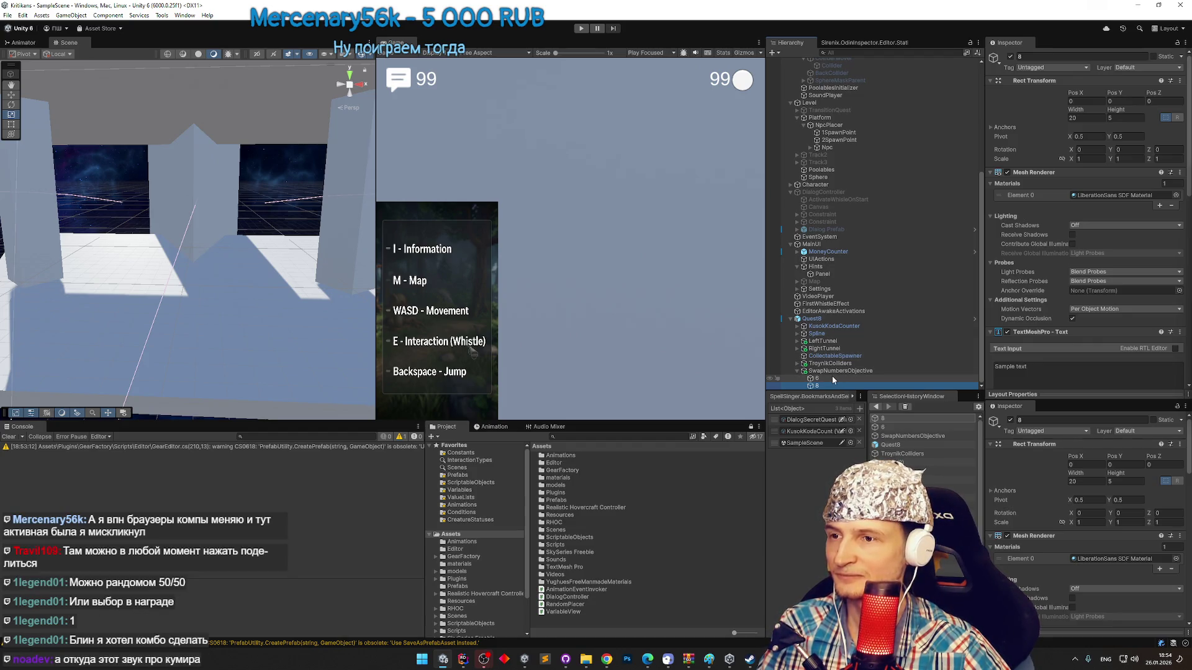
# Set SwapNumbersObjective's Z position to 200 and frame the 8 text in the scene.
pyautogui.click(832, 379)
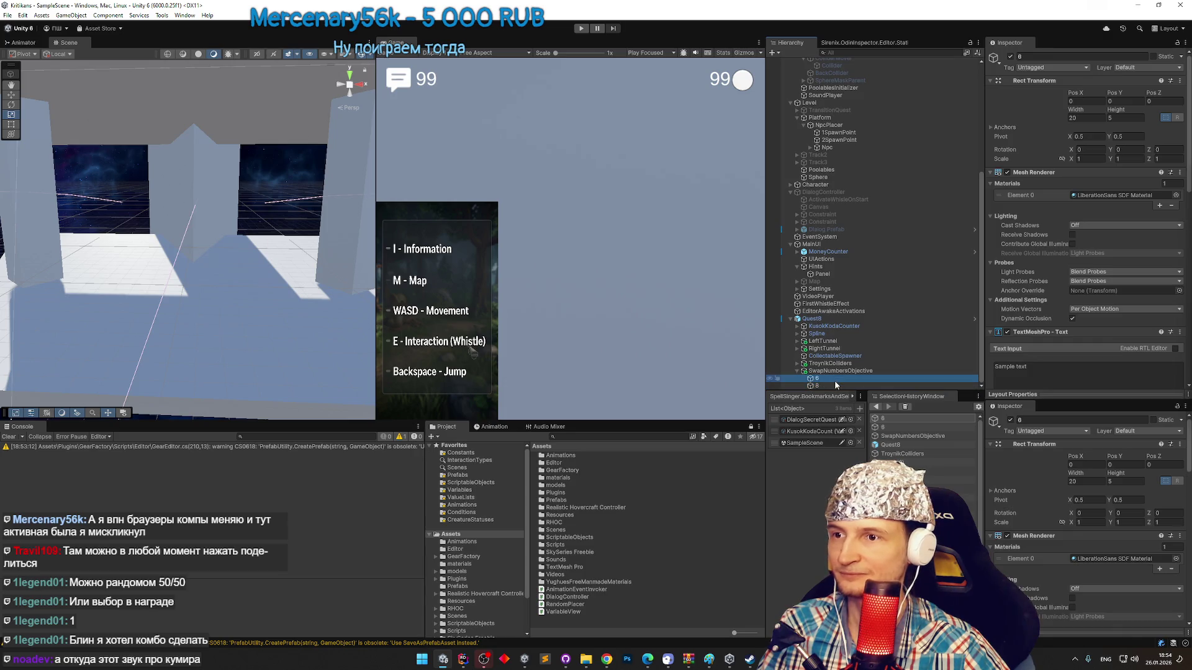
pyautogui.click(838, 371)
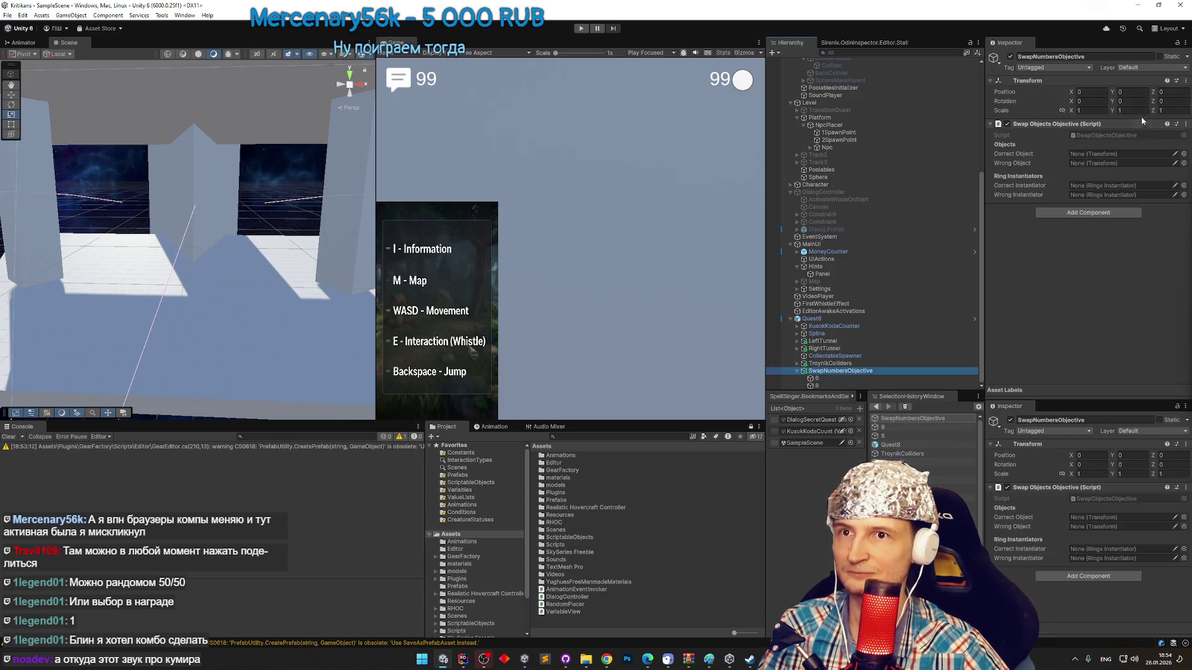
pyautogui.click(1173, 111)
pyautogui.click(1172, 92)
pyautogui.write('200')
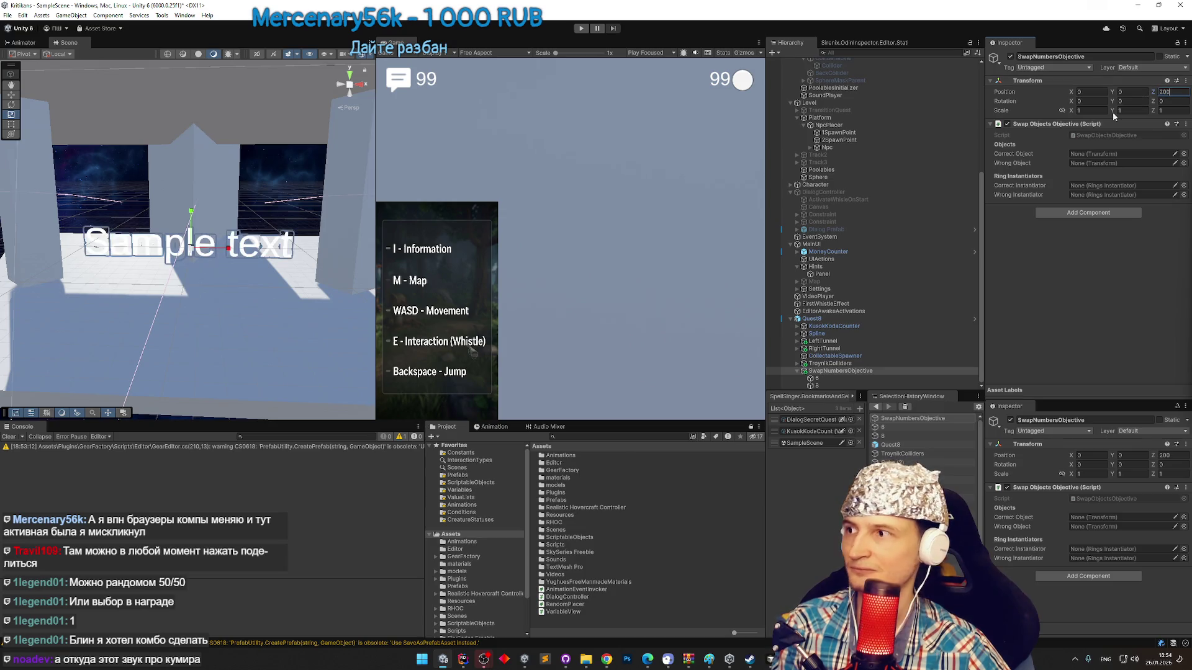
pyautogui.click(869, 379)
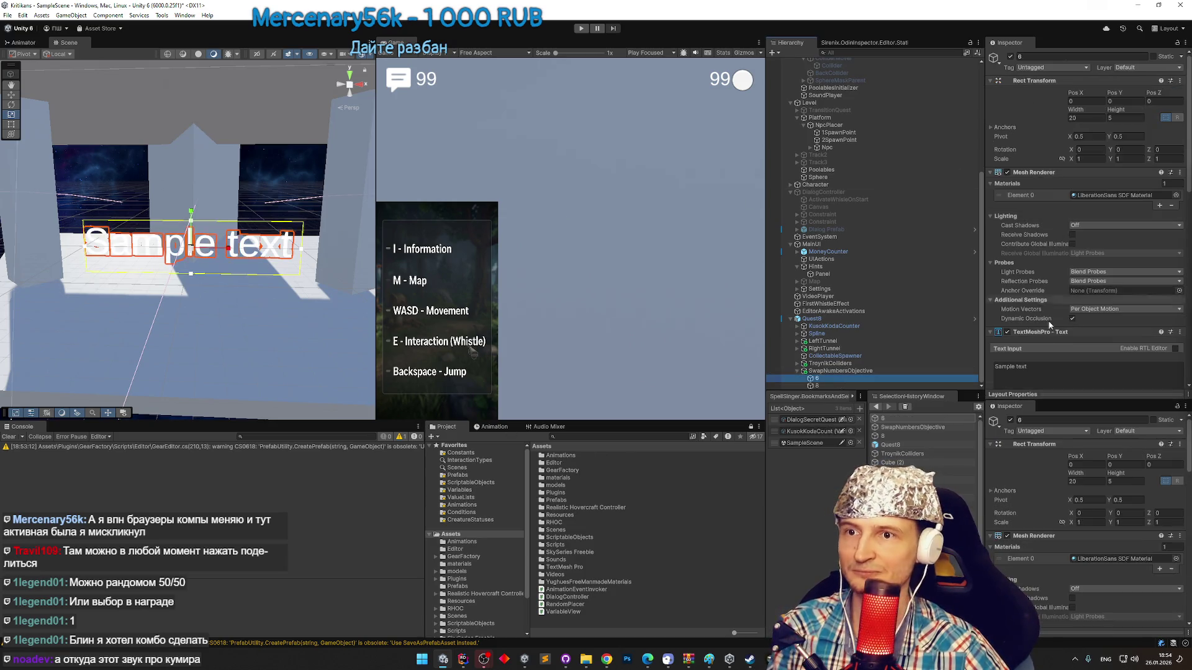
pyautogui.click(871, 385)
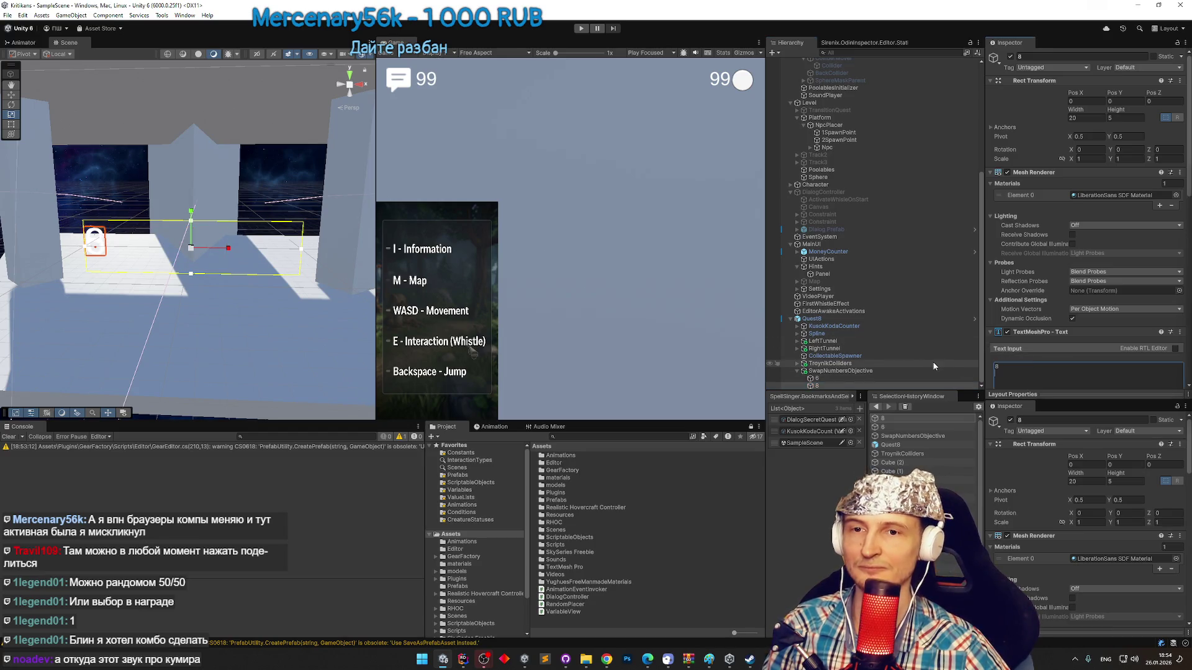
pyautogui.doubleClick(817, 378)
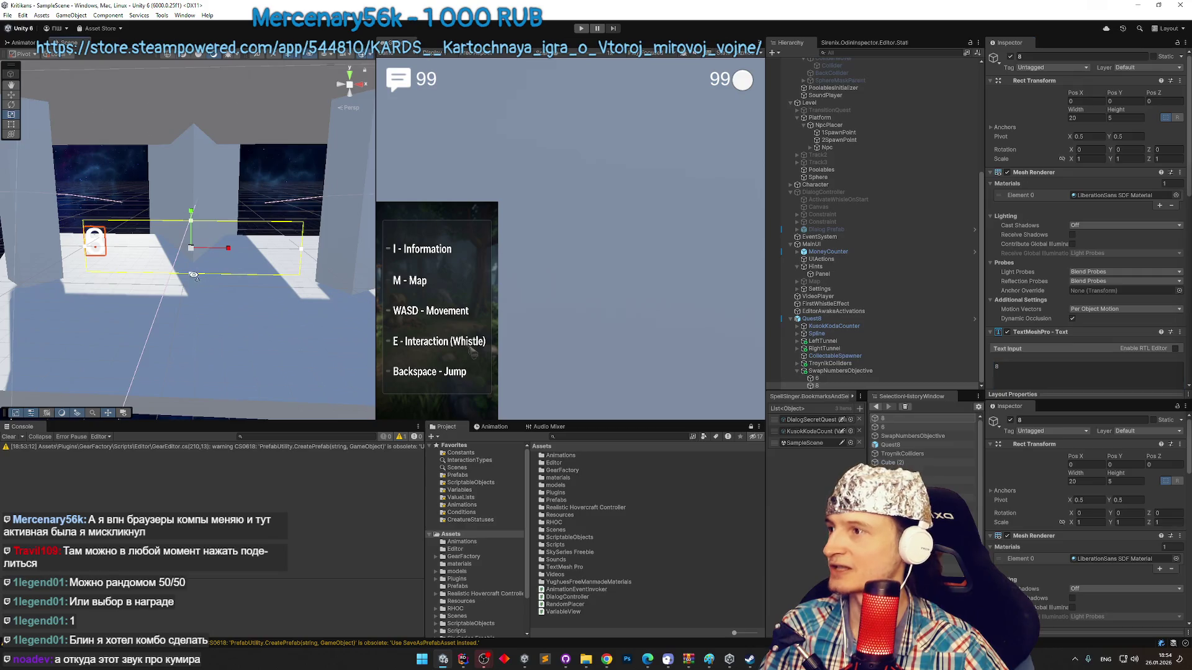
# Raise the 6 text above the 8 and right-align the 8 text.
pyautogui.click(818, 377)
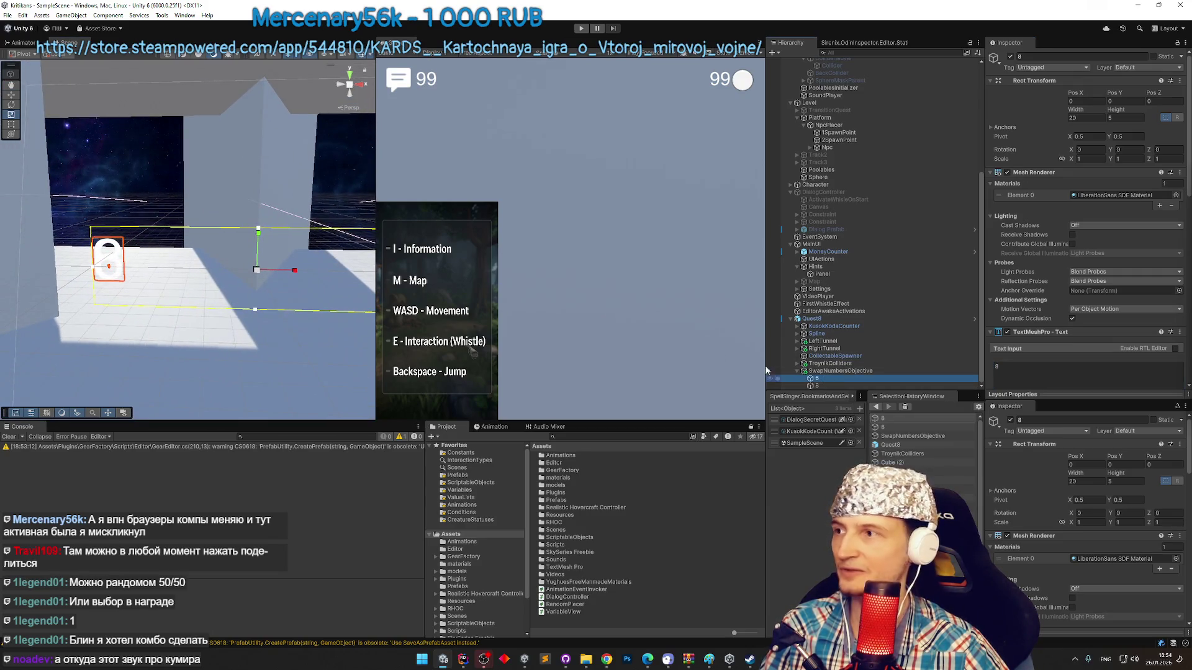
pyautogui.press('w')
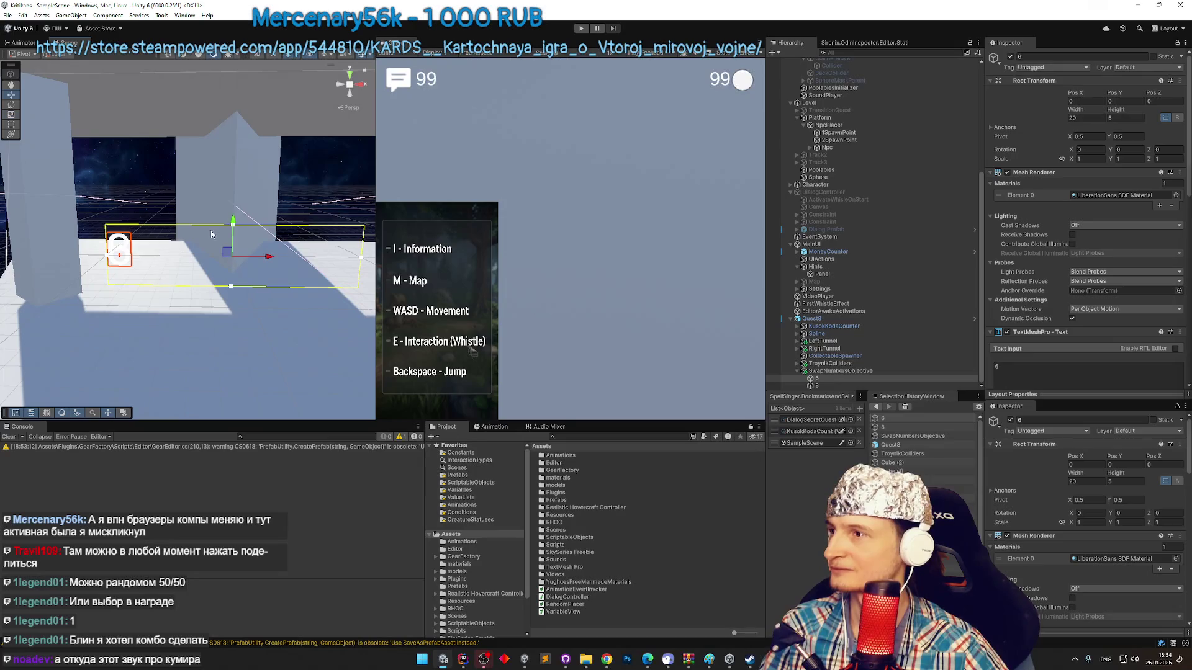
pyautogui.moveTo(233, 226)
pyautogui.mouseDown()
pyautogui.moveTo(243, 165)
pyautogui.moveTo(248, 176)
pyautogui.mouseUp()
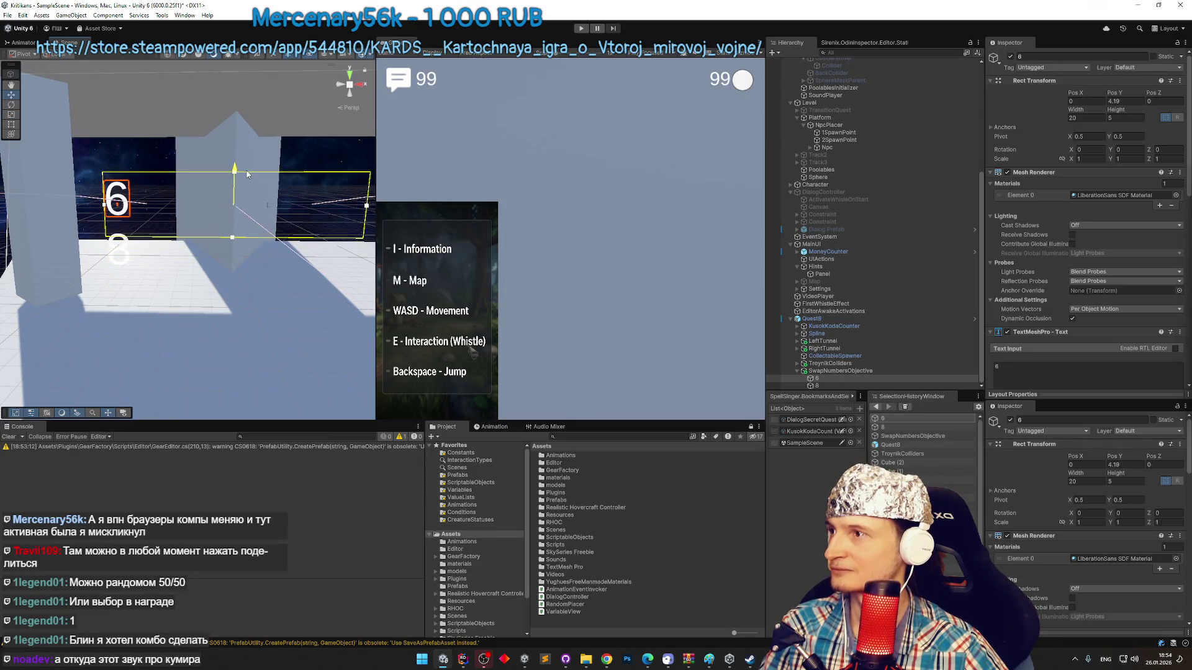
pyautogui.click(819, 385)
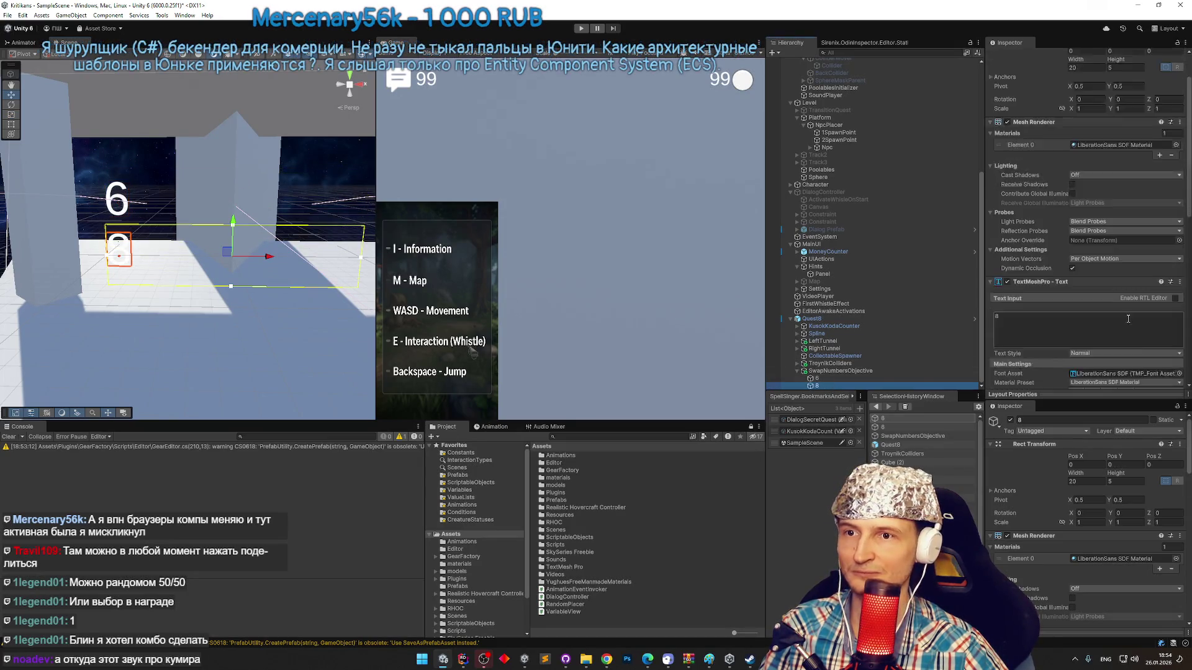
pyautogui.scroll(-5, 1126, 318)
pyautogui.click(1096, 354)
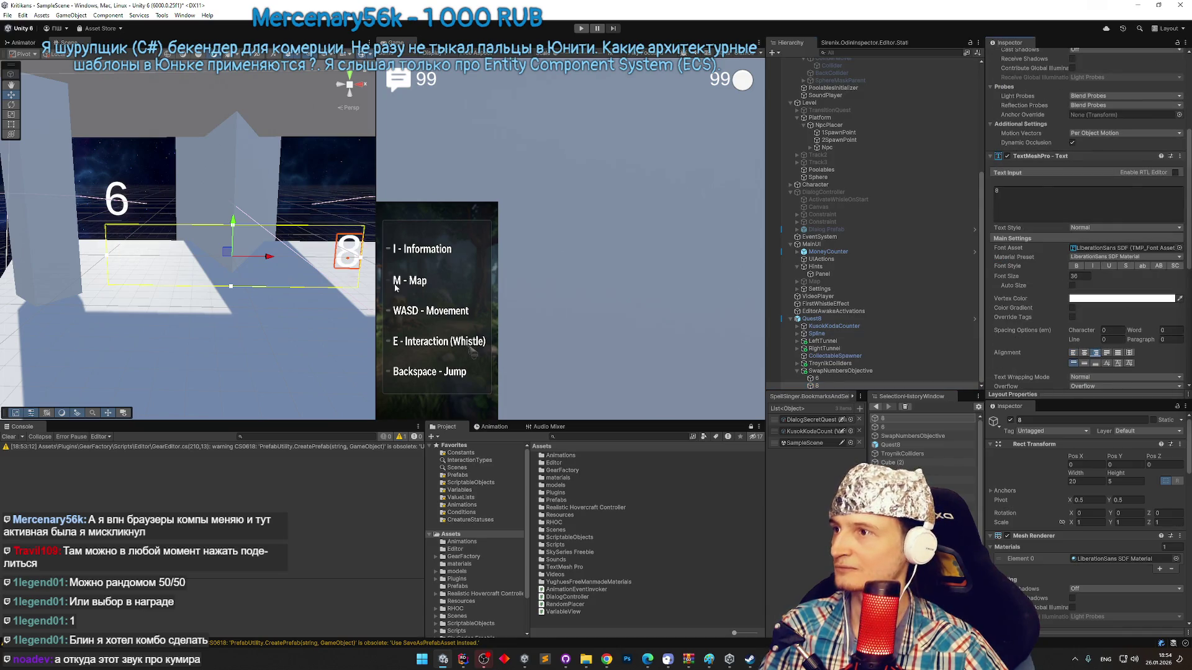
# Adjust the 6 text's height value and raise SwapNumbersObjective so both numbers sit higher.
pyautogui.click(817, 378)
pyautogui.scroll(3, 1093, 159)
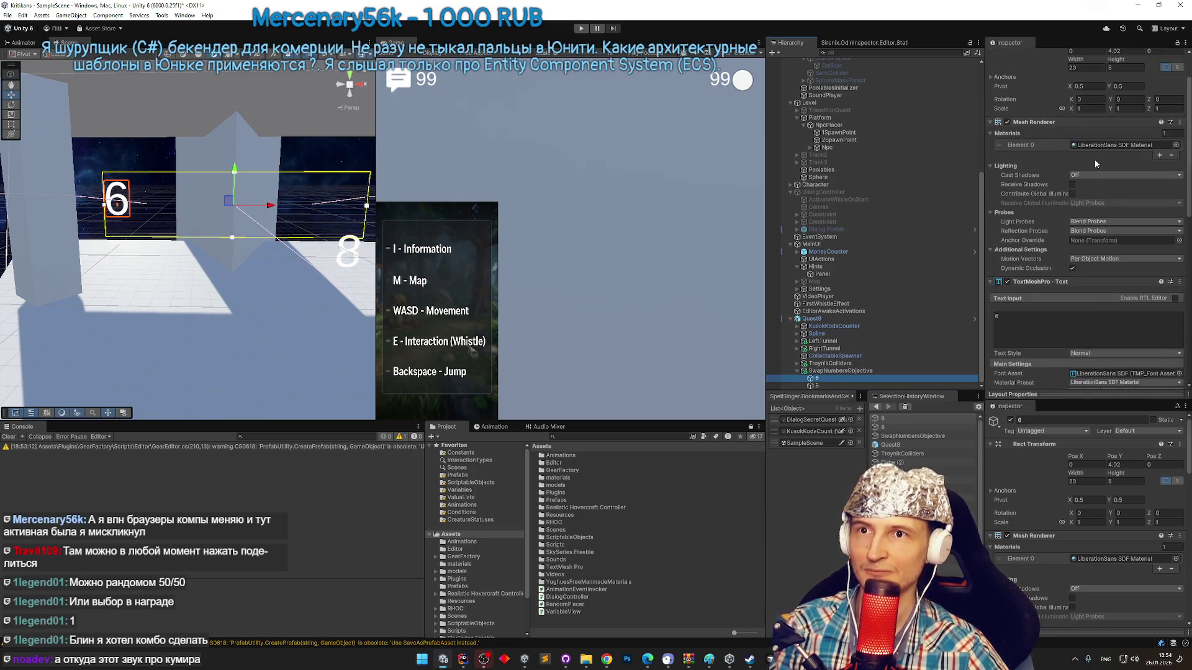
pyautogui.scroll(2, 1094, 118)
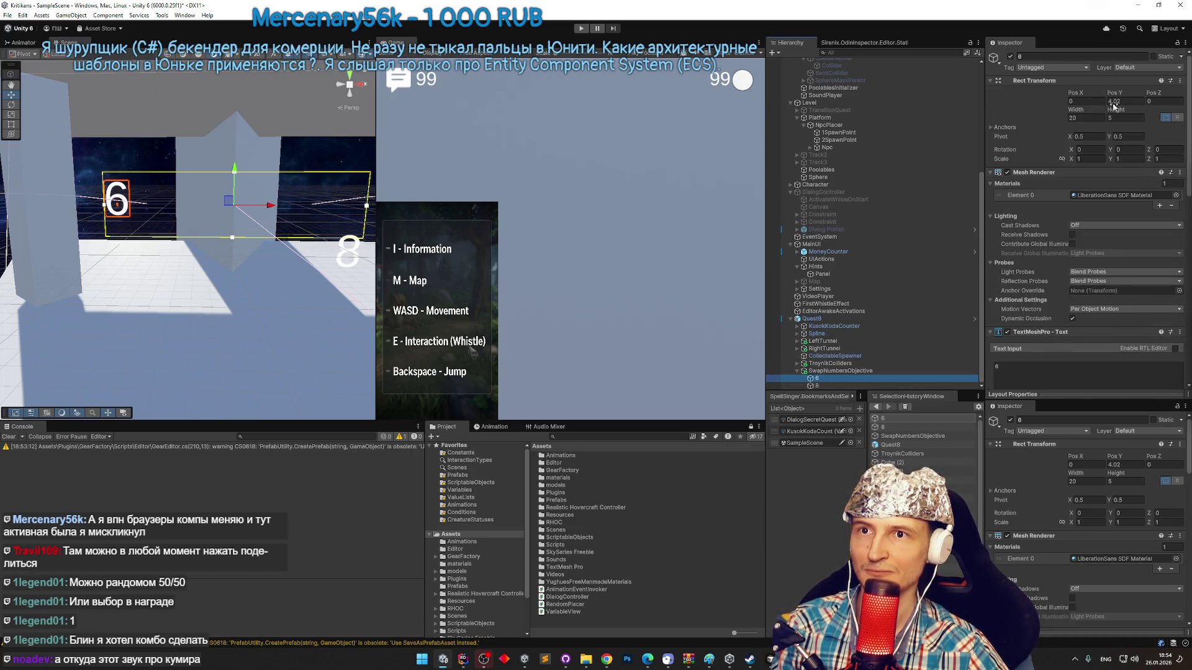
pyautogui.write('0')
pyautogui.click(825, 371)
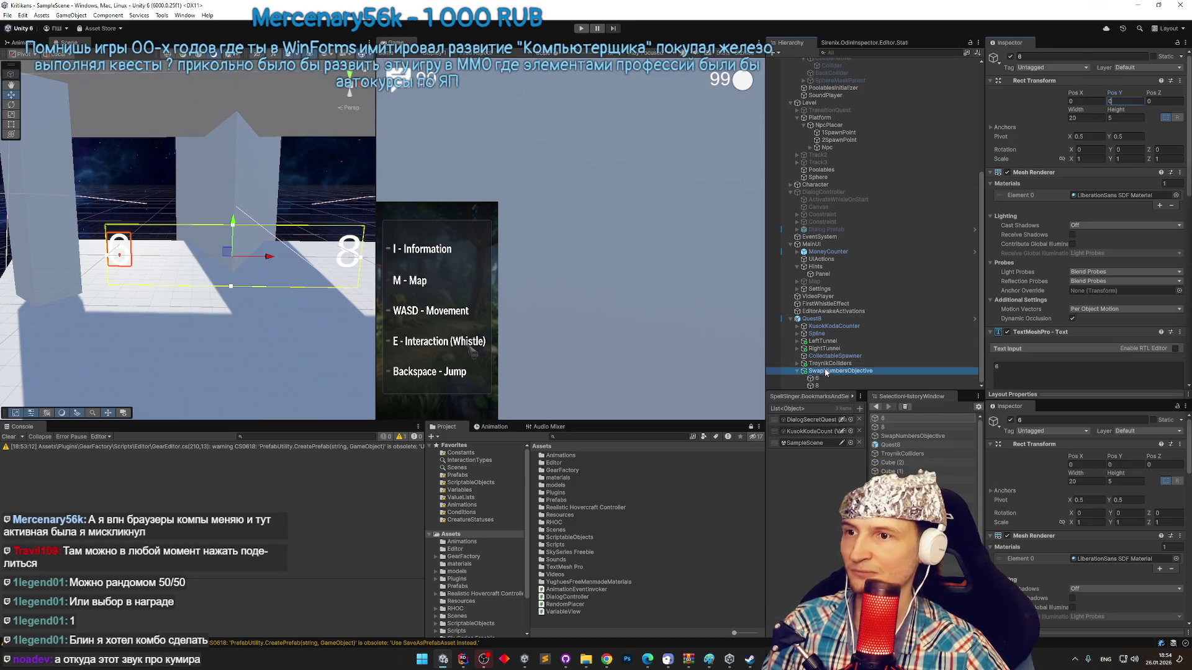
pyautogui.moveTo(234, 221)
pyautogui.mouseDown()
pyautogui.moveTo(234, 173)
pyautogui.moveTo(160, 178)
pyautogui.moveTo(243, 224)
pyautogui.mouseUp()
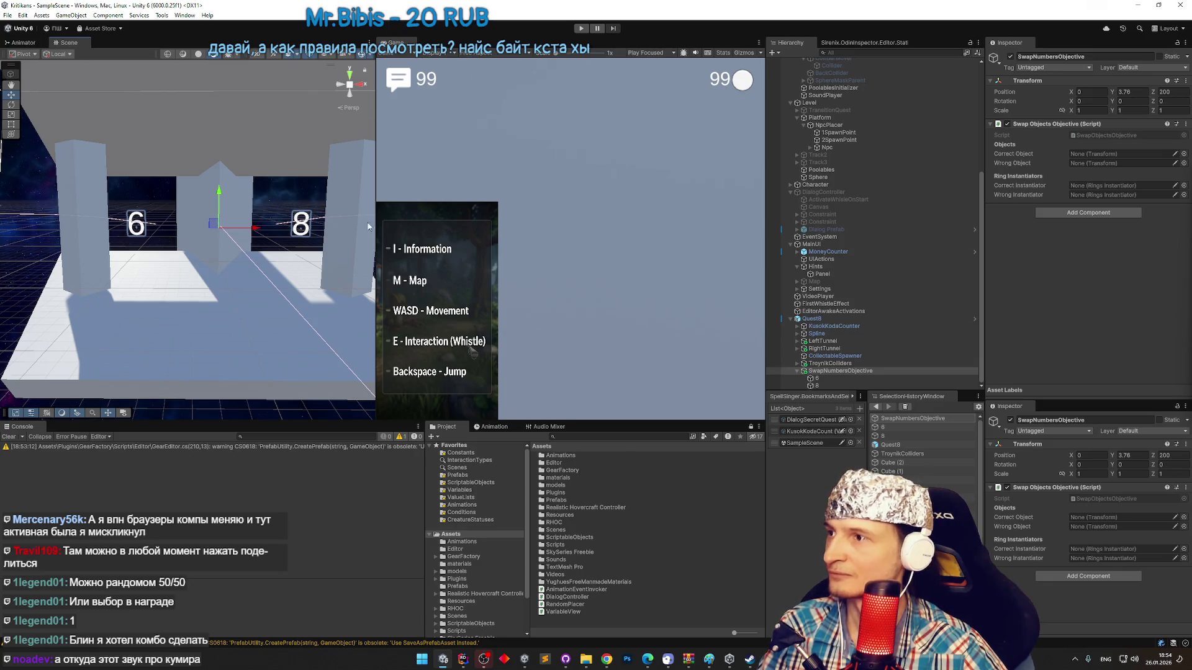
pyautogui.click(318, 230)
# Angle the labels toward the gate: 6 at Y rotation -24.48, 8 at 24.48.
pyautogui.press('e')
pyautogui.moveTo(214, 231); pyautogui.dragTo(228, 235)
pyautogui.hotkey('ctrl', 'z')
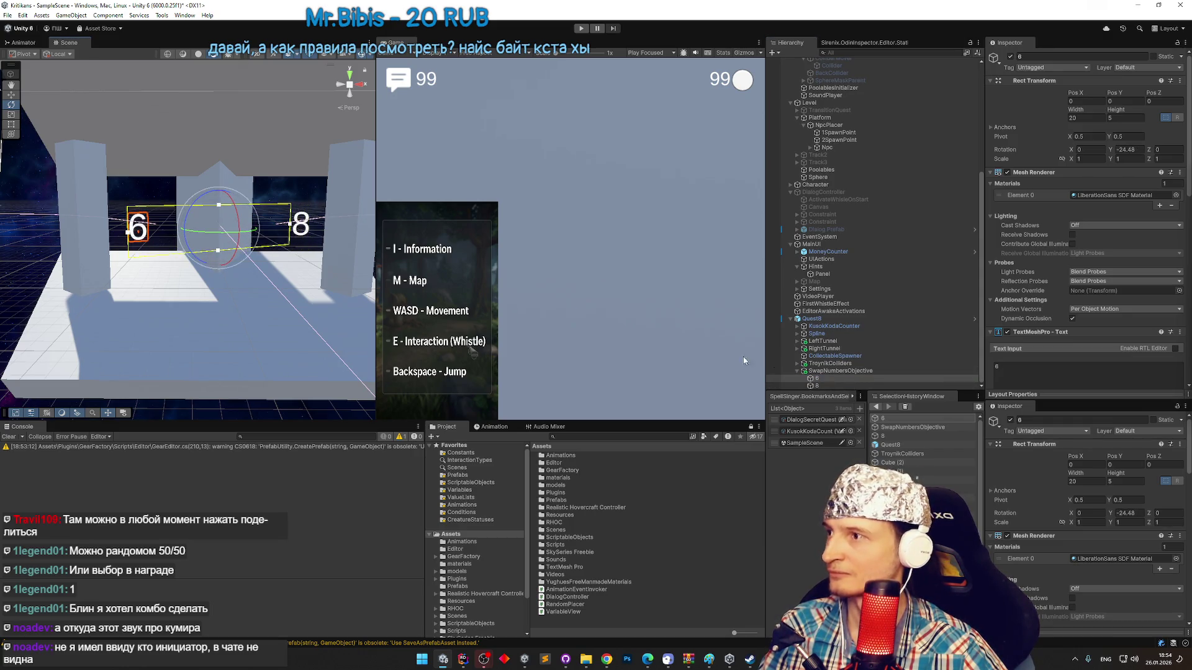
pyautogui.click(826, 385)
pyautogui.press('Up')
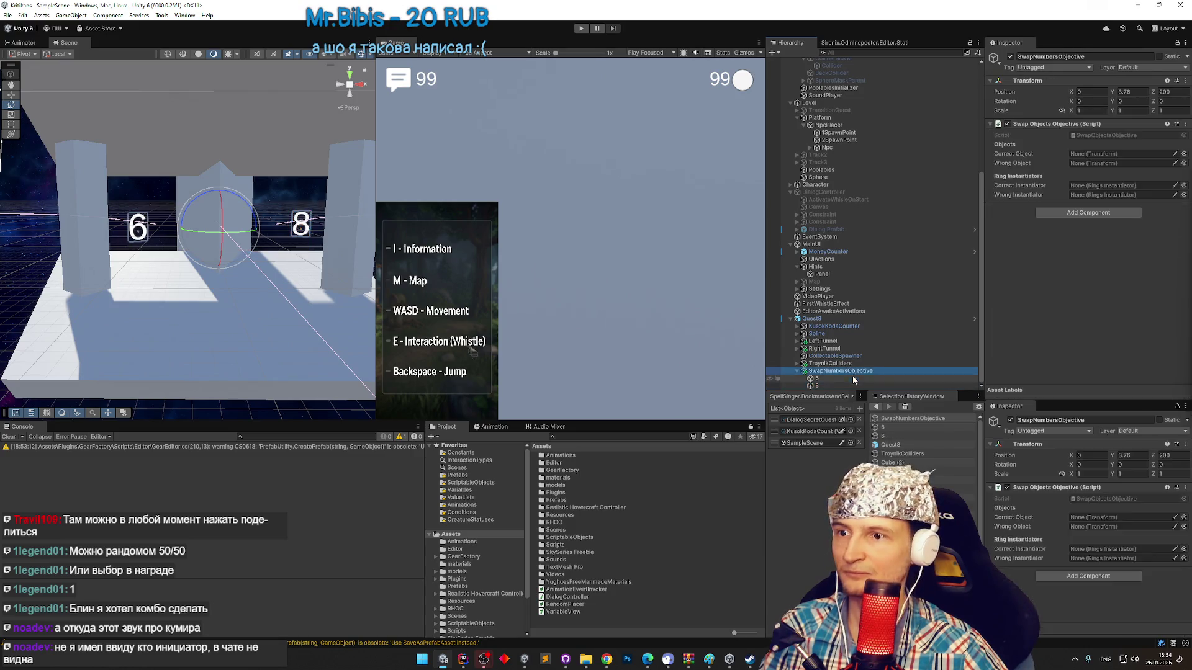
pyautogui.click(816, 385)
pyautogui.click(1125, 150)
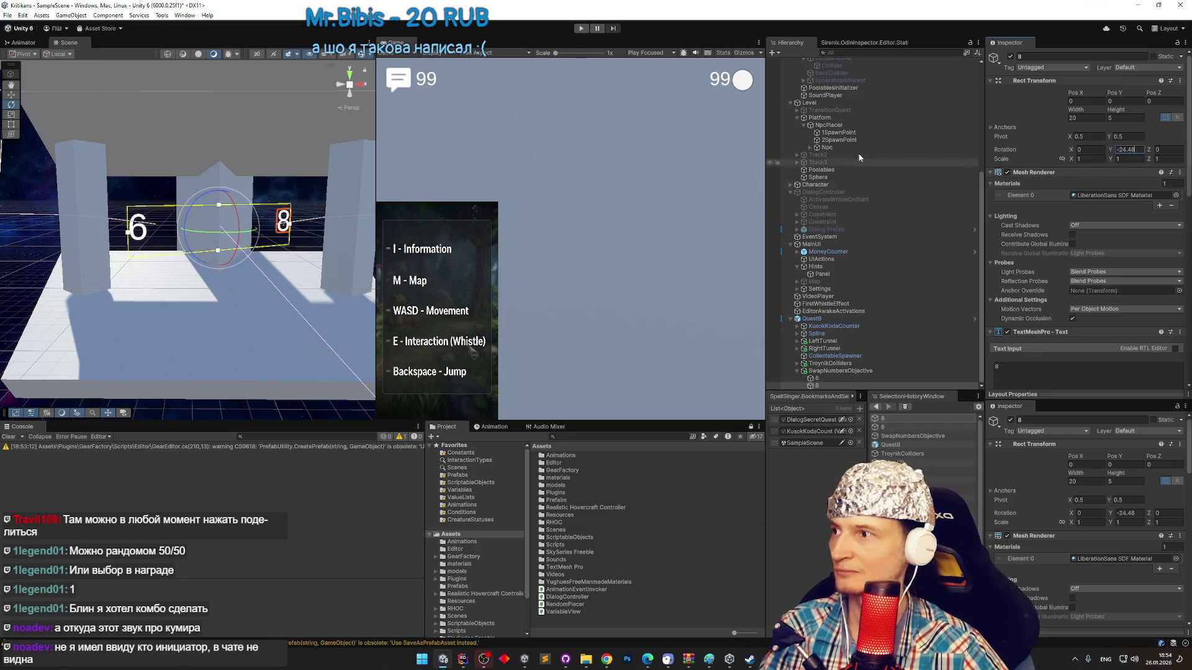
pyautogui.press('Delete')
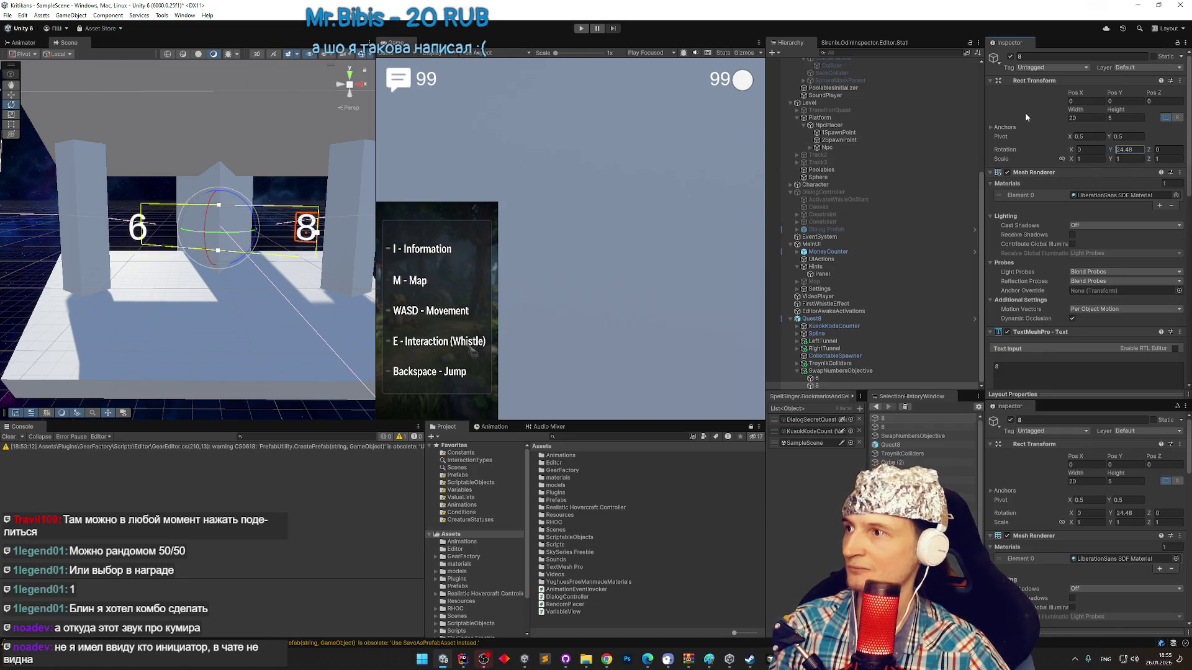
# Push SwapNumbersObjective slightly forward along Z to about 204.4.
pyautogui.moveTo(217, 186); pyautogui.dragTo(25, 181)
pyautogui.click(836, 372)
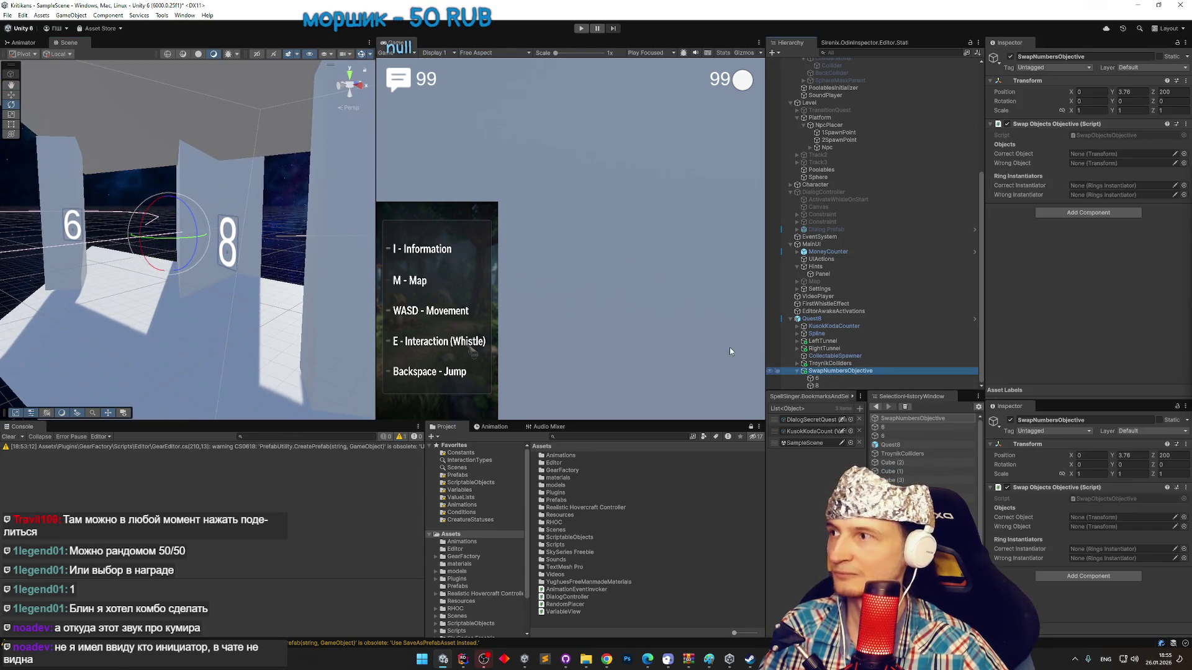
pyautogui.press('w')
pyautogui.moveTo(202, 238)
pyautogui.mouseDown()
pyautogui.moveTo(332, 231)
pyautogui.moveTo(196, 238)
pyautogui.mouseUp()
pyautogui.scroll(-6, 174, 245)
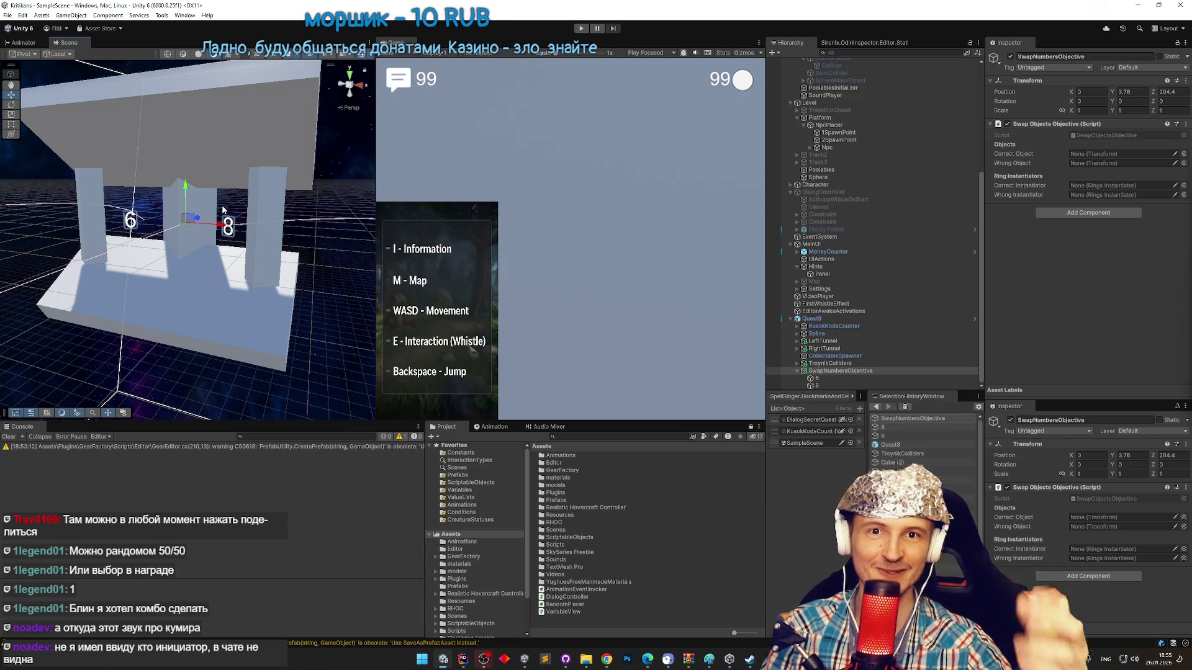
# Fly the scene camera toward the gate to view both the 6 and 8 labels.
pyautogui.press('w')
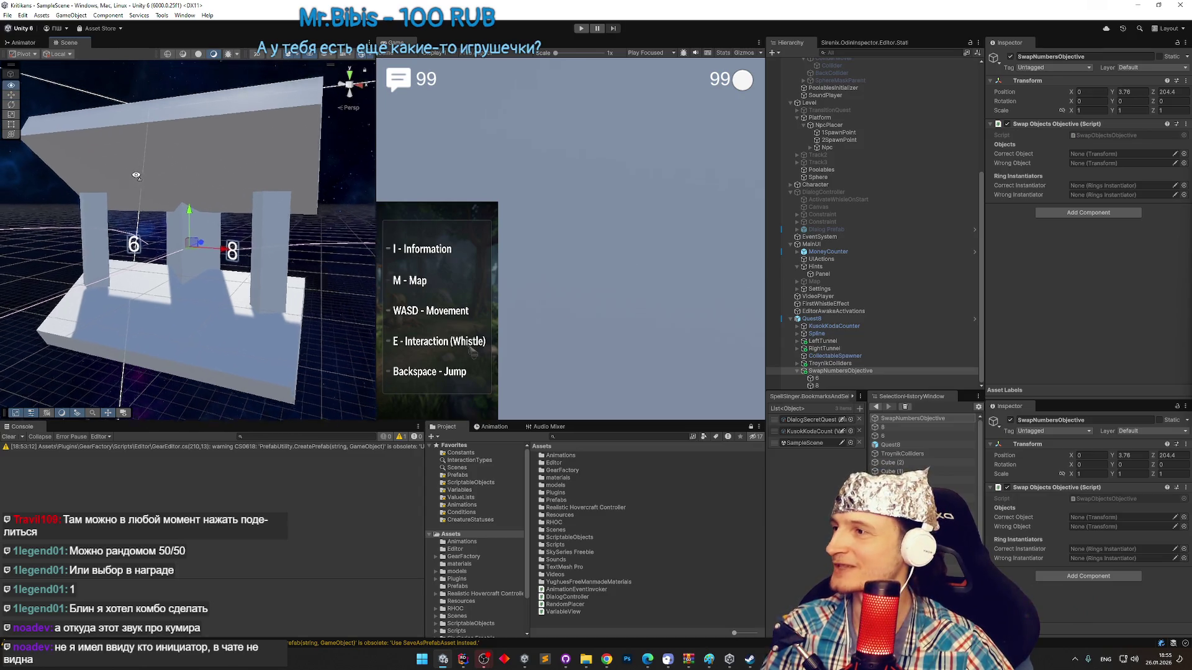
pyautogui.press('a')
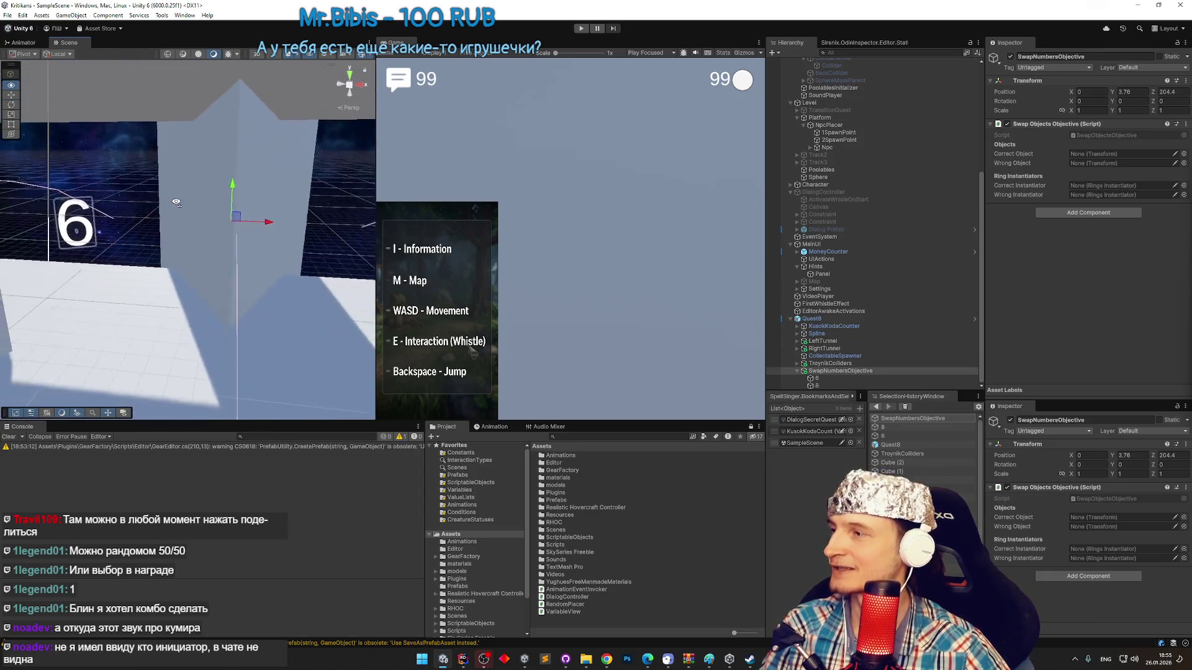
pyautogui.press('s')
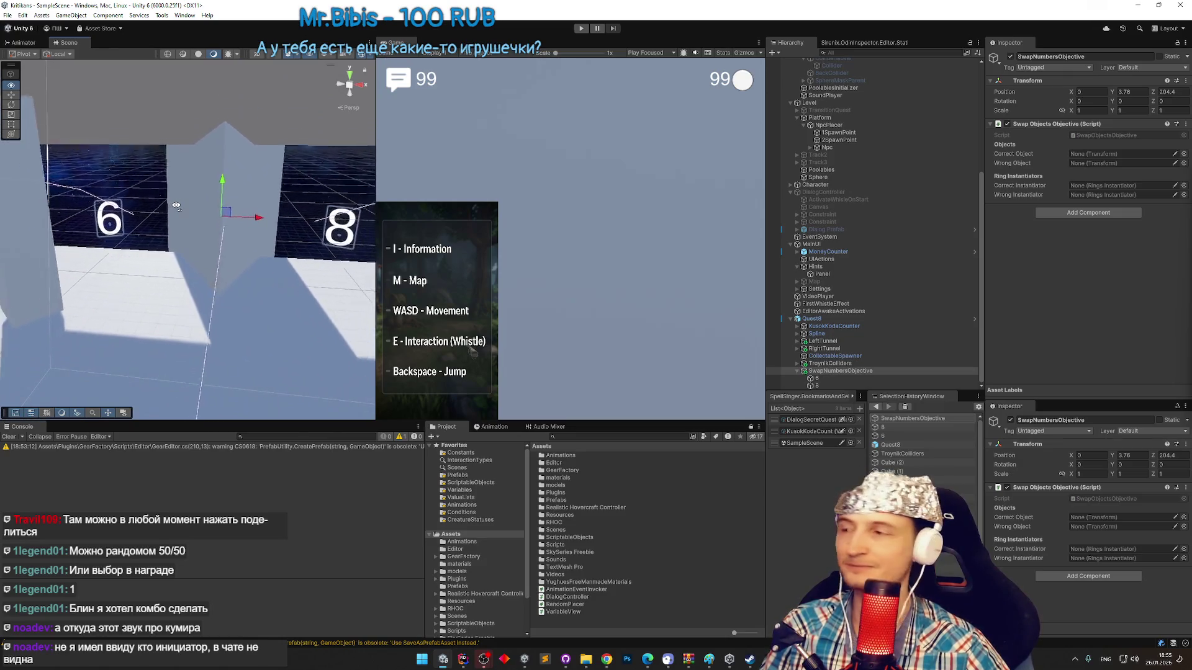
pyautogui.press('a')
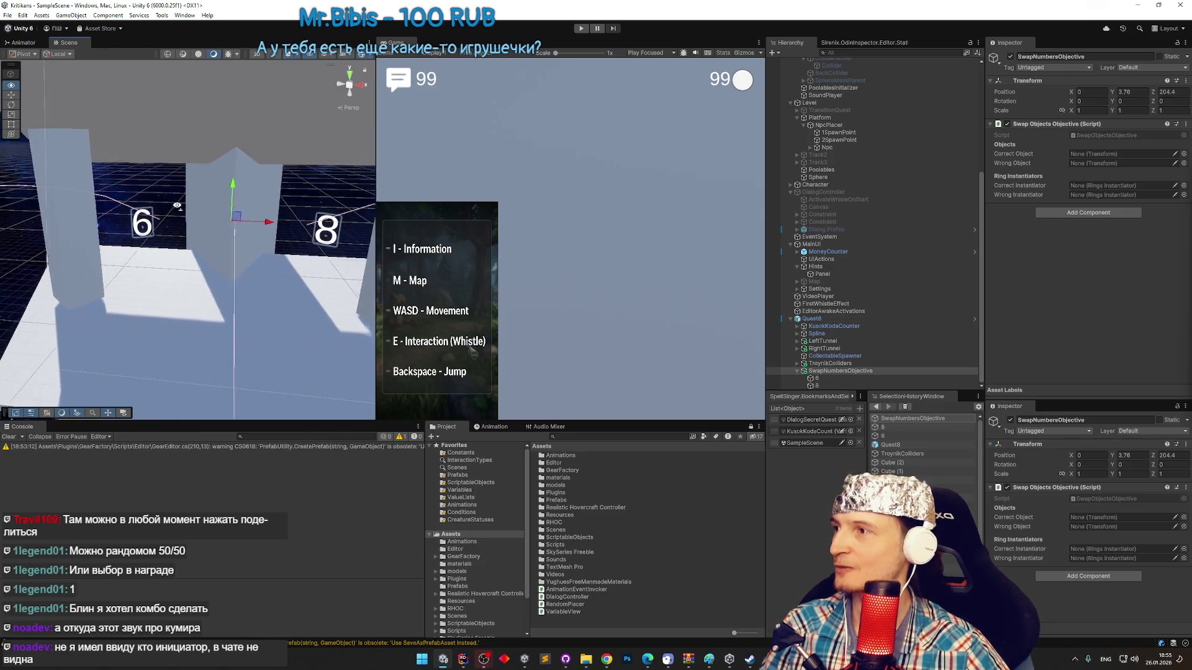
pyautogui.press('d')
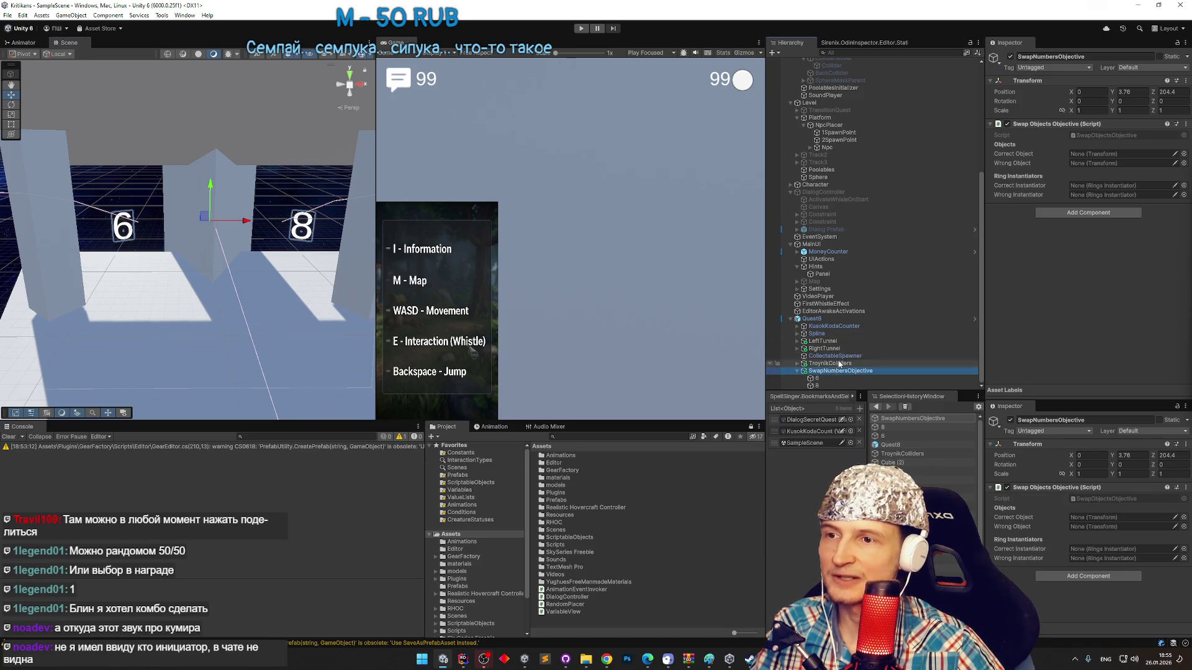
pyautogui.click(1043, 212)
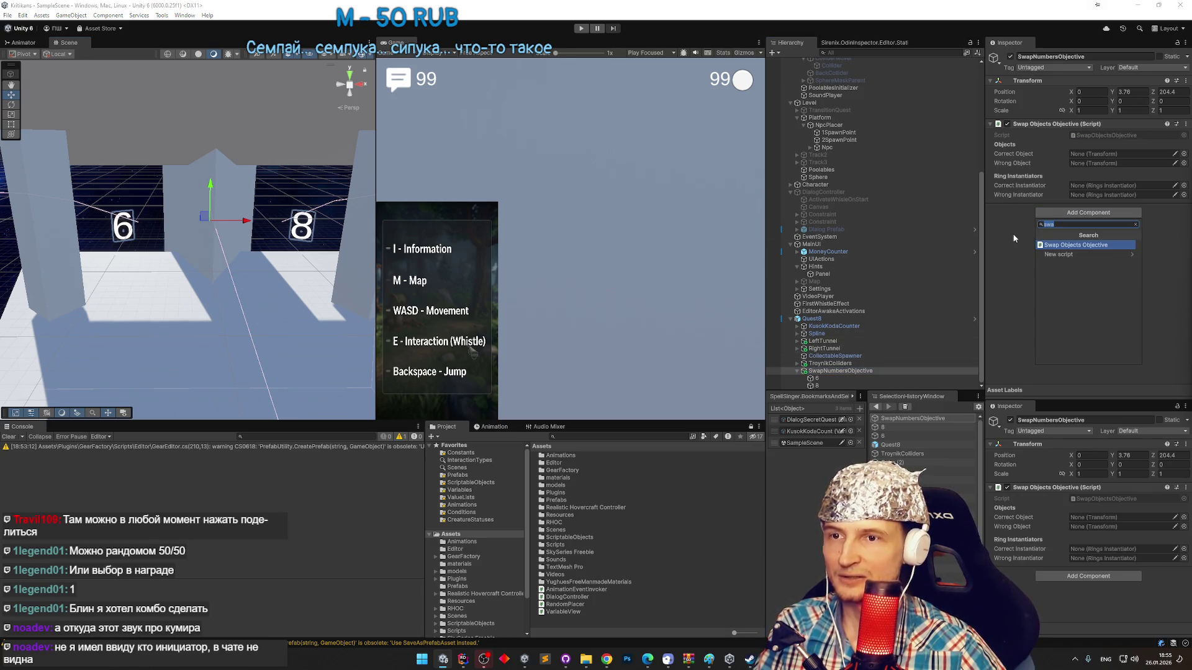
# Add a Box Collider to SwapNumbersObjective and stretch it wider and taller across both gates.
pyautogui.write('box')
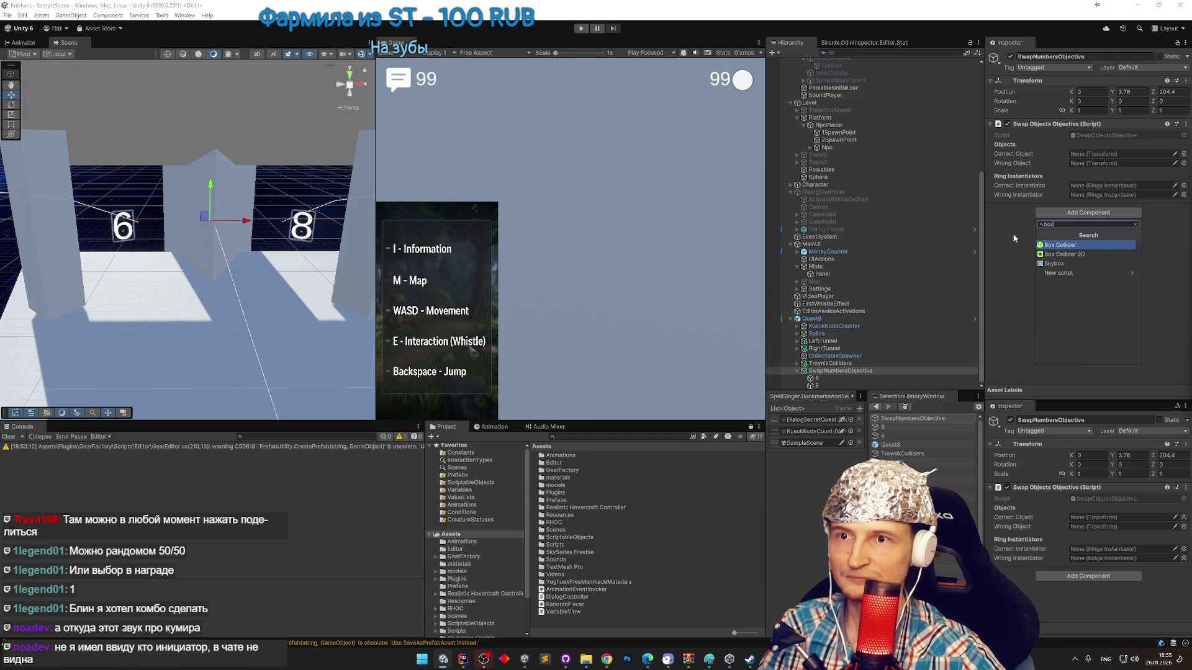
pyautogui.press('Return')
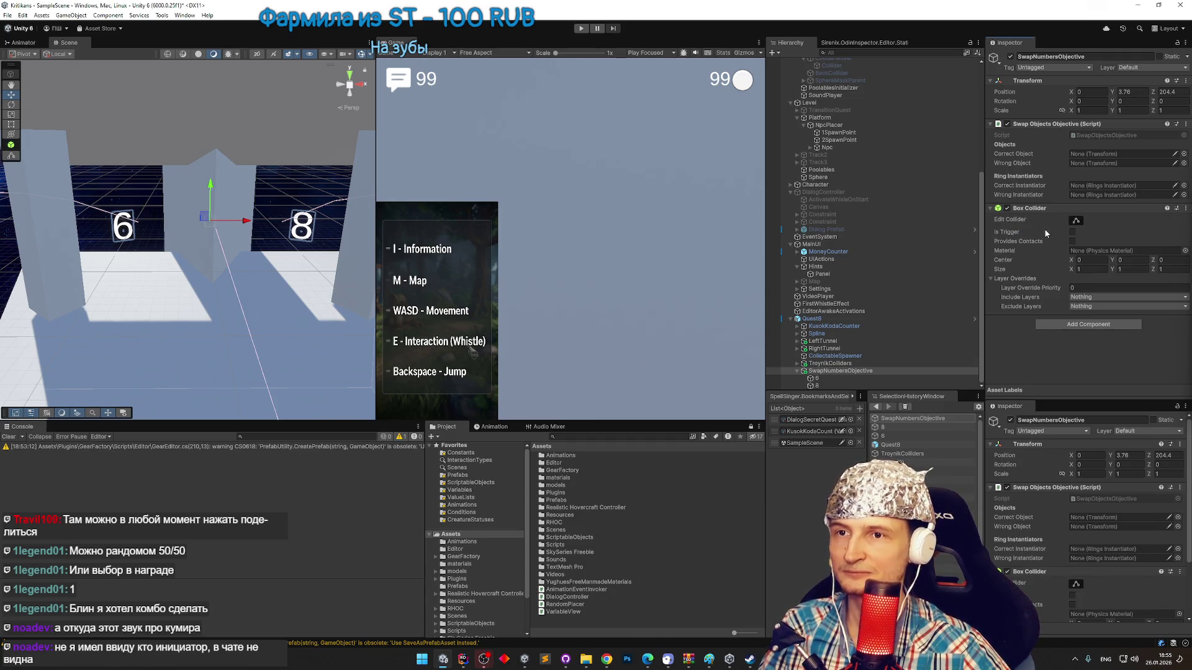
pyautogui.press('f')
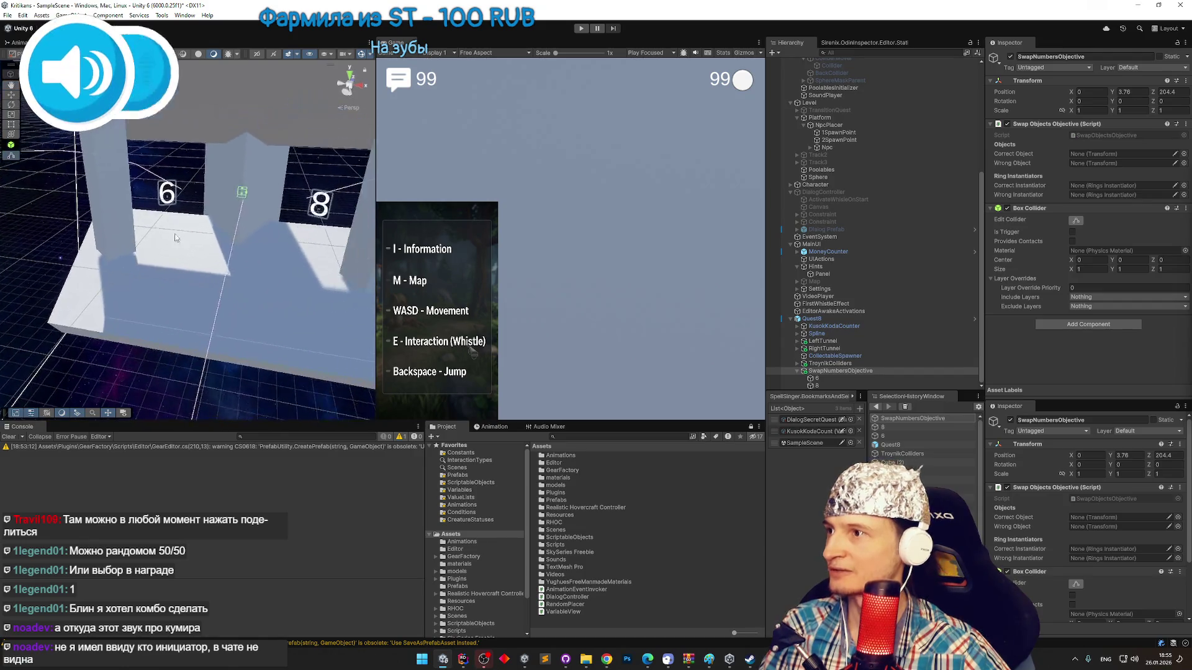
pyautogui.moveTo(215, 224)
pyautogui.mouseDown()
pyautogui.moveTo(335, 225)
pyautogui.moveTo(410, 245)
pyautogui.moveTo(154, 250)
pyautogui.moveTo(175, 125)
pyautogui.mouseUp()
pyautogui.moveTo(178, 324); pyautogui.dragTo(200, 425)
pyautogui.press('w')
pyautogui.press('f')
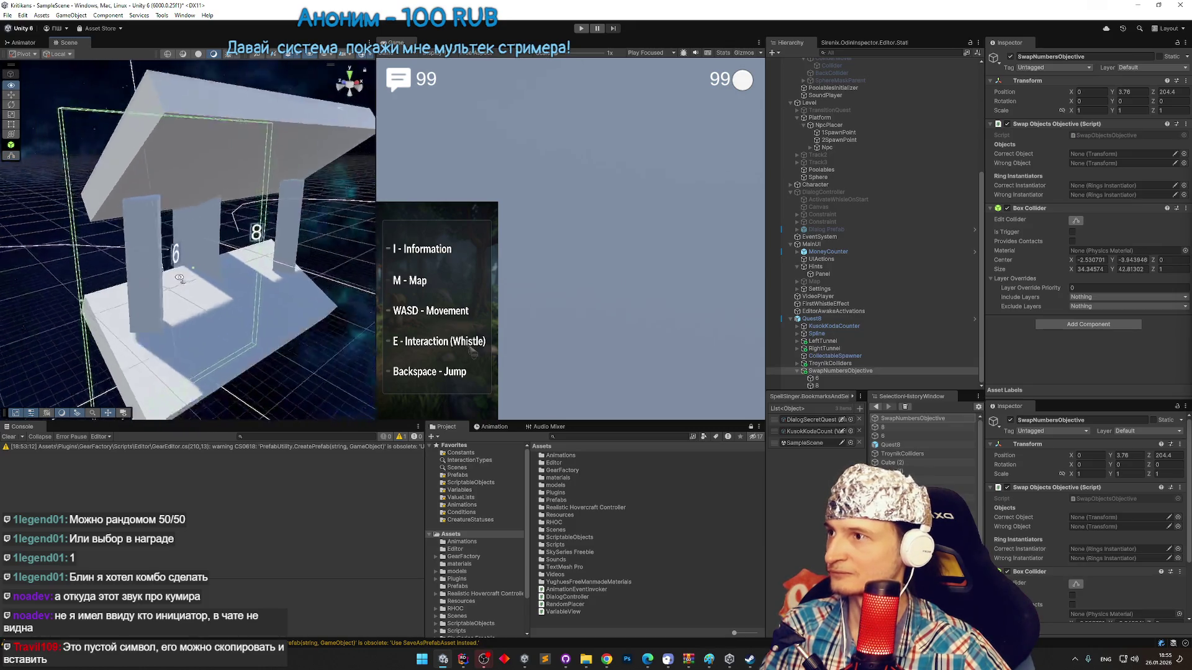
# Shift the box collider's center forward along Z so it sits ahead of the 6 and 8 gates.
pyautogui.click(832, 371)
pyautogui.click(1076, 222)
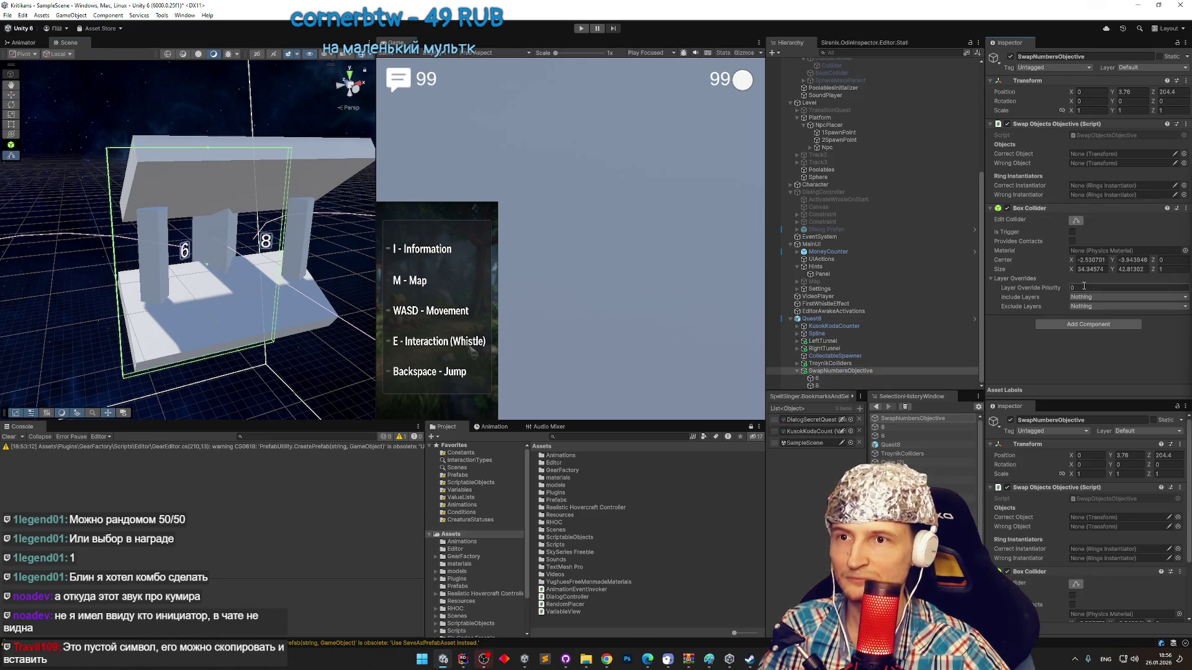
pyautogui.moveTo(1153, 260); pyautogui.dragTo(1127, 261)
pyautogui.moveTo(99, 211)
pyautogui.mouseDown()
pyautogui.moveTo(64, 215)
pyautogui.moveTo(310, 199)
pyautogui.mouseUp()
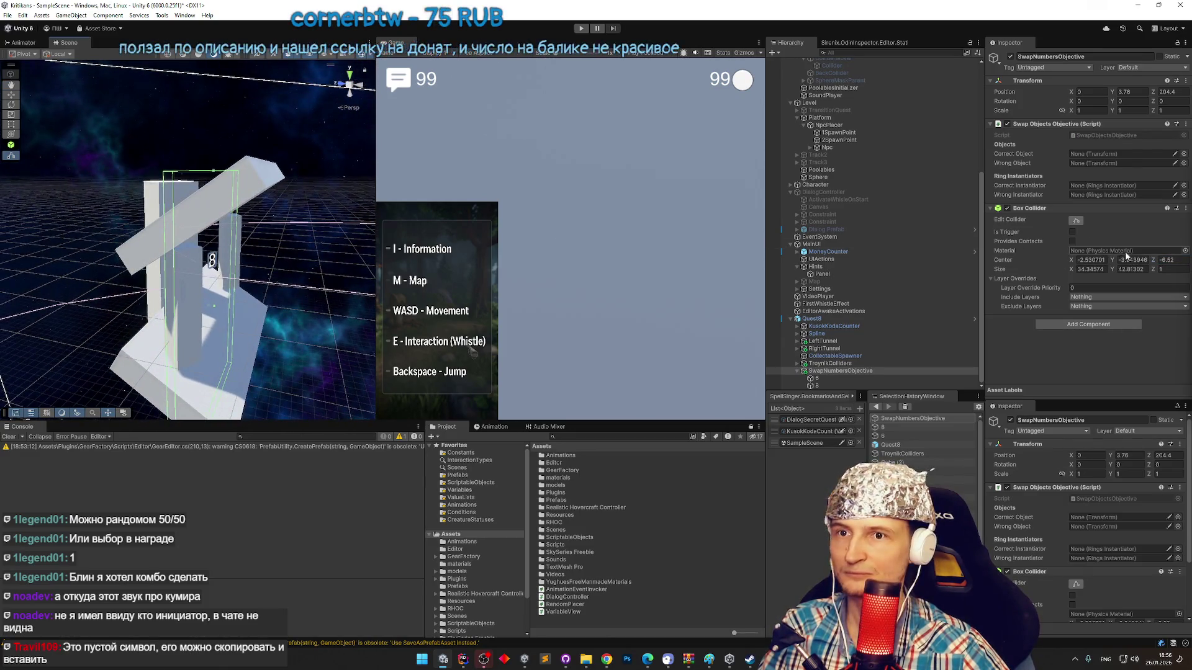
pyautogui.moveTo(1152, 260); pyautogui.dragTo(1076, 264)
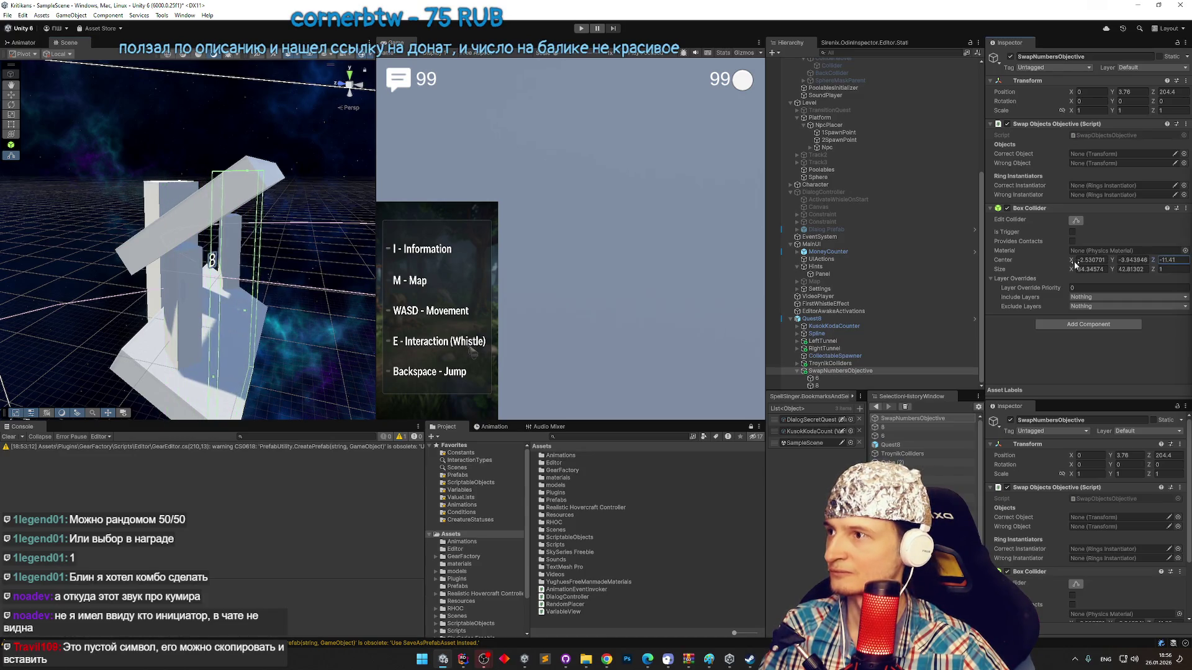
pyautogui.moveTo(296, 250); pyautogui.dragTo(353, 462)
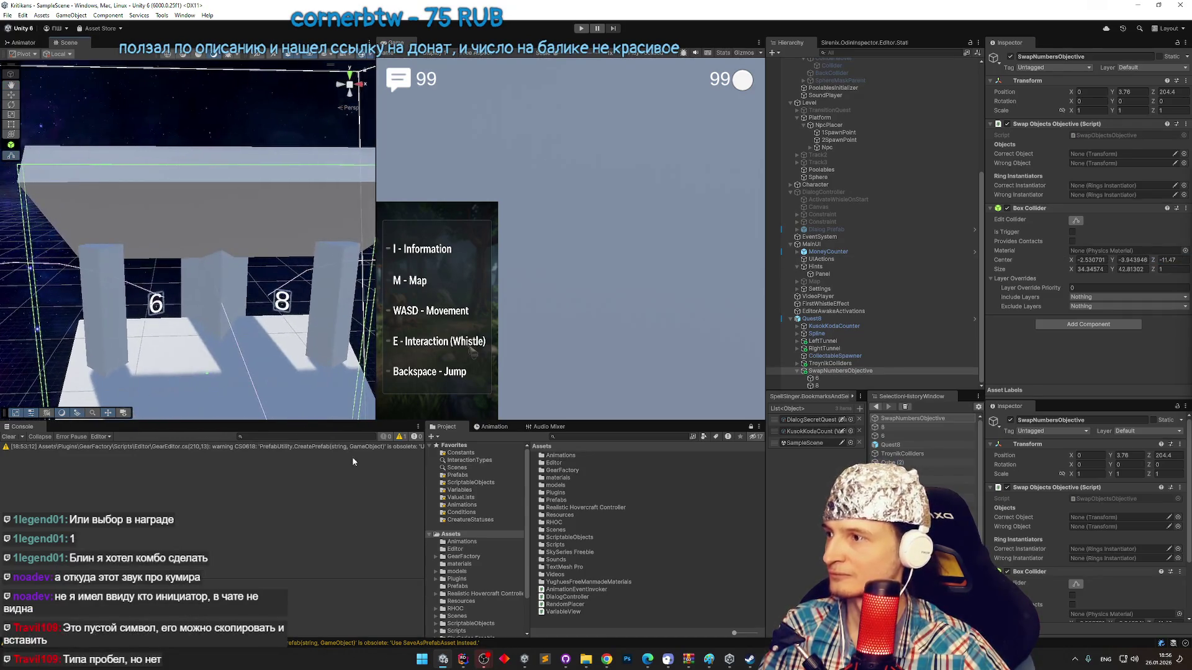
pyautogui.click(463, 656)
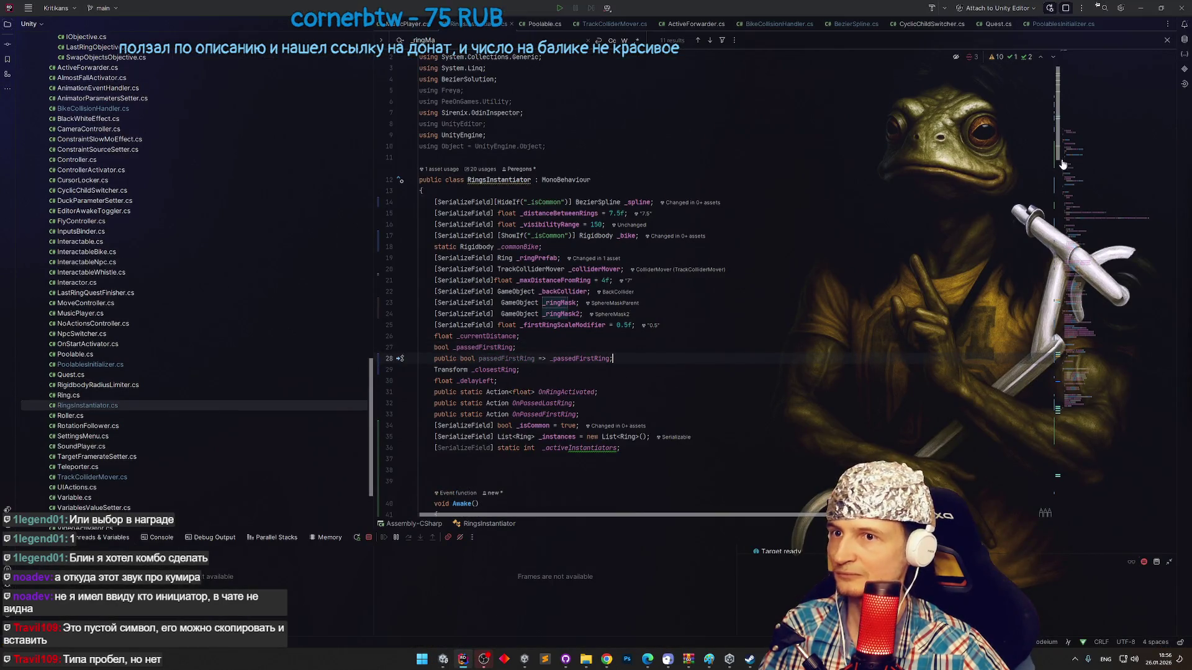
# Look over RingsInstantiator.cs's first-ring code, then open and read through SwapObjectsObjective.cs.
pyautogui.scroll(-20, 1038, 301)
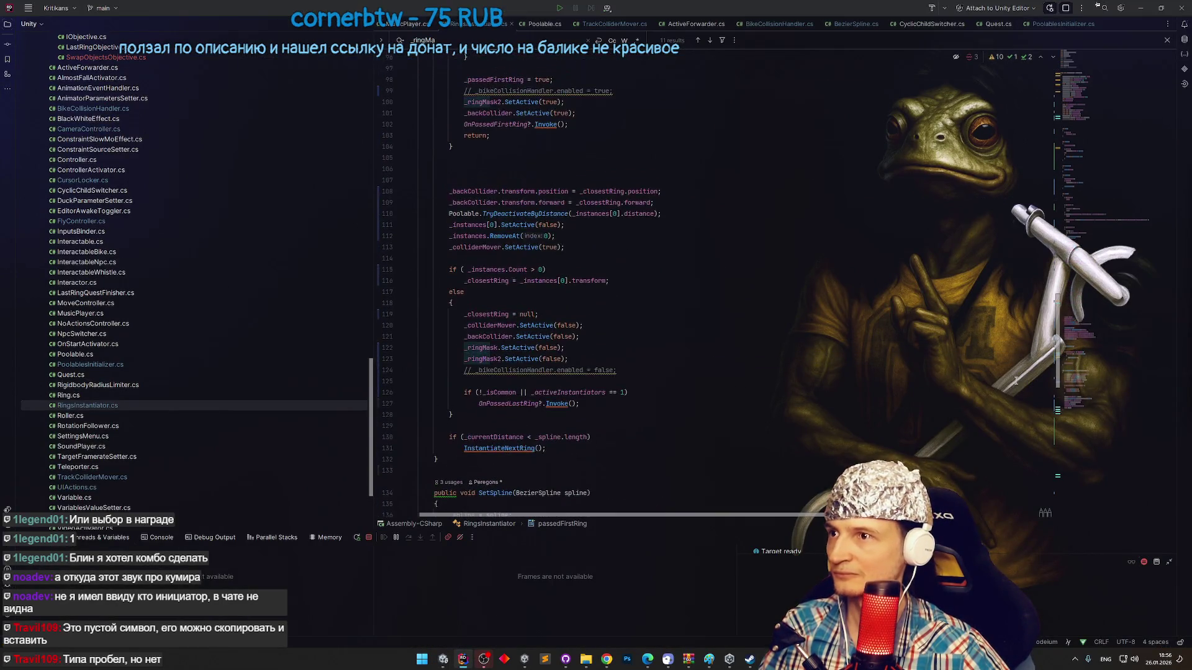
pyautogui.scroll(1, 1015, 376)
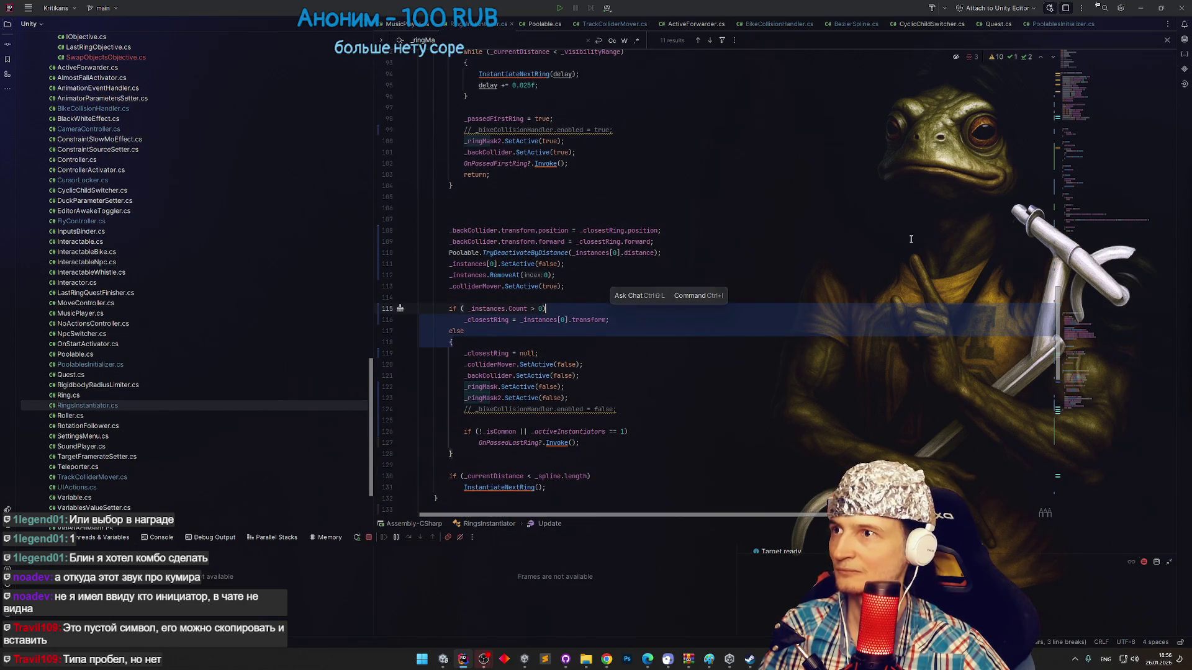
pyautogui.click(689, 175)
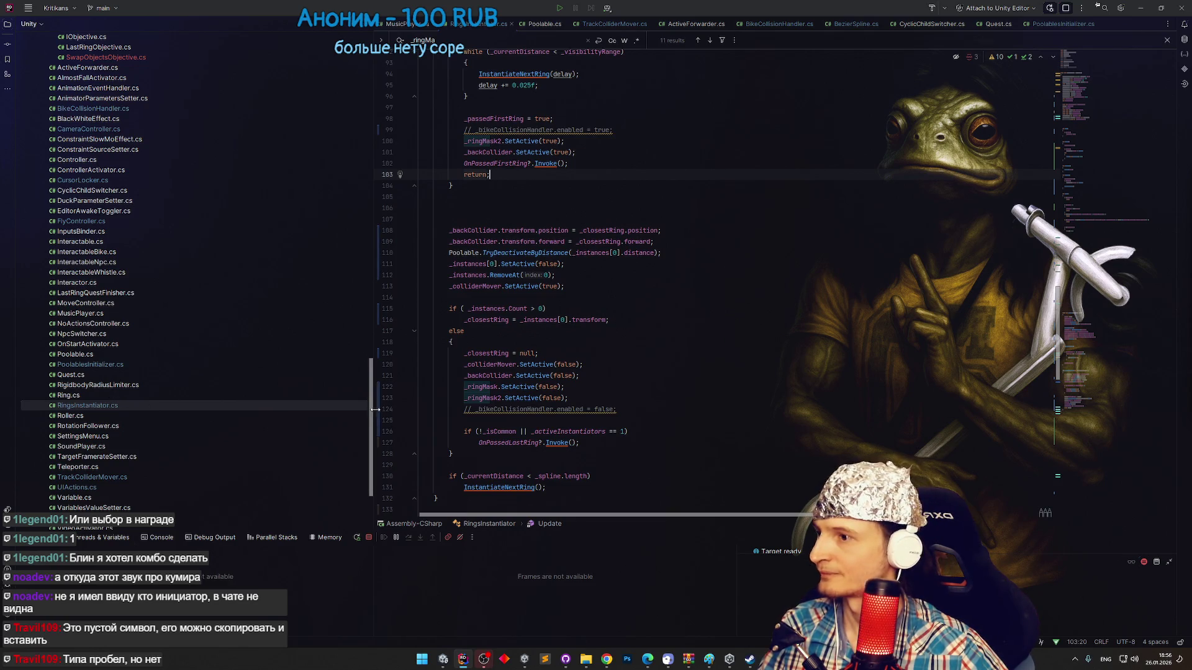
pyautogui.scroll(9, 90, 348)
pyautogui.doubleClick(90, 348)
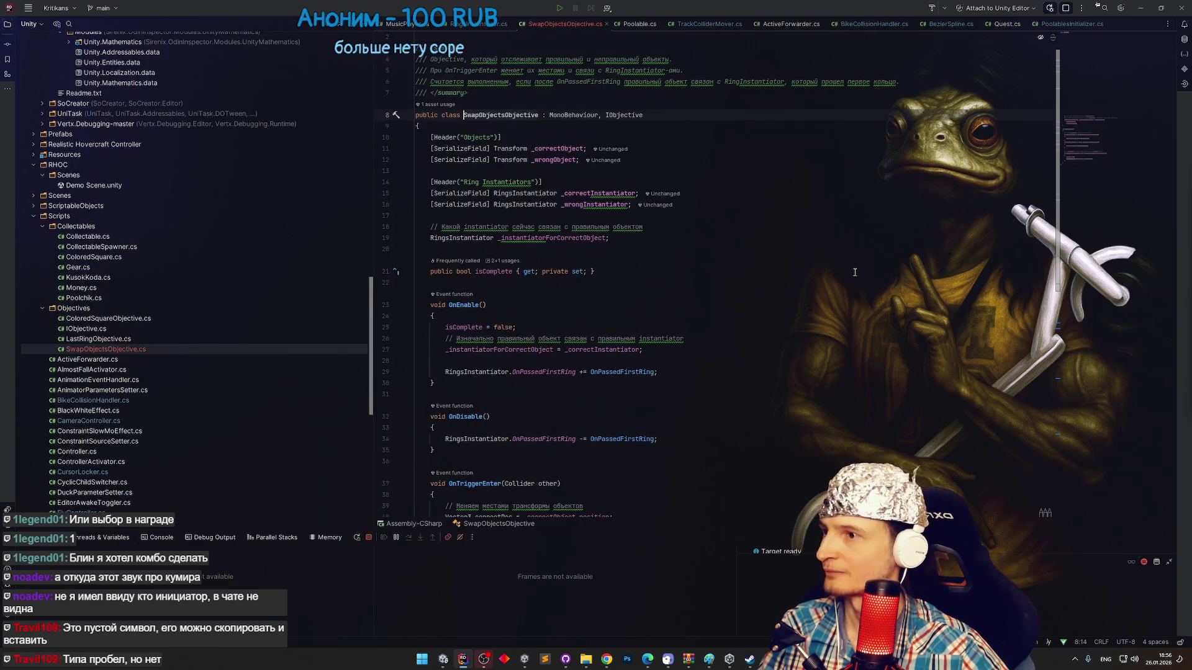
pyautogui.scroll(-1, 1055, 205)
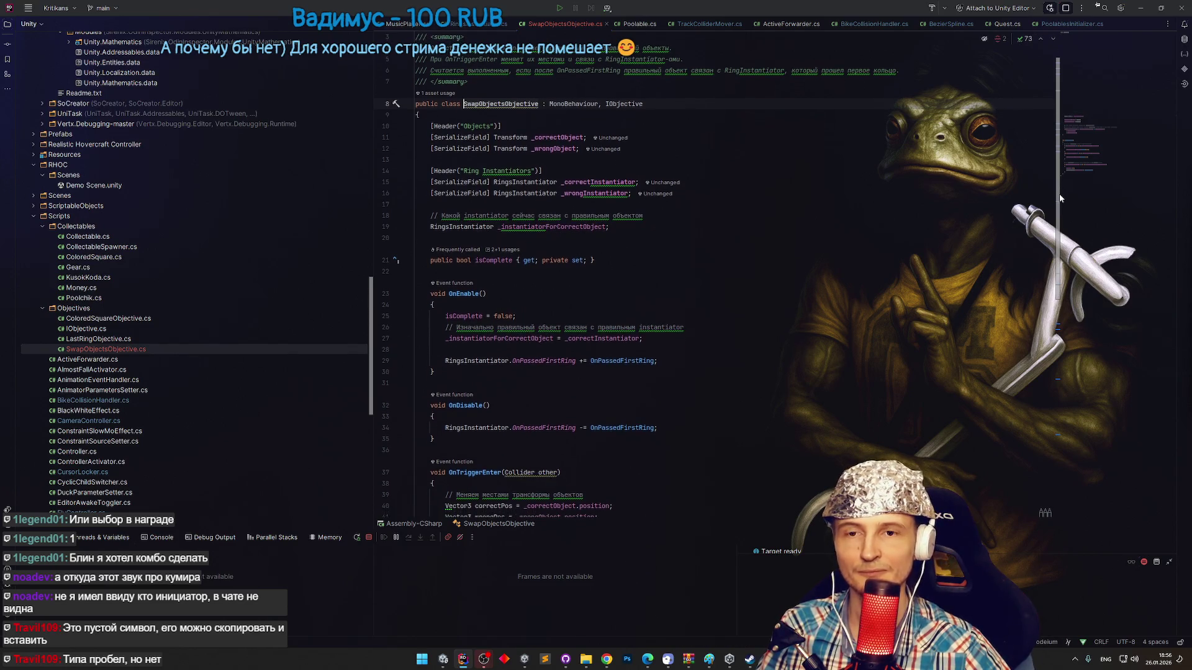
pyautogui.moveTo(1059, 198); pyautogui.dragTo(1057, 214)
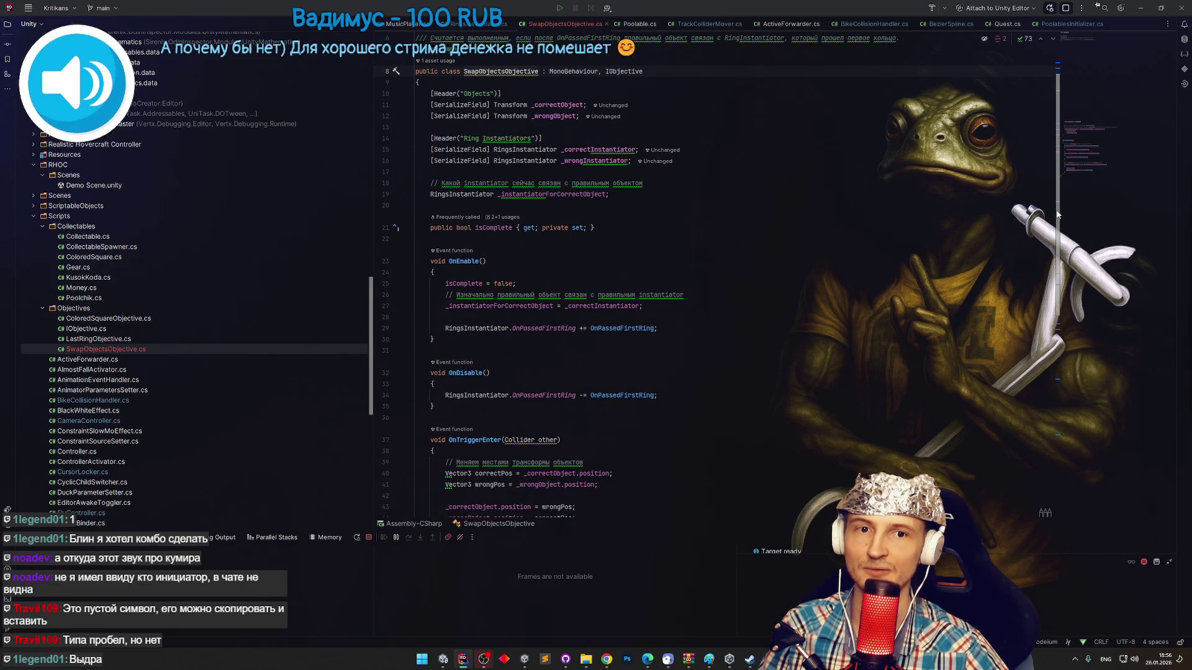
pyautogui.moveTo(1058, 214)
pyautogui.mouseDown()
pyautogui.moveTo(1029, 413)
pyautogui.moveTo(1030, 333)
pyautogui.mouseUp()
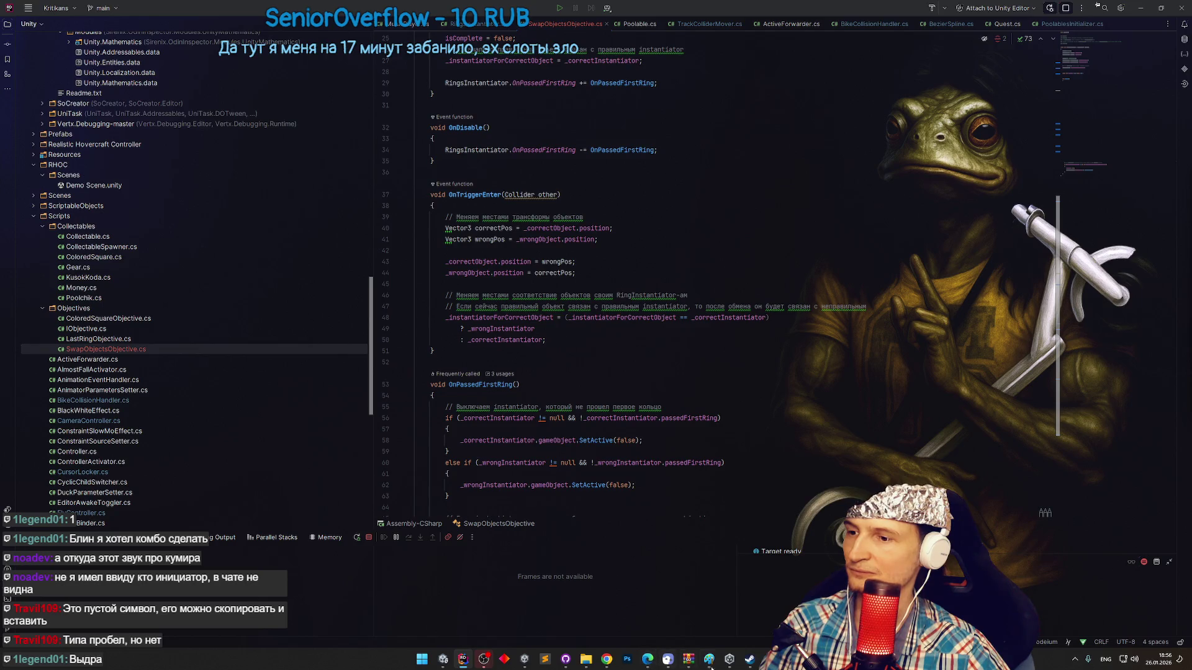
pyautogui.hotkey('alt', 'Tab')
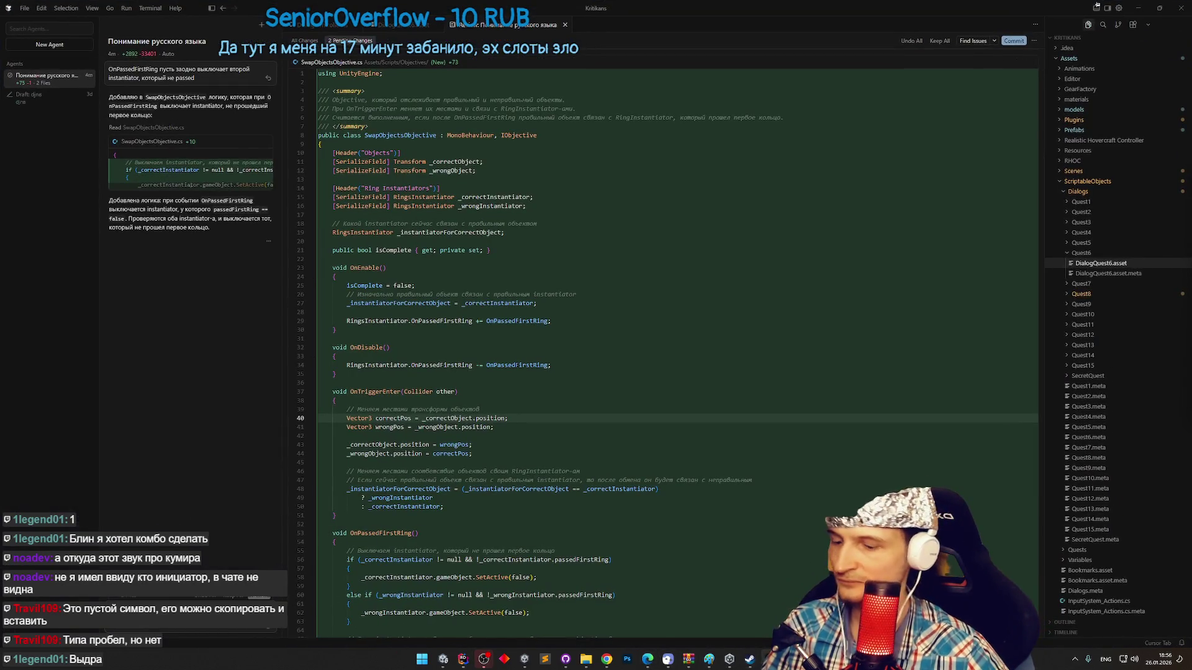
# Ask the Cursor agent to also swap the objects' rotations, review its diff, and return to Unity.
pyautogui.hotkey('alt', 'shift')
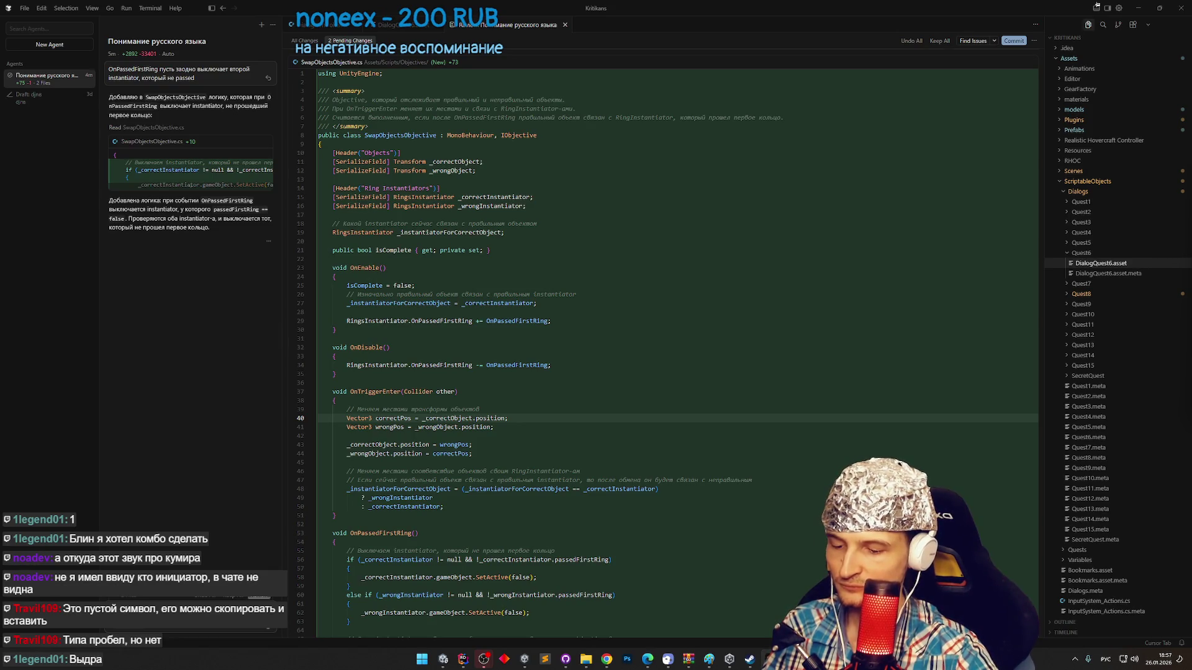
pyautogui.write('когда объекты меняются позициями, пусть меняются и')
pyautogui.press('Return')
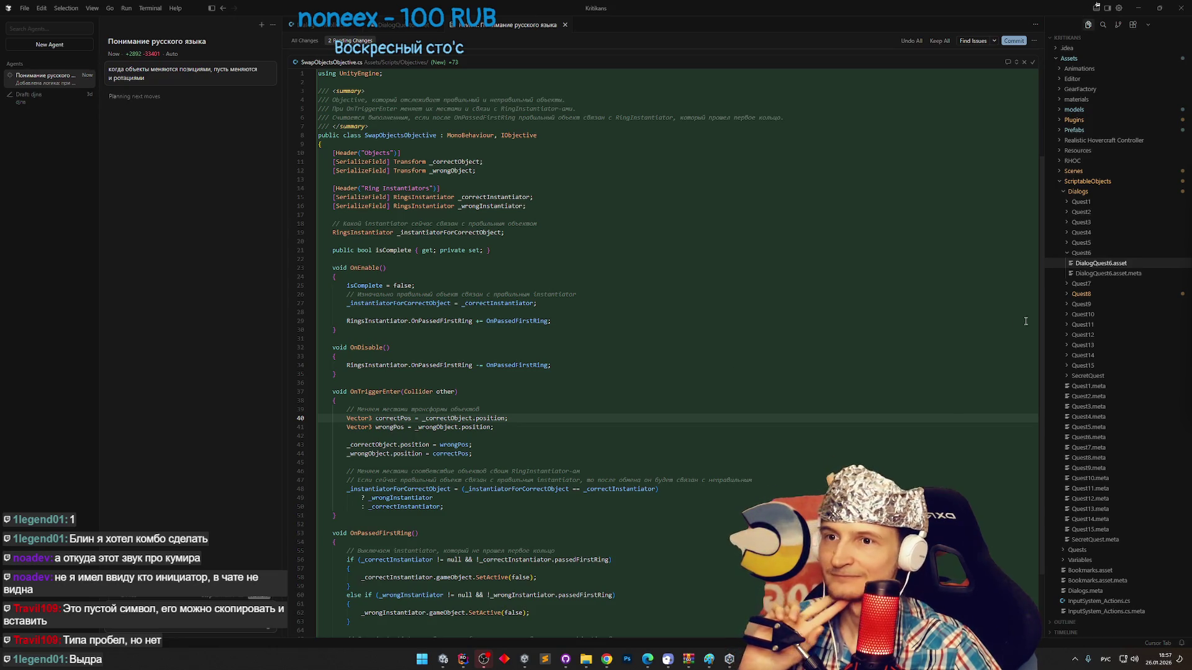
pyautogui.scroll(-3, 1035, 363)
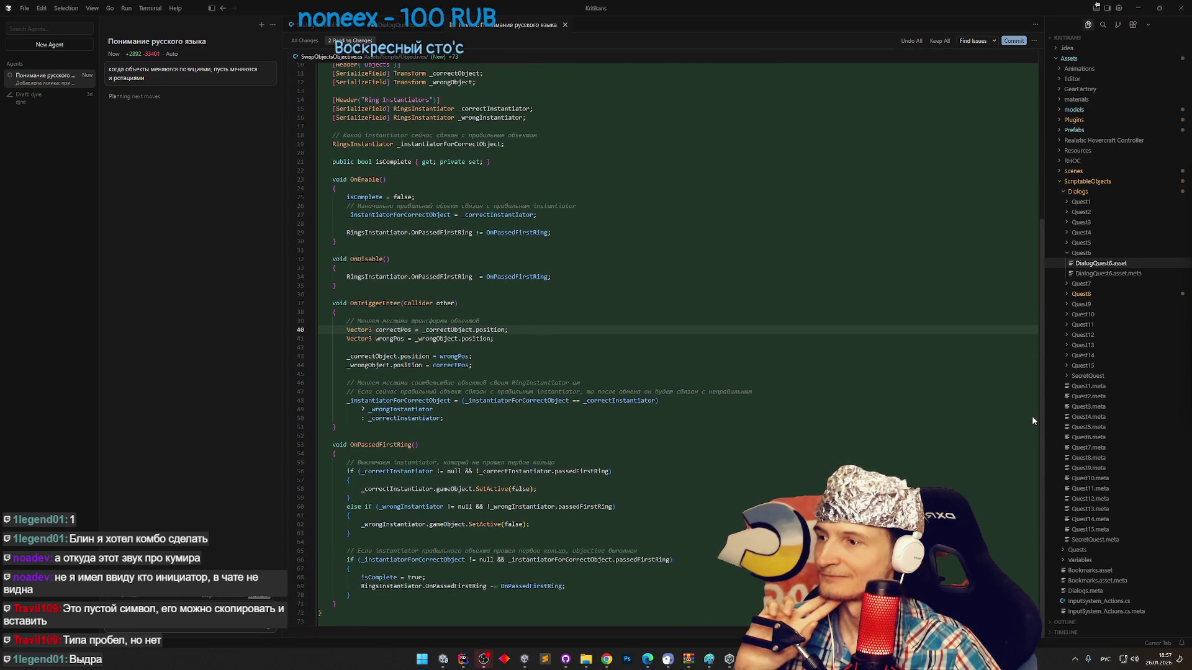
pyautogui.scroll(3, 1033, 416)
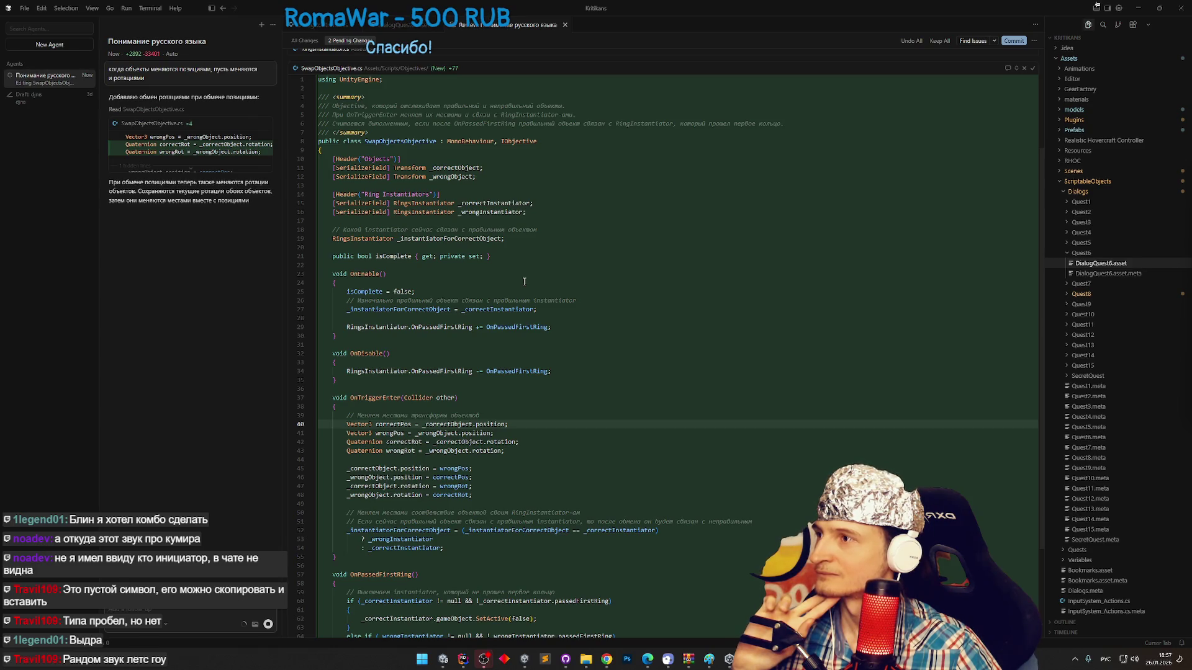
pyautogui.click(445, 665)
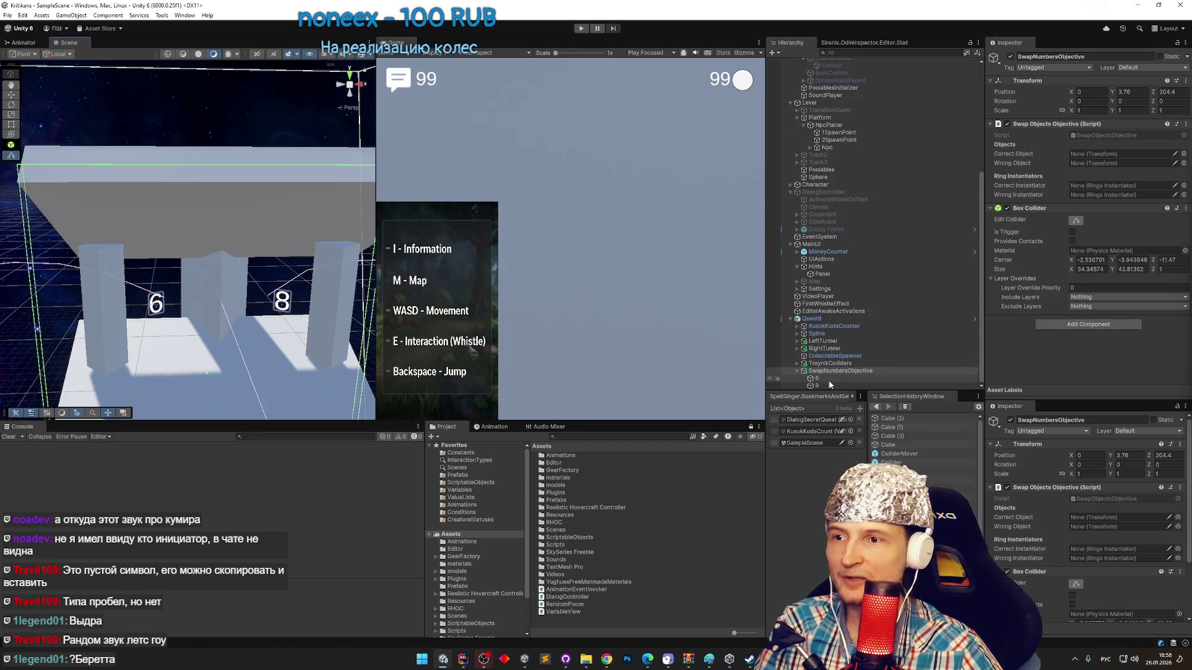
# Link 6 as the correct object and LeftTunnel/RightTunnel RingsInstantiators as correct/wrong instantiators.
pyautogui.moveTo(827, 380); pyautogui.dragTo(1111, 154)
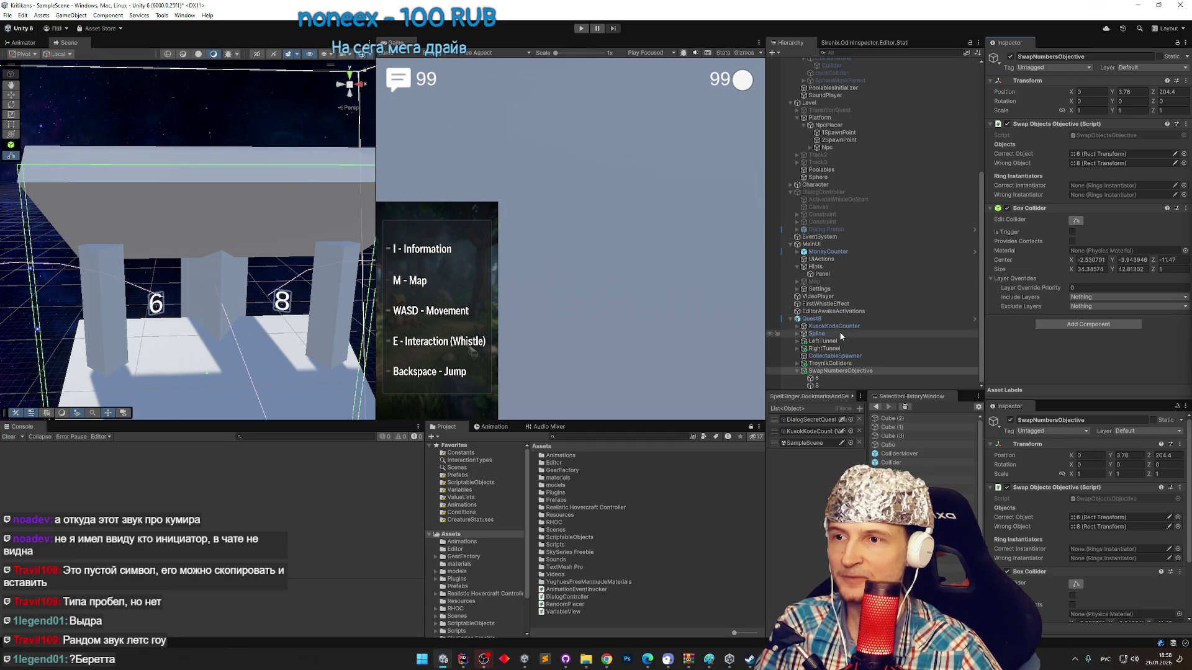
pyautogui.moveTo(832, 343); pyautogui.dragTo(1106, 185)
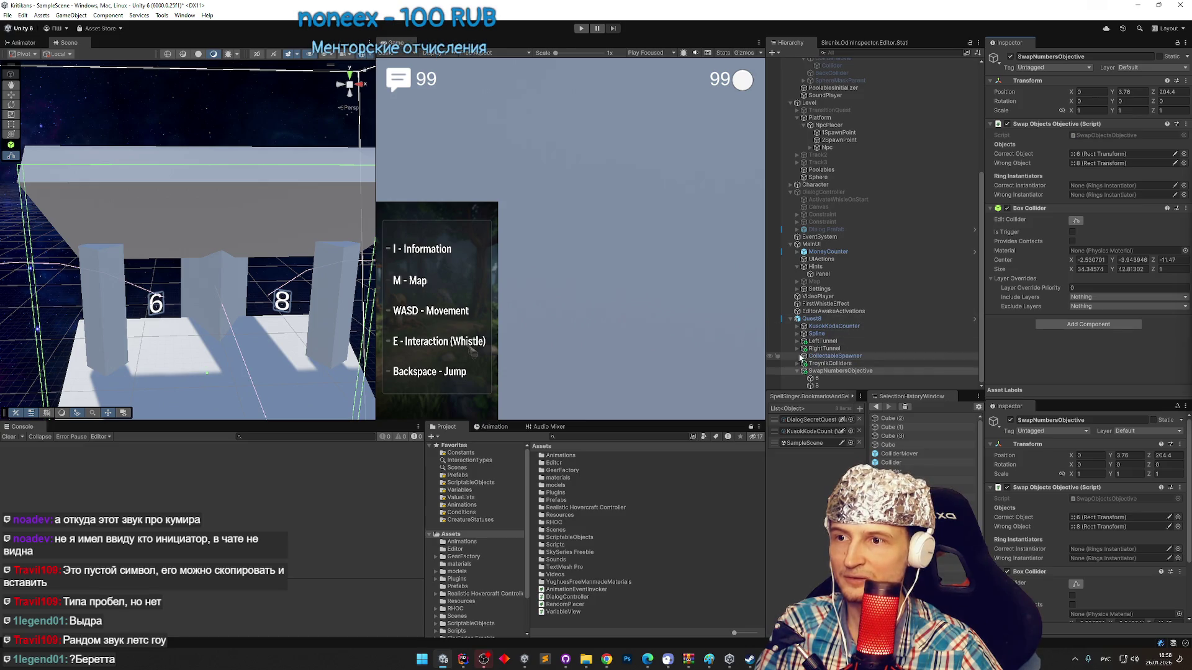
pyautogui.click(797, 340)
pyautogui.moveTo(835, 363); pyautogui.dragTo(1069, 185)
pyautogui.scroll(-2, 900, 262)
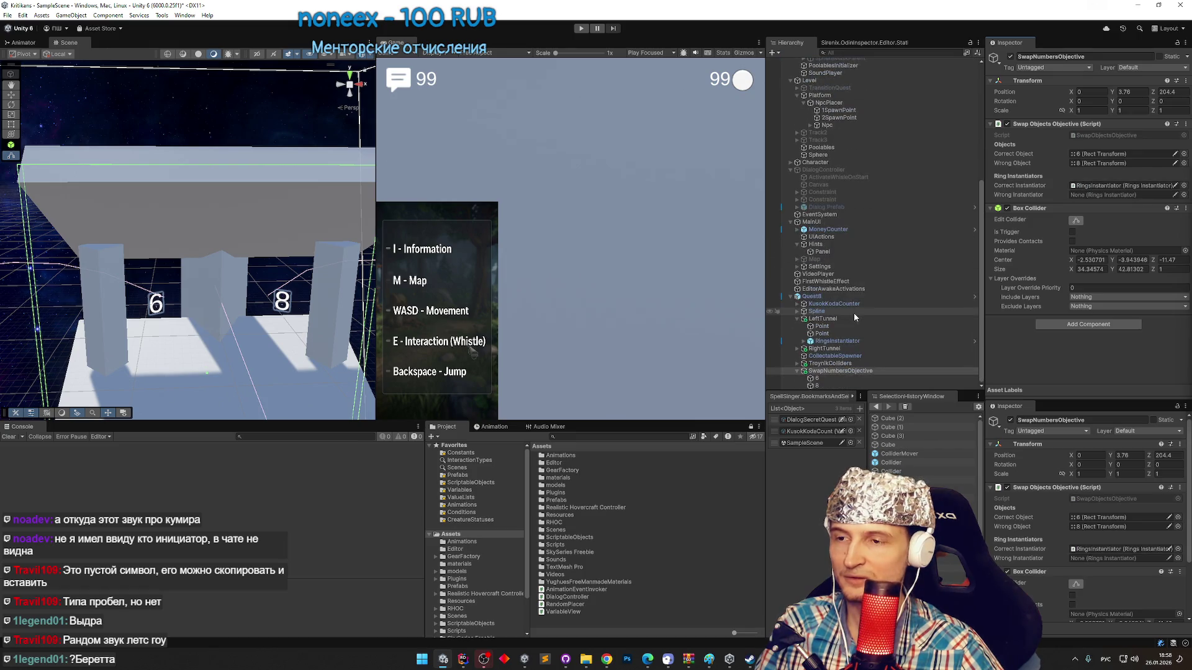
pyautogui.click(796, 348)
pyautogui.moveTo(837, 371); pyautogui.dragTo(1096, 195)
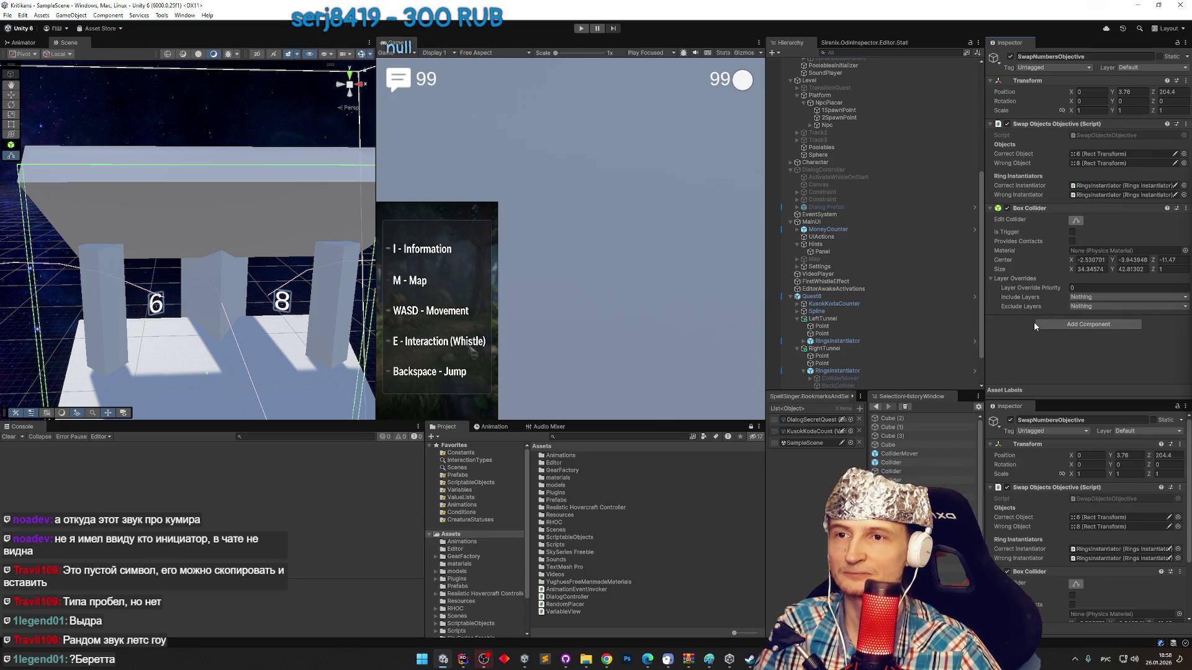
# Turn off the Mesh Renderer on all five TroynikColliders cubes.
pyautogui.scroll(-3, 930, 297)
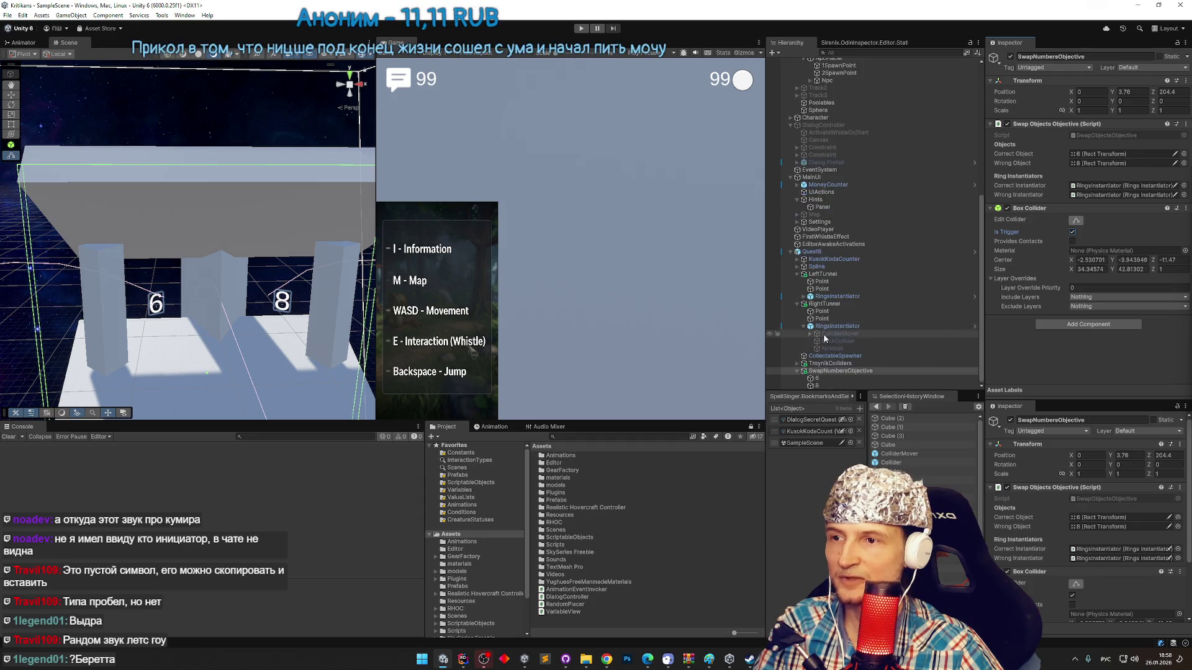
pyautogui.click(799, 373)
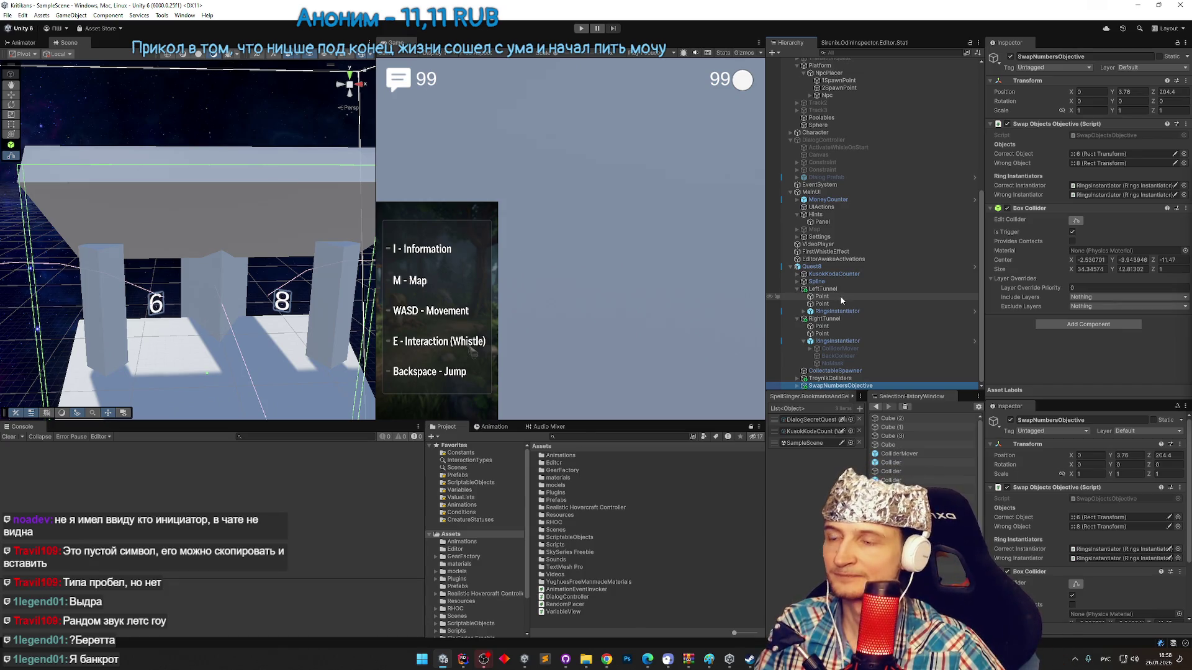
pyautogui.click(797, 288)
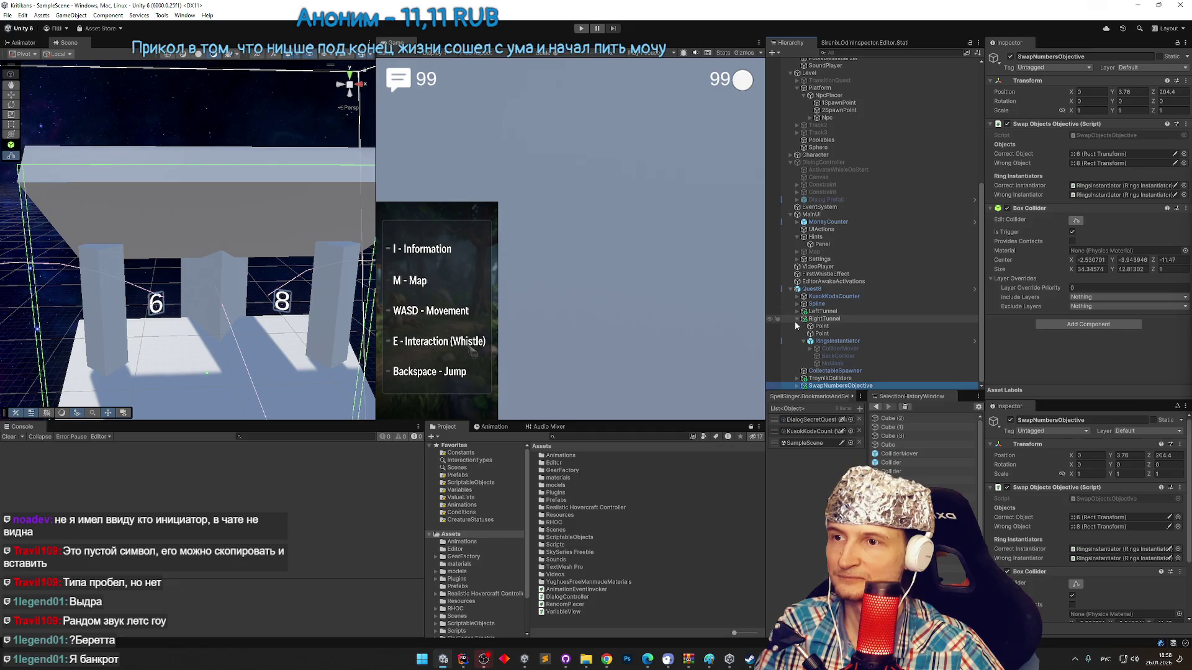
pyautogui.click(797, 319)
pyautogui.click(830, 378)
pyautogui.click(797, 378)
pyautogui.scroll(-3, 842, 360)
pyautogui.click(843, 352)
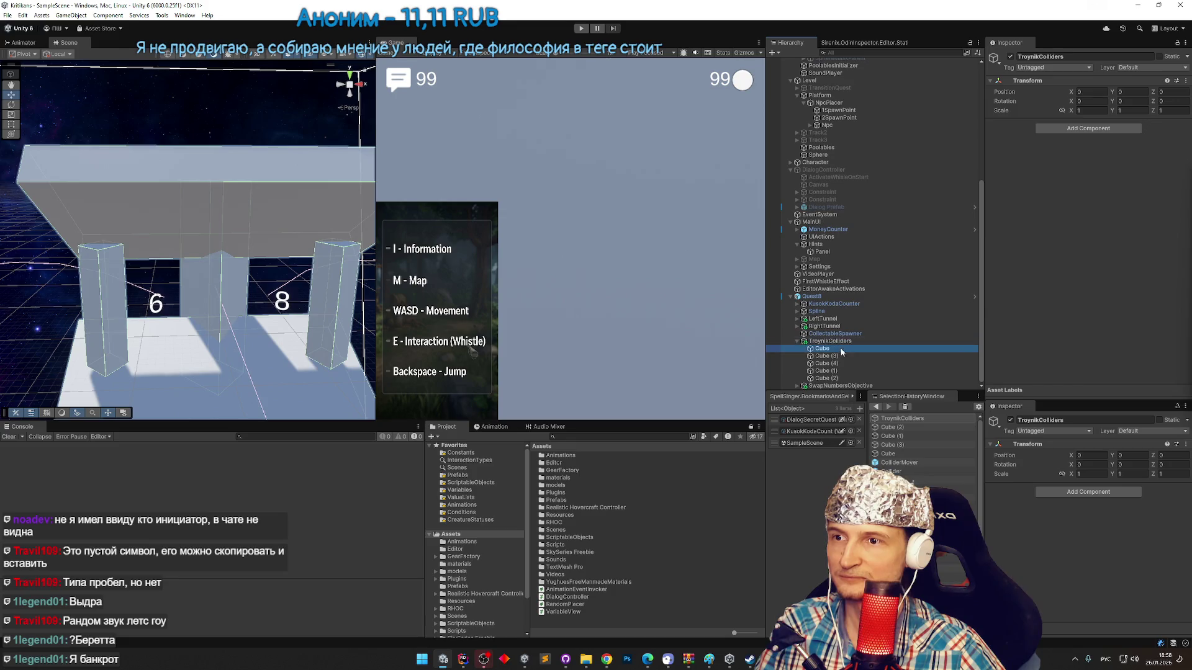
pyautogui.keyDown('shift'); pyautogui.click(826, 378); pyautogui.keyUp('shift')
pyautogui.click(1007, 148)
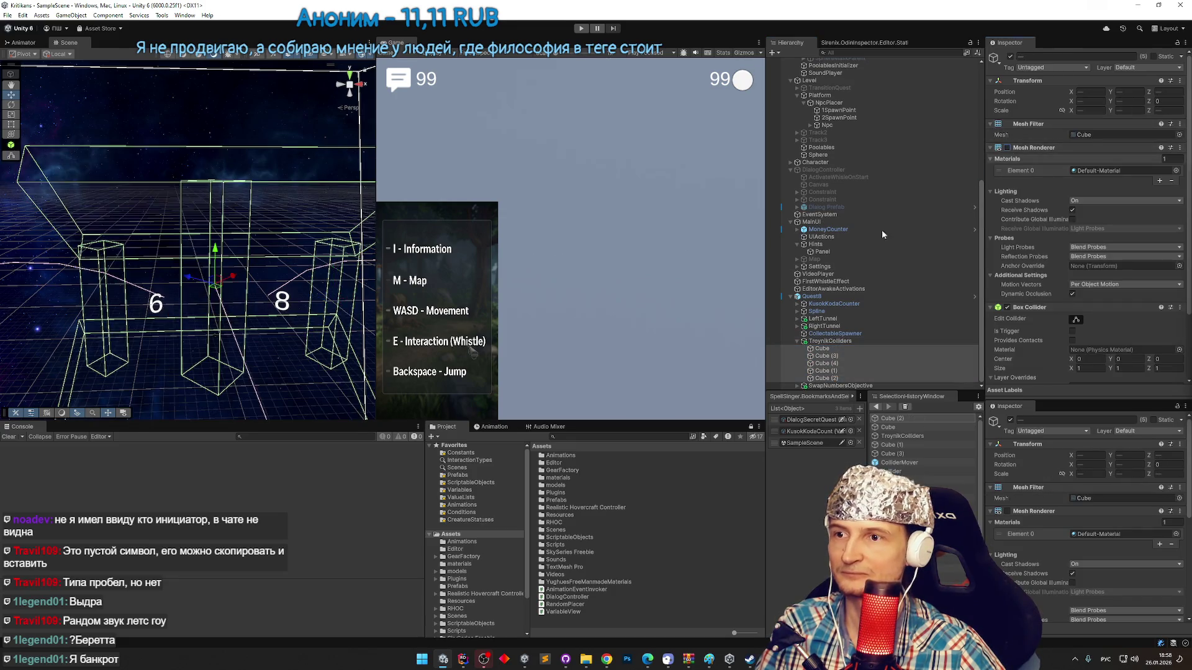
# Play-test by steering the plane between the 6 and 8 gates, then stop play mode.
pyautogui.hotkey('ctrl', 'p')
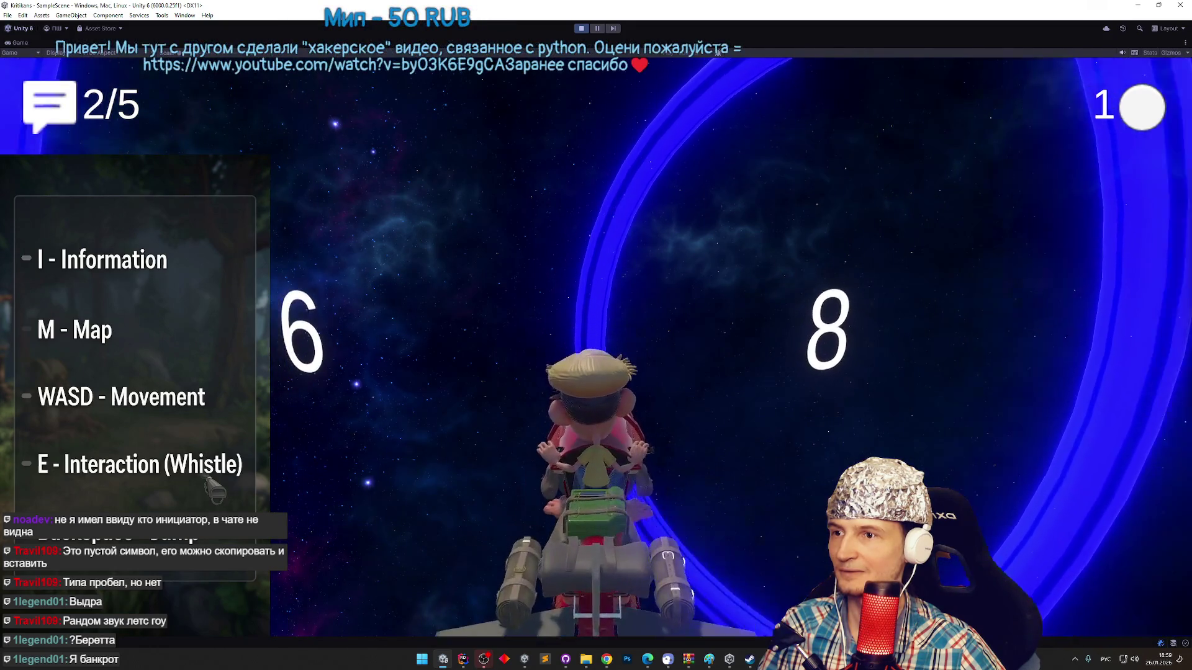
pyautogui.press('a')
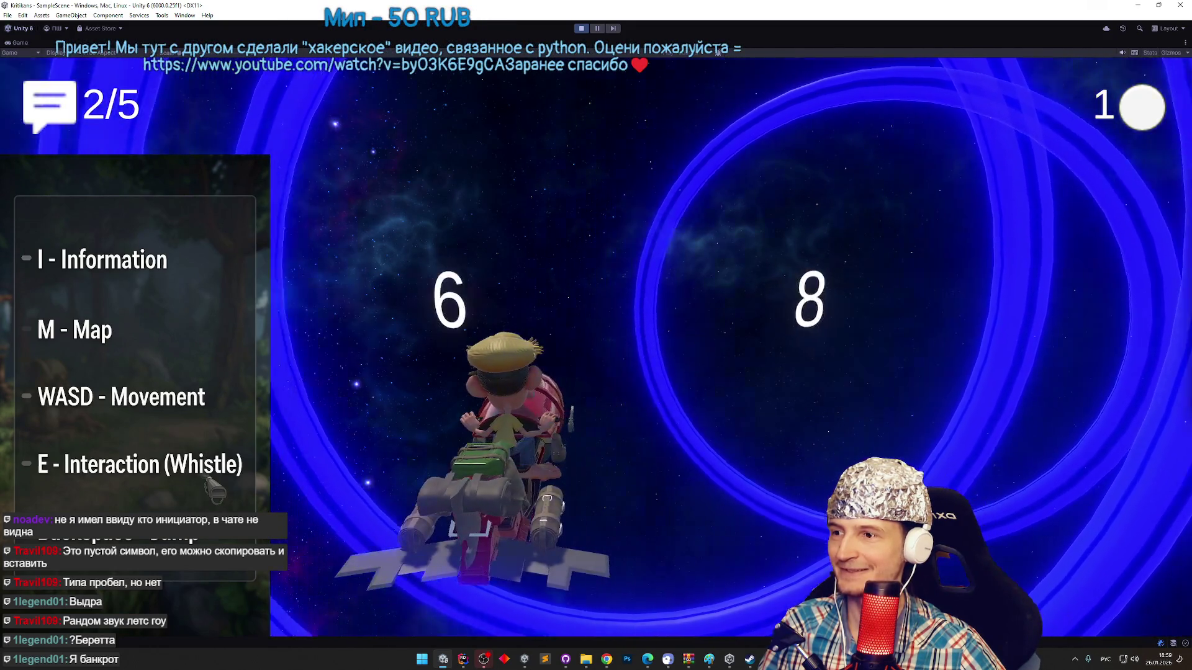
pyautogui.press('d')
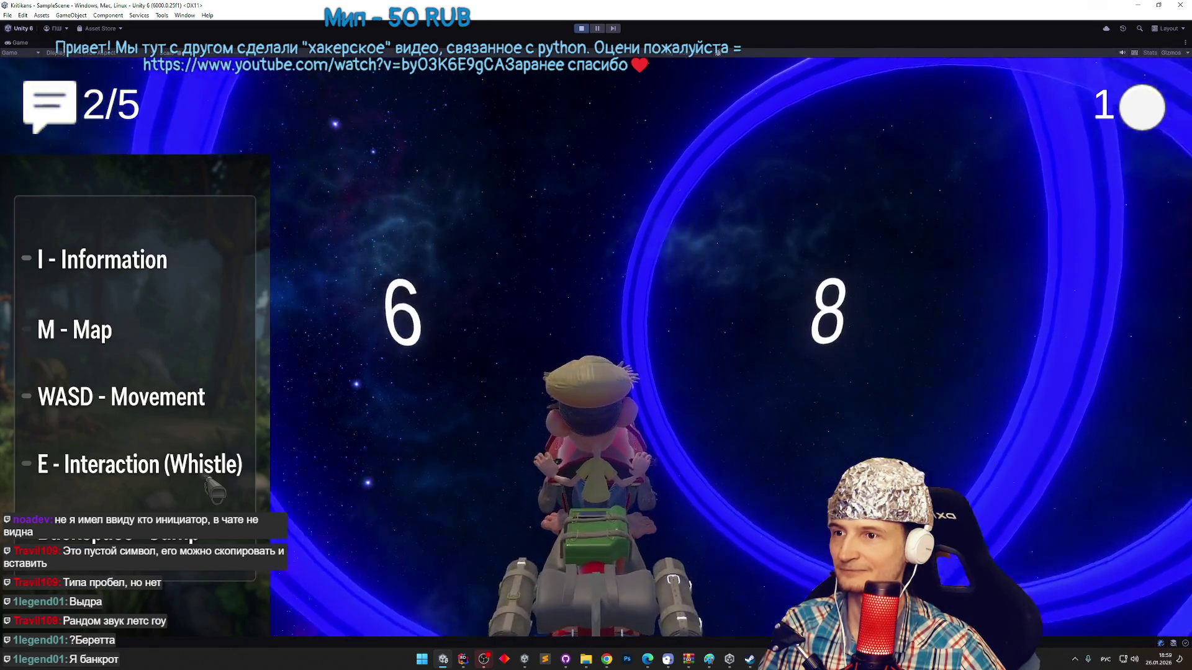
pyautogui.press('a')
pyautogui.press('d')
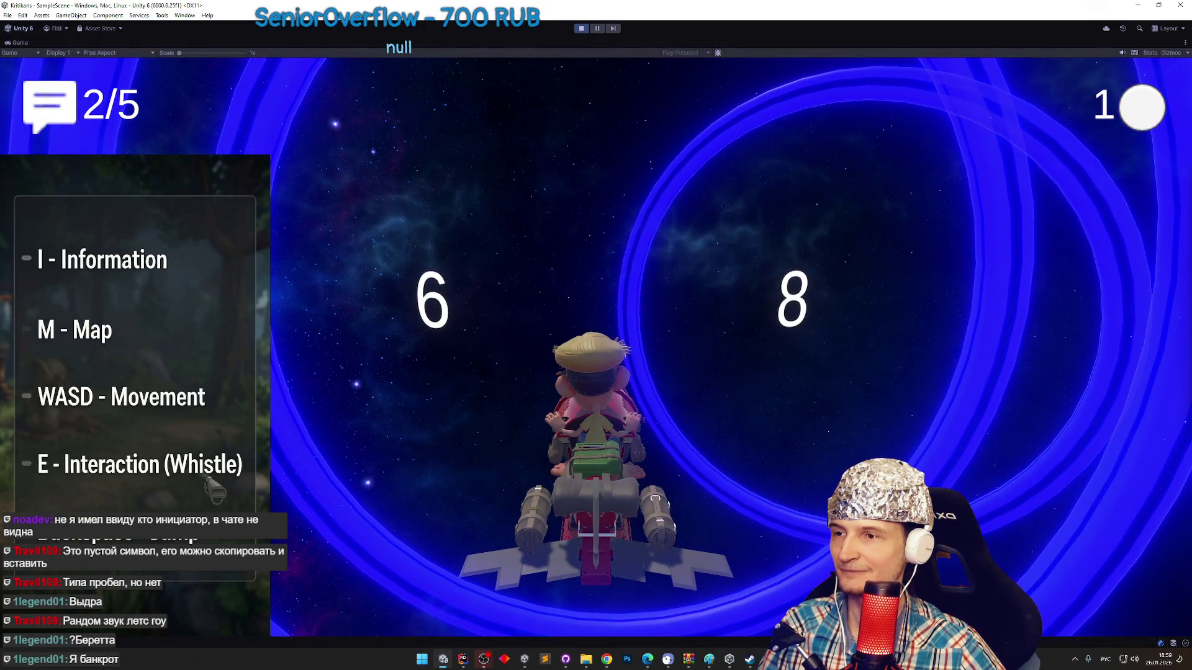
pyautogui.hotkey('ctrl', 'p')
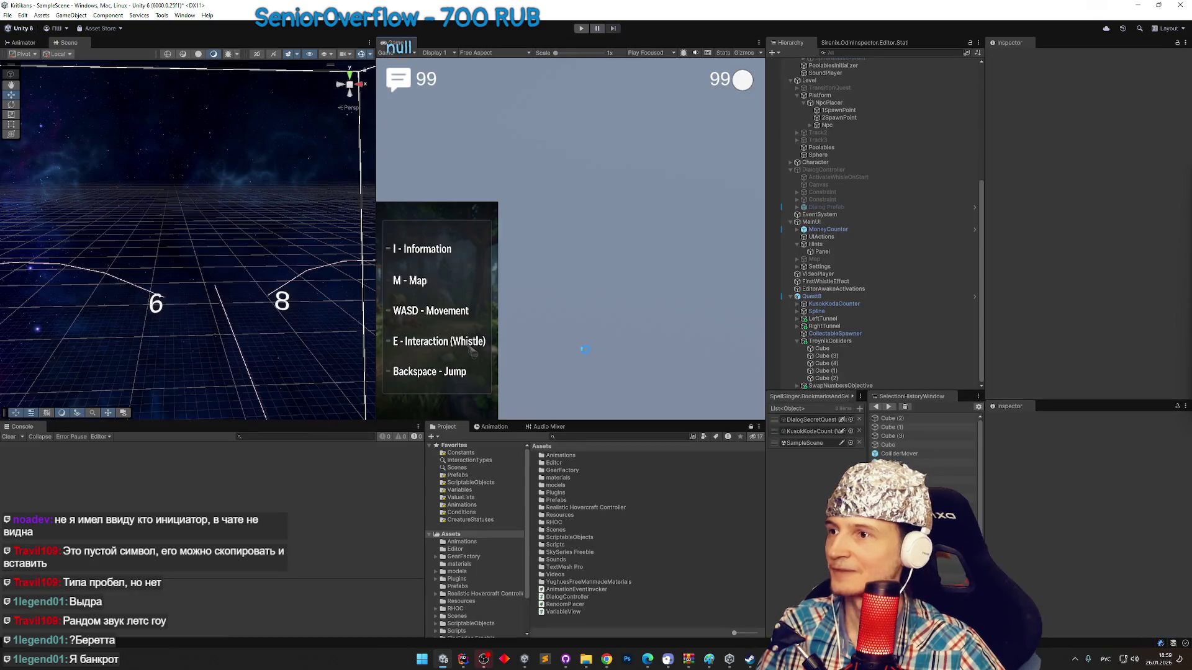
# Bring up SwapObjectsObjective.cs in the code editor and start a new line below isComplete.
pyautogui.moveTo(203, 315); pyautogui.dragTo(194, 282)
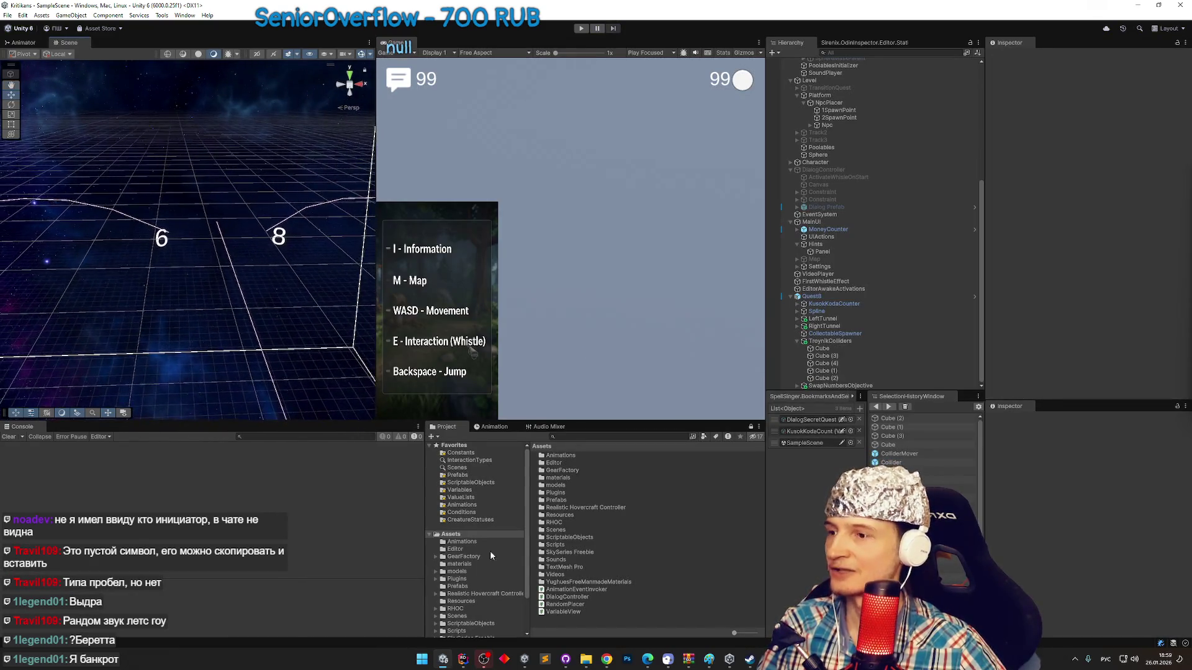
pyautogui.click(469, 666)
pyautogui.moveTo(1058, 312)
pyautogui.mouseDown()
pyautogui.moveTo(1032, 239)
pyautogui.moveTo(1038, 215)
pyautogui.mouseUp()
pyautogui.press('Return')
# Add 'bool _triggered;' and an 'if (_triggered) return; _triggered = true;' guard atop OnTriggerEnter.
pyautogui.write('щщщ')
pyautogui.write('ool tri')
pyautogui.write('ered;')
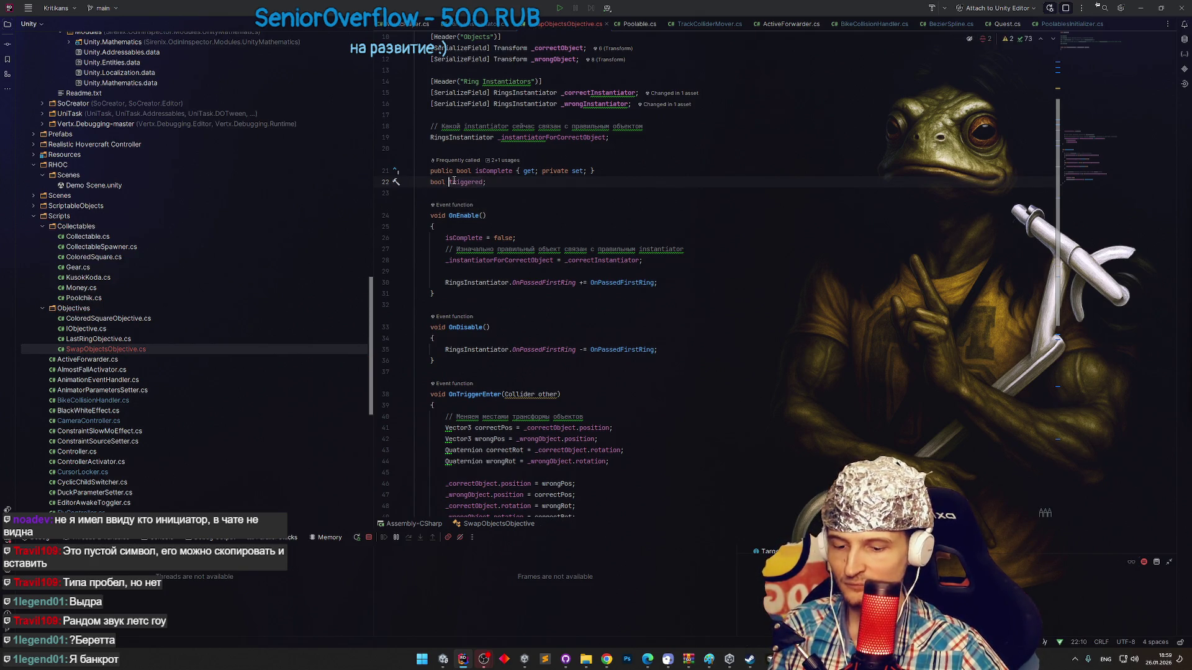
pyautogui.click(435, 405)
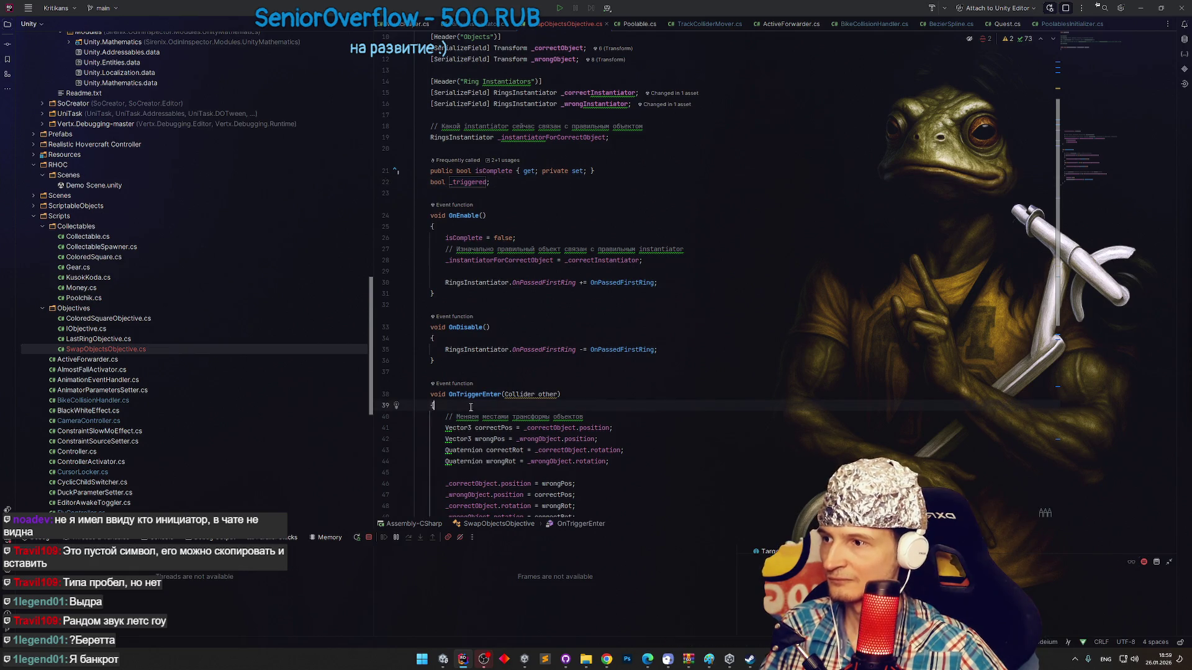
pyautogui.press('Return')
pyautogui.write('if (')
pyautogui.write(')')
pyautogui.press('Return')
pyautogui.write('return;')
pyautogui.press('Return')
pyautogui.press('Return')
pyautogui.write('_')
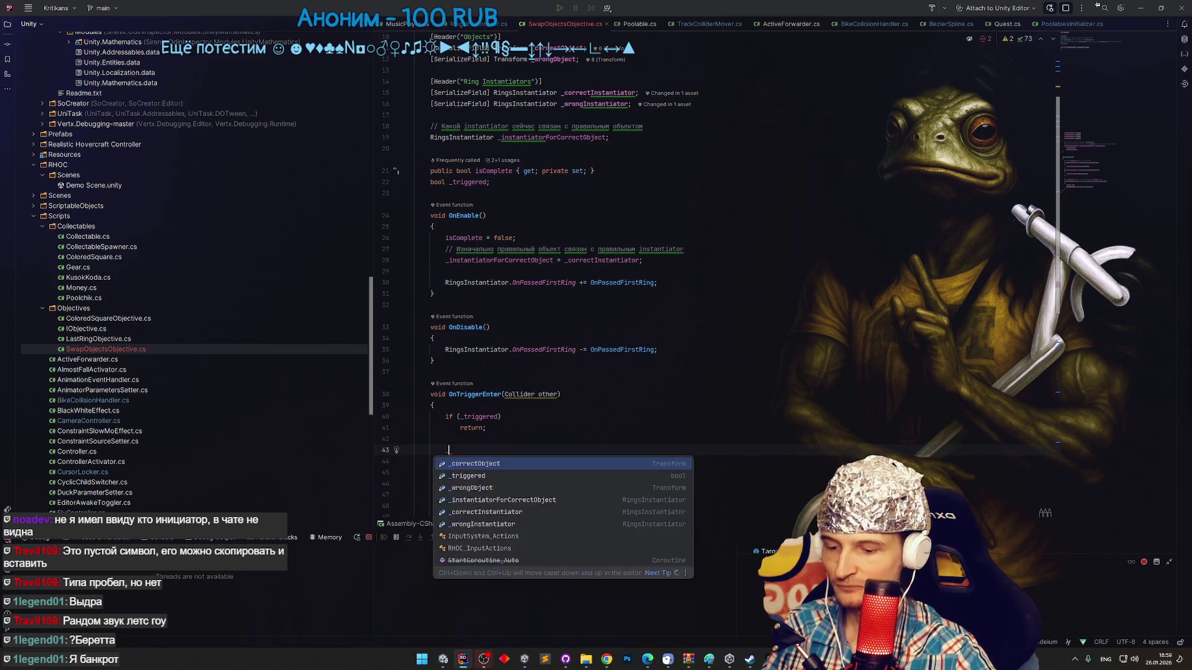
pyautogui.write('ttrue;')
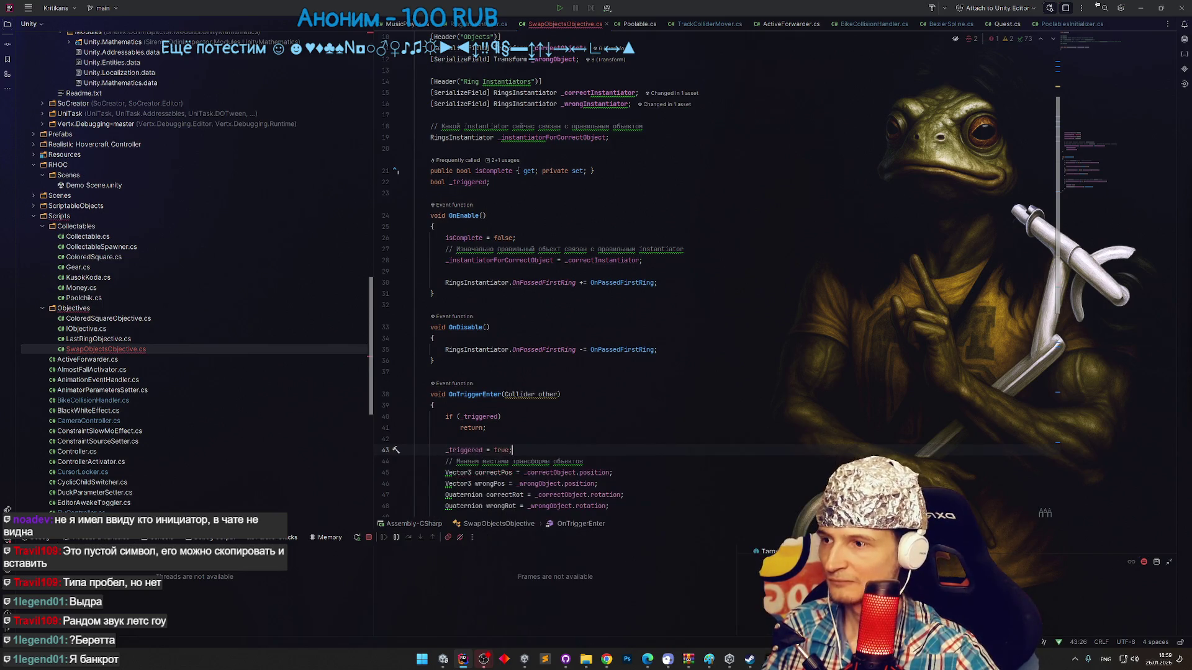
pyautogui.click(1142, 10)
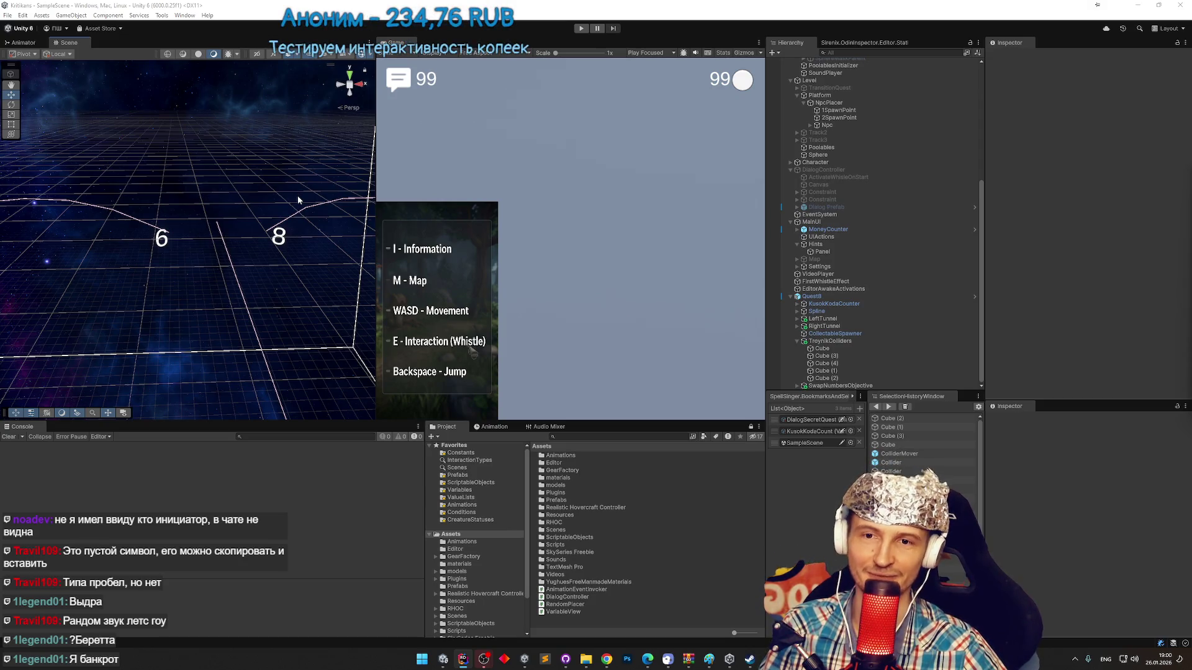
# Enlarge the scene view and inspect the 6 and 8 labels from several angles.
pyautogui.moveTo(273, 201)
pyautogui.mouseDown()
pyautogui.moveTo(246, 206)
pyautogui.moveTo(300, 205)
pyautogui.mouseUp()
pyautogui.moveTo(374, 197)
pyautogui.mouseDown()
pyautogui.moveTo(481, 205)
pyautogui.moveTo(211, 228)
pyautogui.mouseUp()
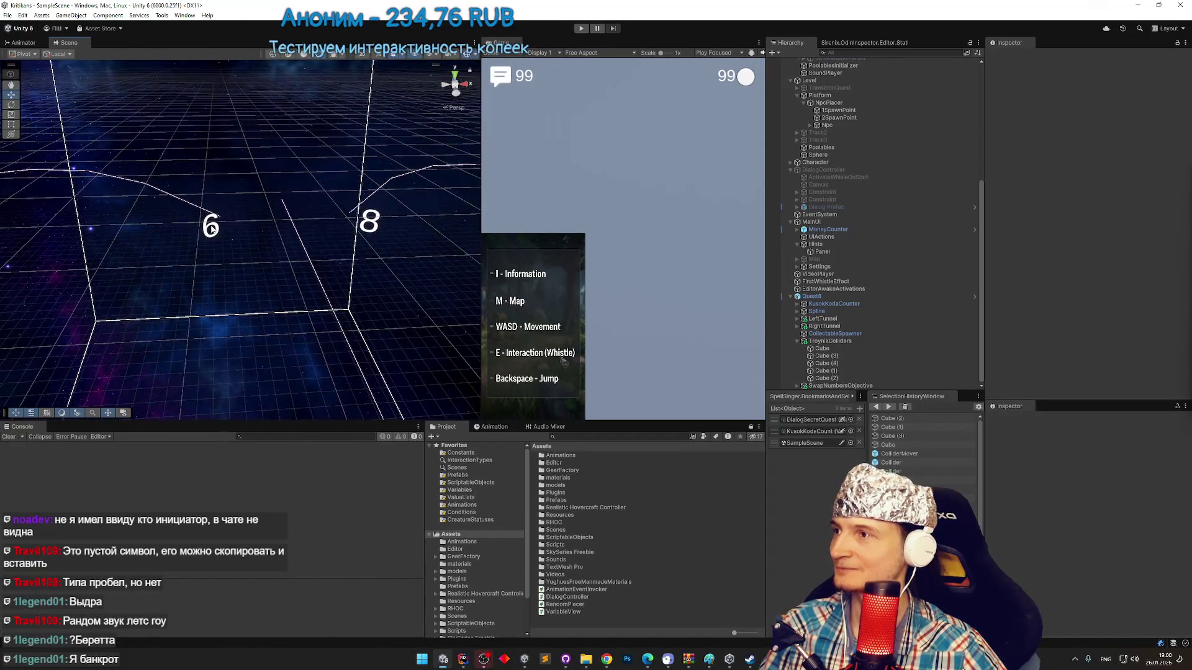
pyautogui.click(211, 229)
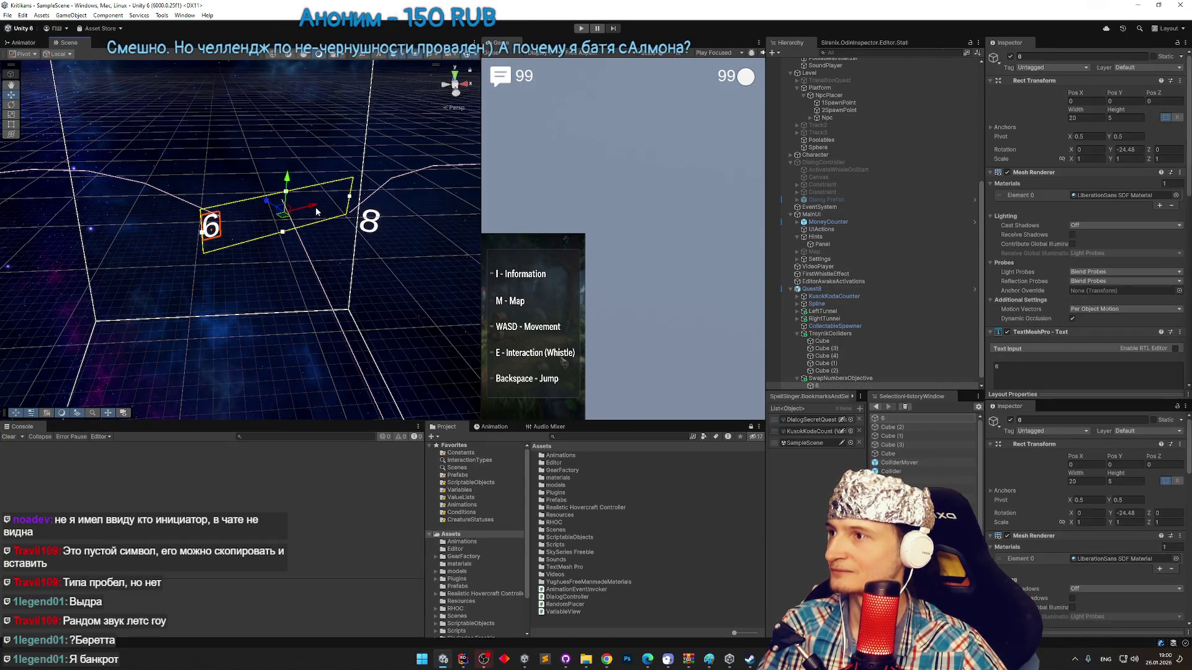
pyautogui.scroll(-5, 1074, 330)
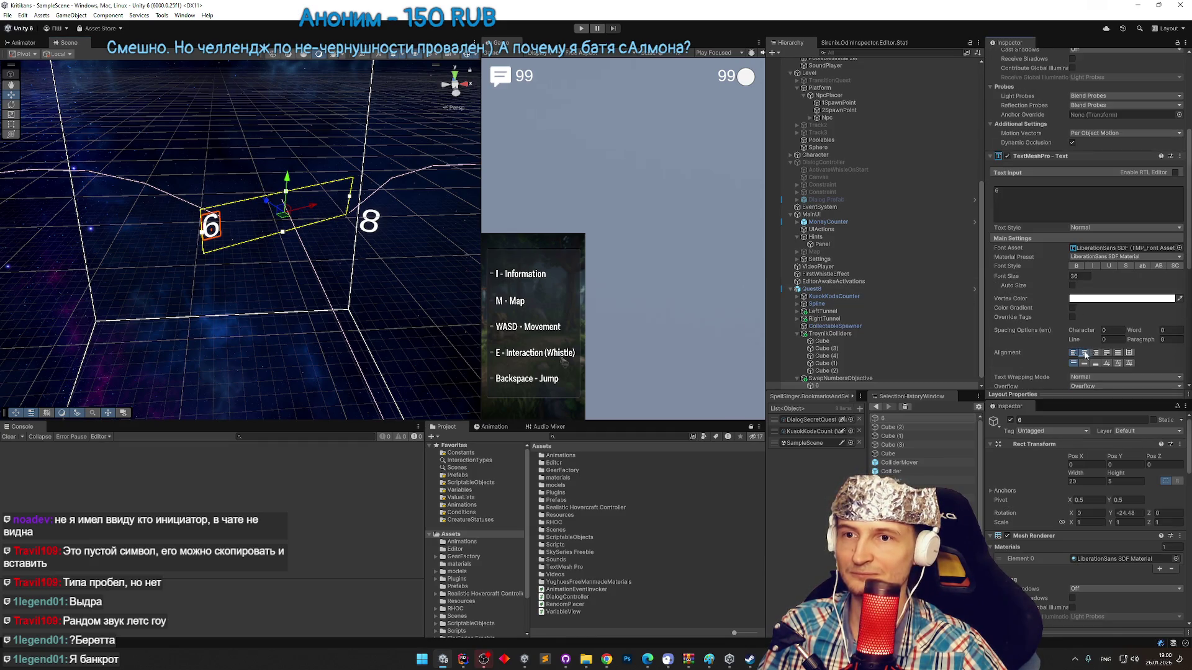
pyautogui.click(817, 388)
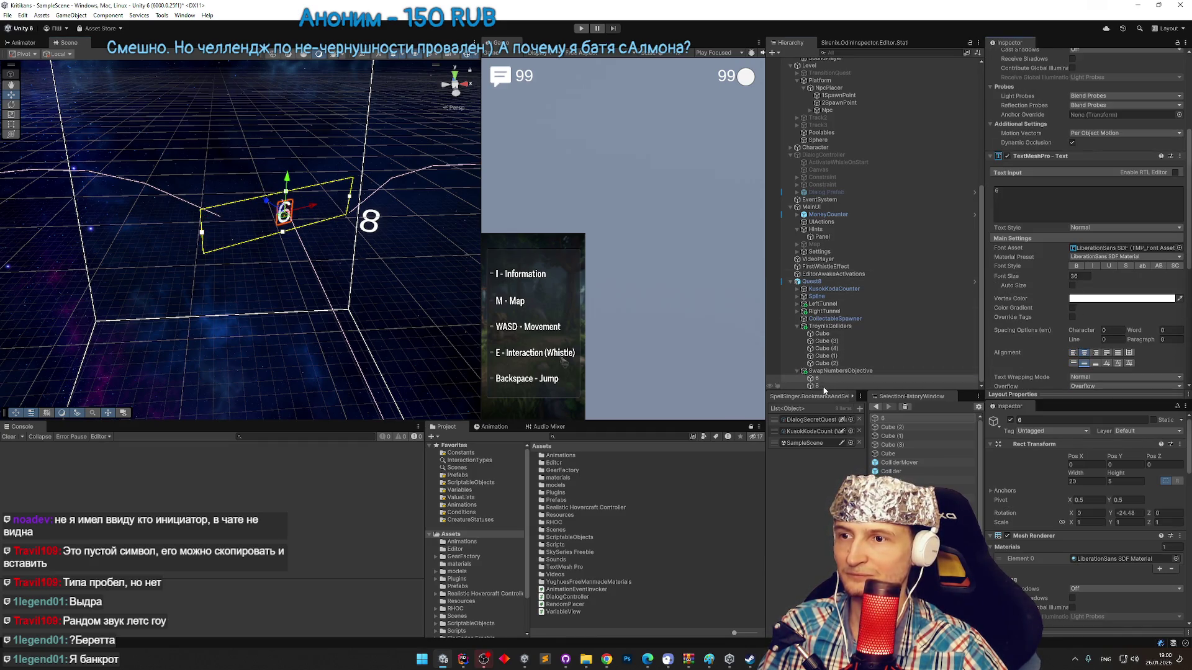
pyautogui.click(833, 379)
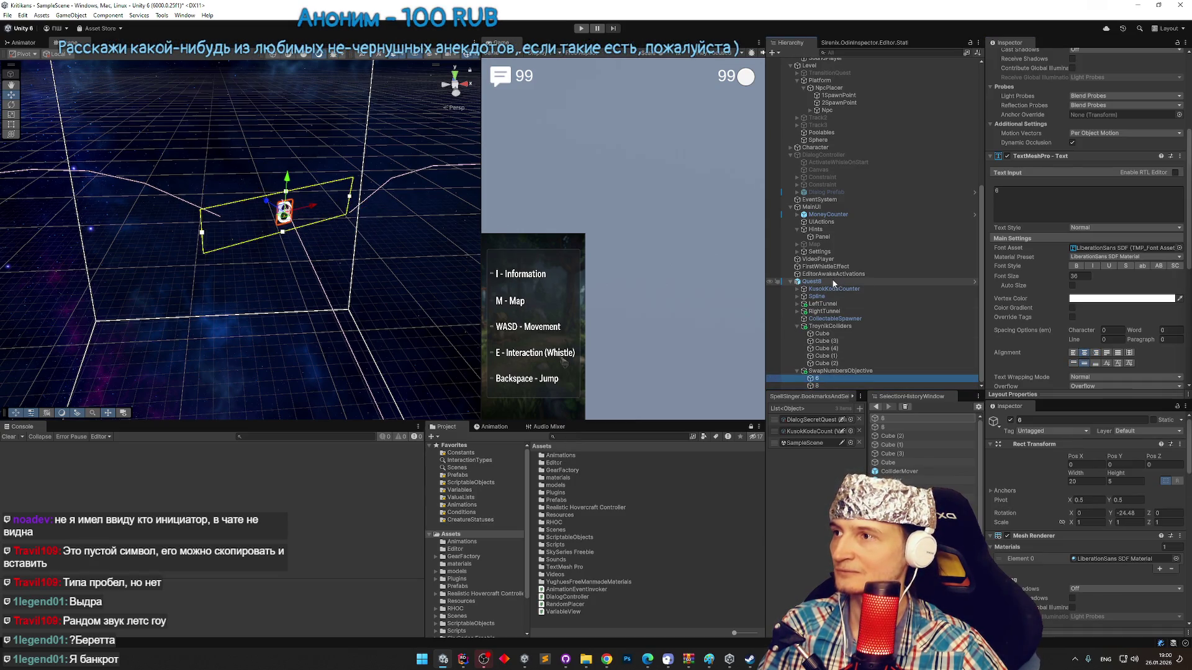
pyautogui.moveTo(267, 214)
pyautogui.mouseDown()
pyautogui.moveTo(338, 206)
pyautogui.moveTo(239, 219)
pyautogui.moveTo(163, 180)
pyautogui.moveTo(330, 251)
pyautogui.moveTo(249, 245)
pyautogui.moveTo(258, 240)
pyautogui.moveTo(219, 193)
pyautogui.moveTo(228, 167)
pyautogui.moveTo(171, 232)
pyautogui.moveTo(213, 157)
pyautogui.mouseUp()
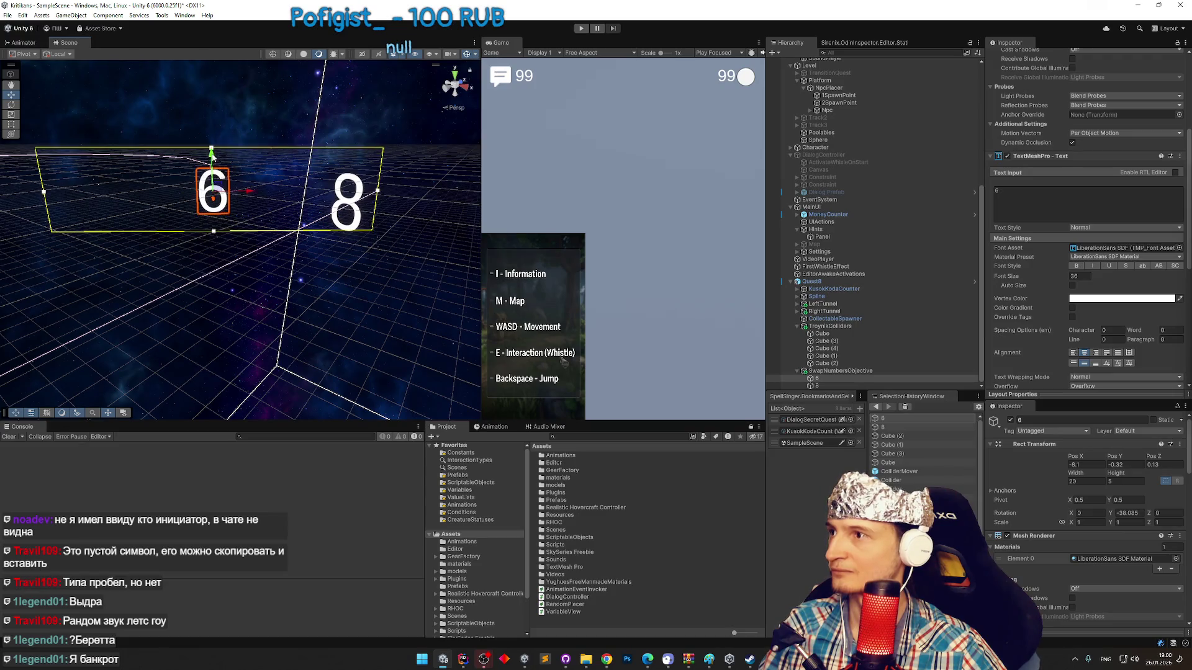
# Move the 8 text right, rotate it to 37.896 on Y, lower it slightly, and start play mode.
pyautogui.click(846, 385)
pyautogui.moveTo(280, 221)
pyautogui.mouseDown()
pyautogui.moveTo(399, 228)
pyautogui.moveTo(155, 224)
pyautogui.moveTo(301, 228)
pyautogui.mouseUp()
pyautogui.press('e')
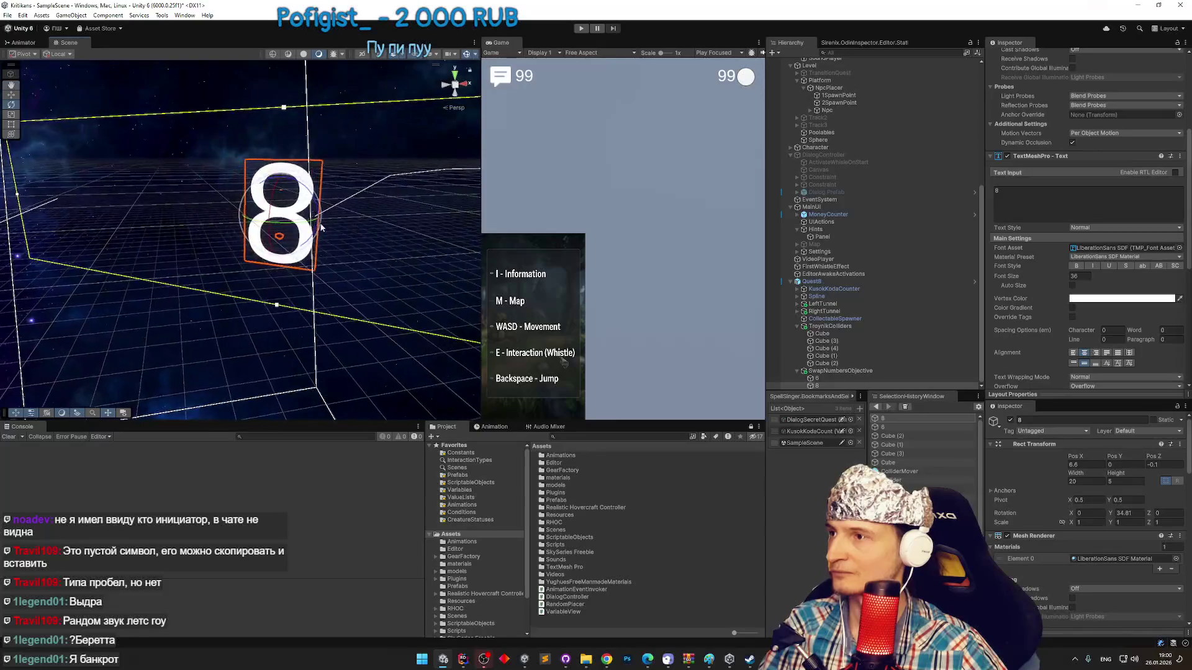
pyautogui.moveTo(255, 268); pyautogui.dragTo(259, 253)
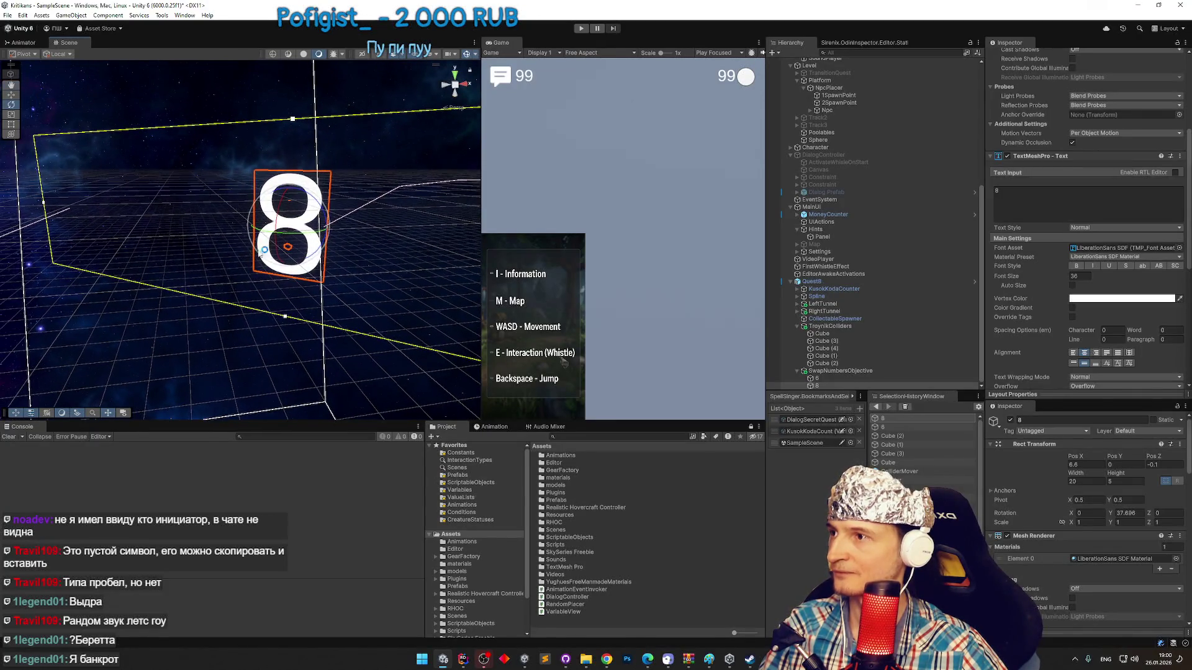
pyautogui.moveTo(290, 199); pyautogui.dragTo(289, 202)
pyautogui.scroll(-3, 234, 233)
pyautogui.moveTo(235, 234); pyautogui.dragTo(209, 186)
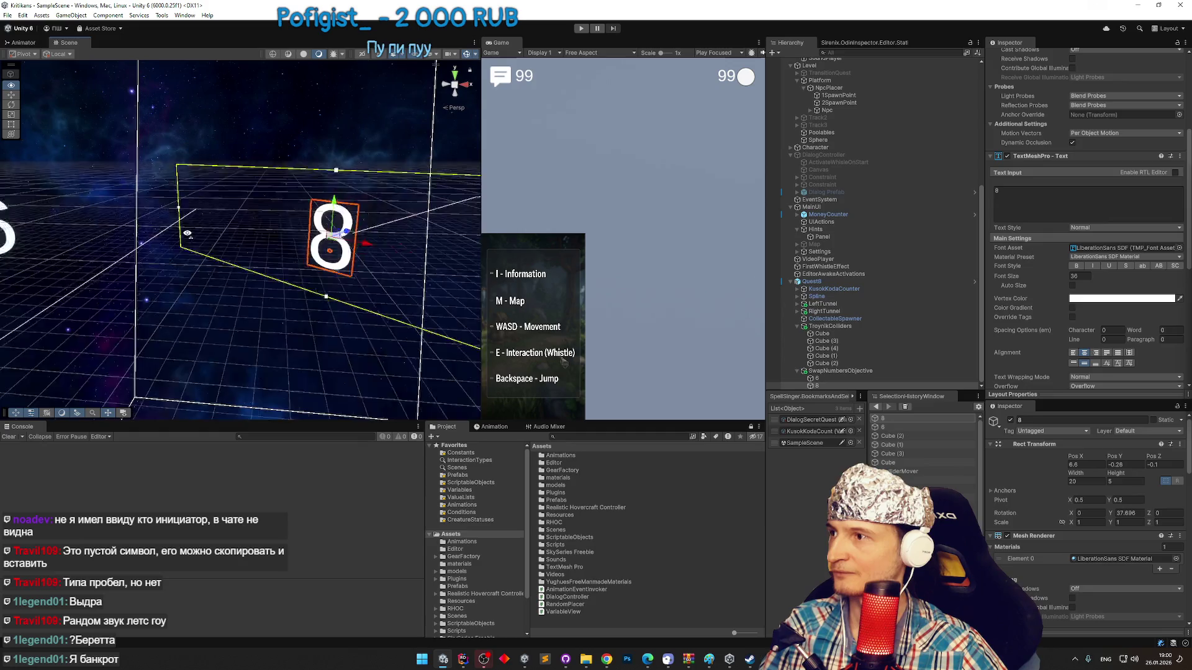
pyautogui.hotkey('ctrl', 'p')
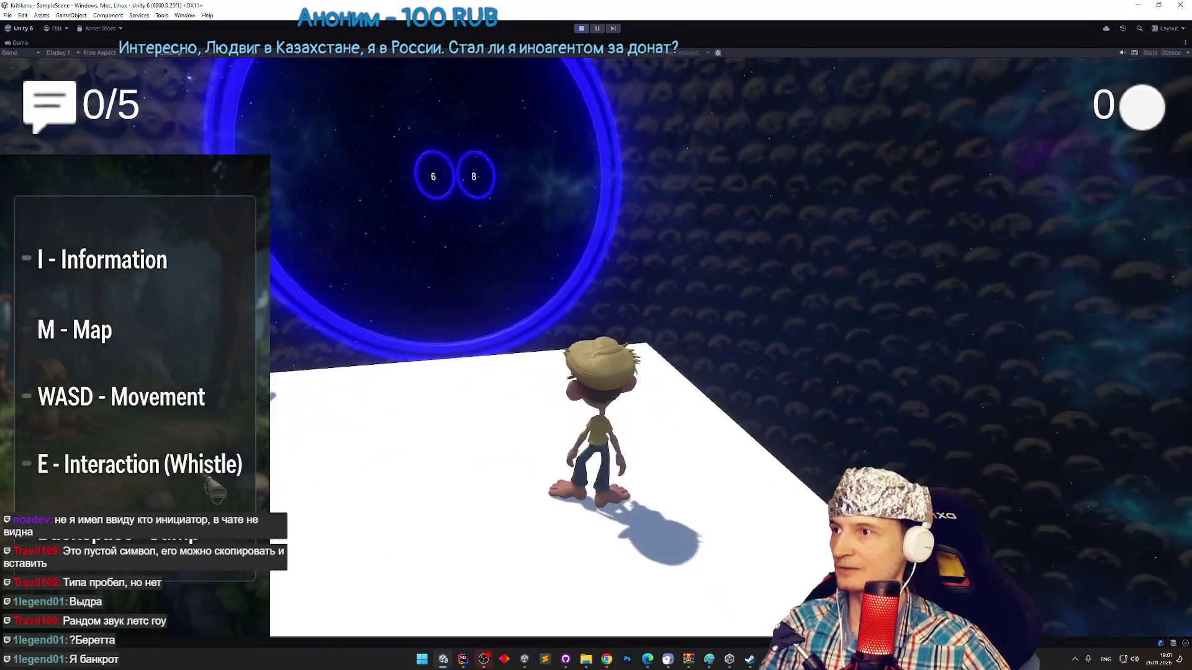
# Stop the play test, select the 6 and 8 texts, and set their font size to 146.57.
pyautogui.hotkey('ctrl', 'p')
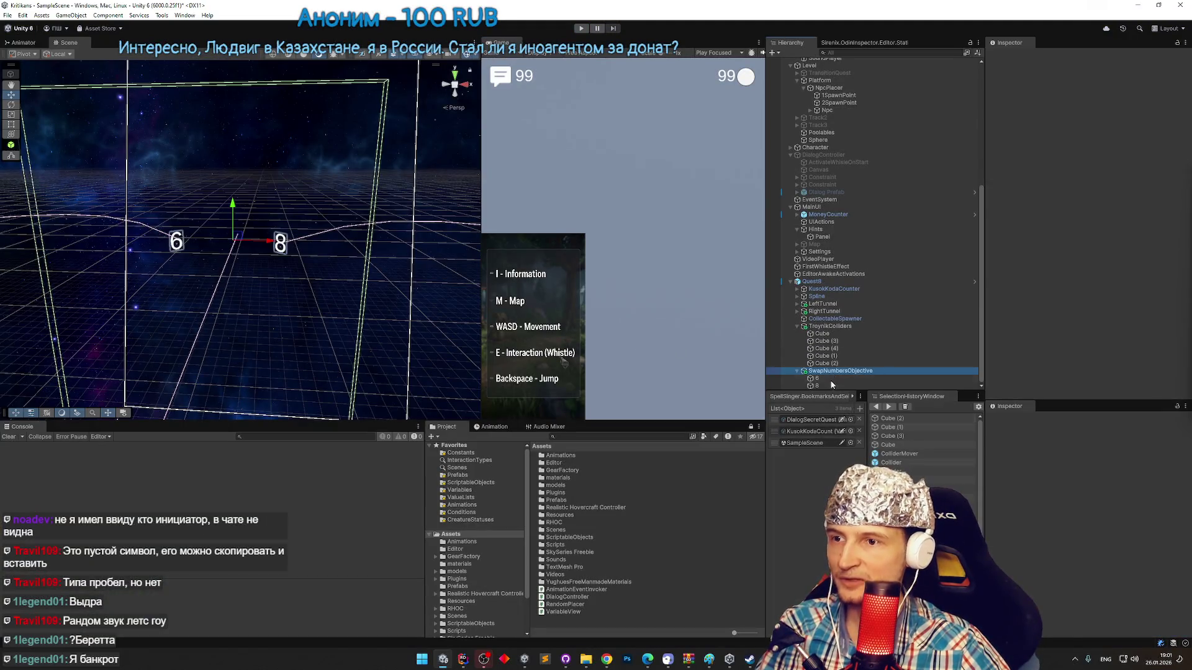
pyautogui.click(817, 378)
pyautogui.keyDown('ctrl'); pyautogui.click(817, 385); pyautogui.keyUp('ctrl')
pyautogui.scroll(-2, 1062, 271)
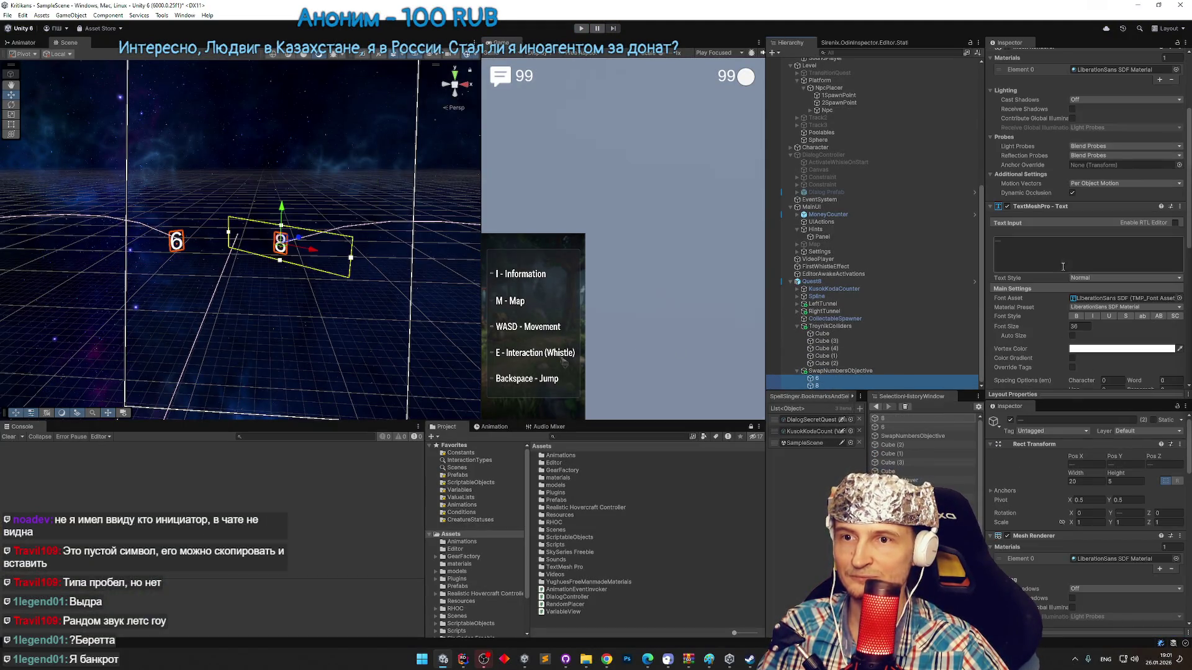
pyautogui.click(1032, 329)
pyautogui.moveTo(1072, 329)
pyautogui.mouseDown()
pyautogui.moveTo(1186, 335)
pyautogui.moveTo(186, 373)
pyautogui.moveTo(374, 396)
pyautogui.mouseUp()
# Play-test the game at full size to check the enlarged digits, then stop.
pyautogui.hotkey('ctrl', 'p')
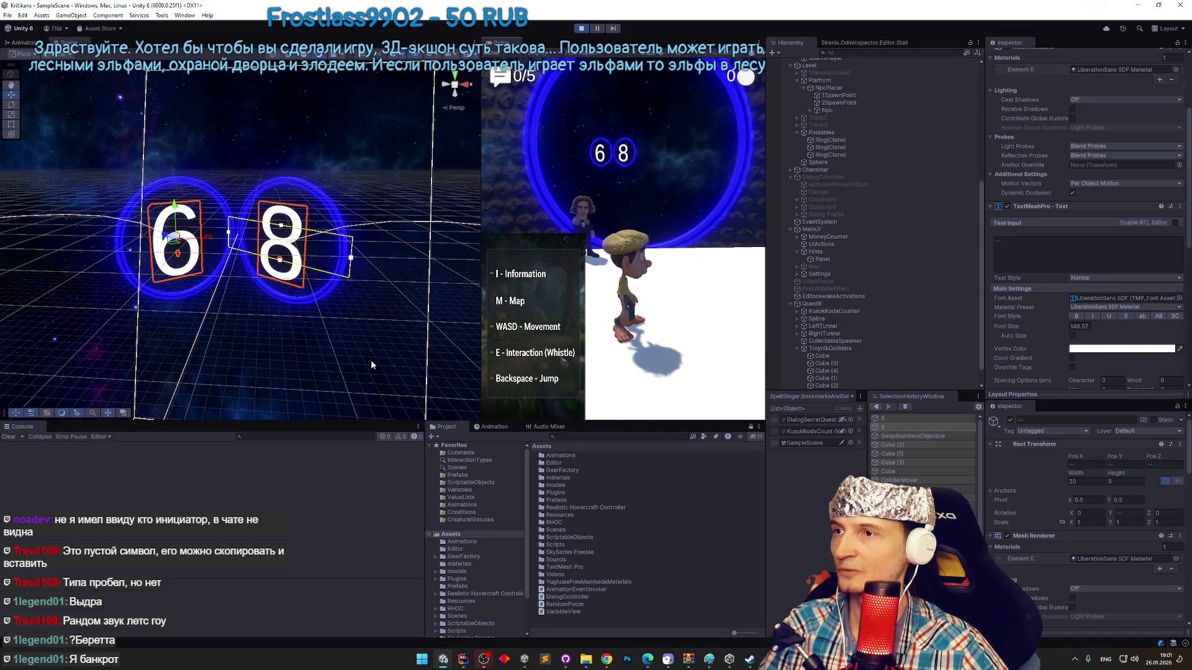
pyautogui.hotkey('shift', 'space')
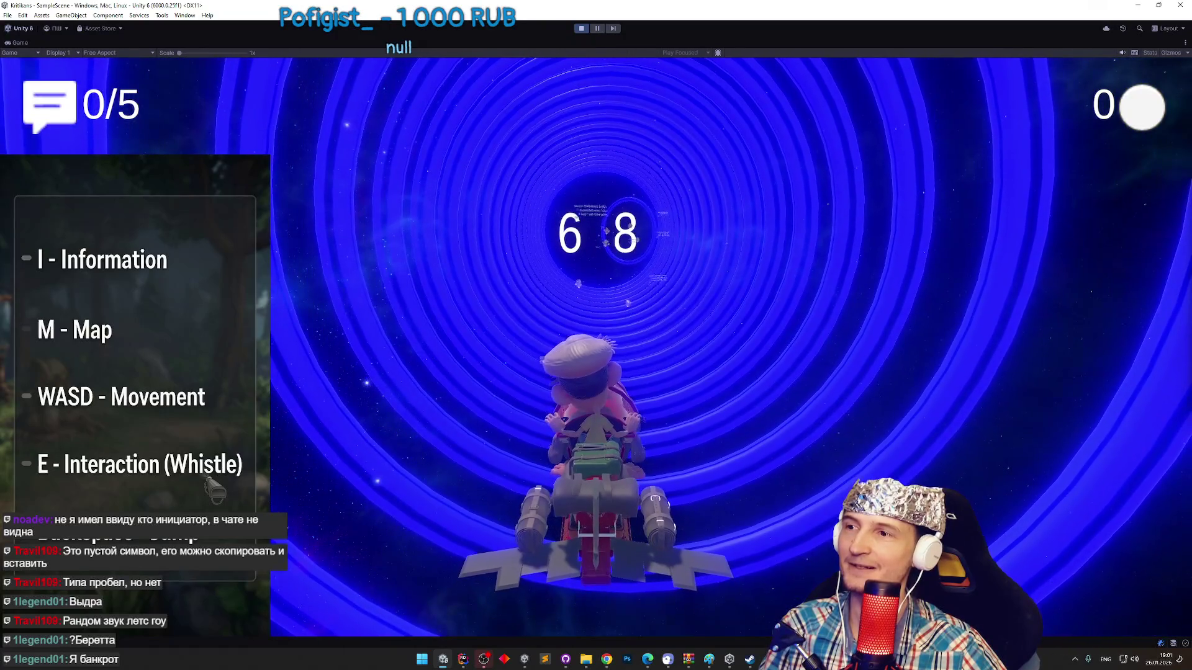
pyautogui.hotkey('ctrl', 'p')
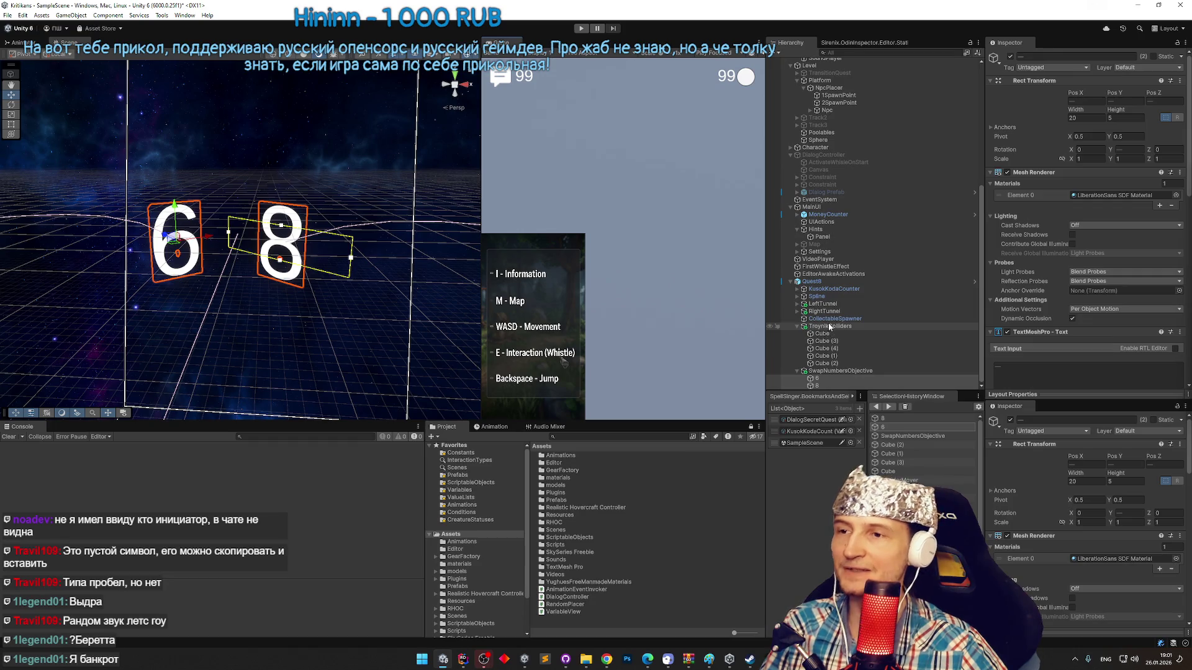
# Expand RightTunnel and inspect and frame its RingsInstantiator and points in the scene.
pyautogui.click(798, 312)
pyautogui.click(814, 311)
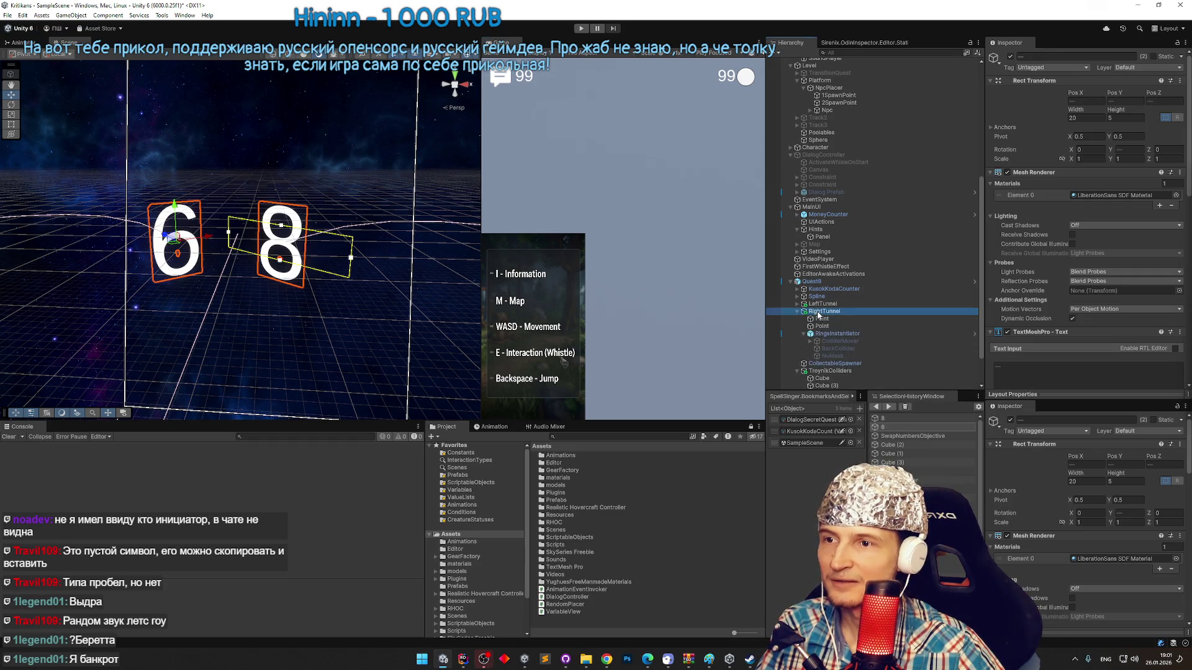
pyautogui.click(837, 334)
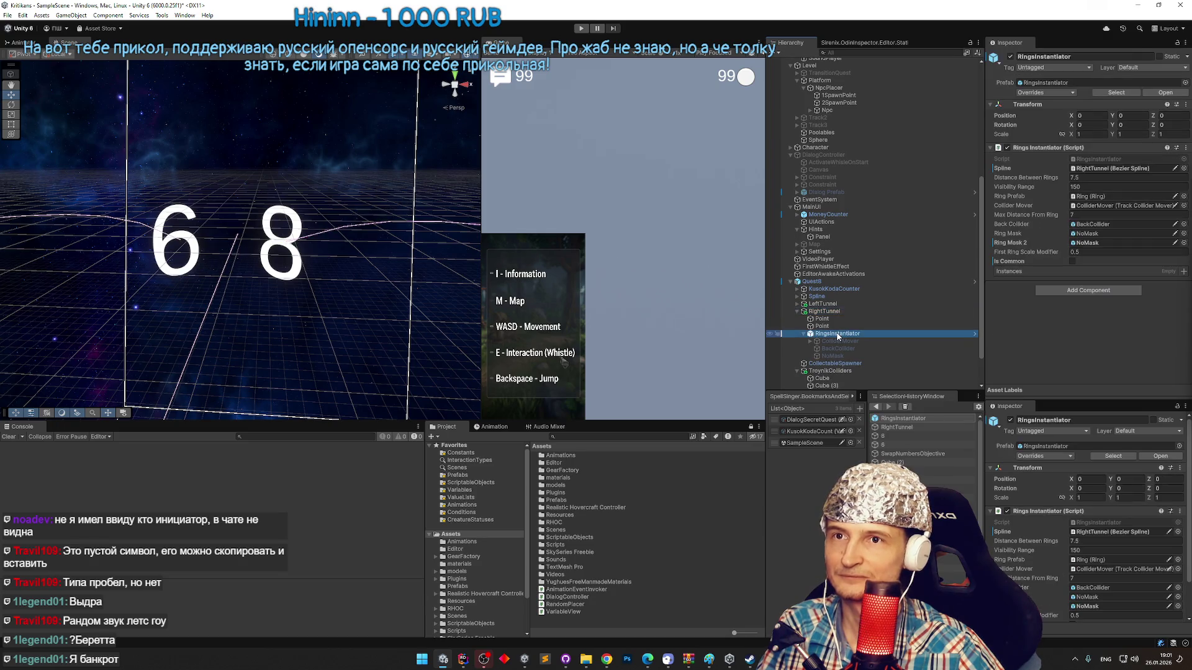
pyautogui.click(836, 326)
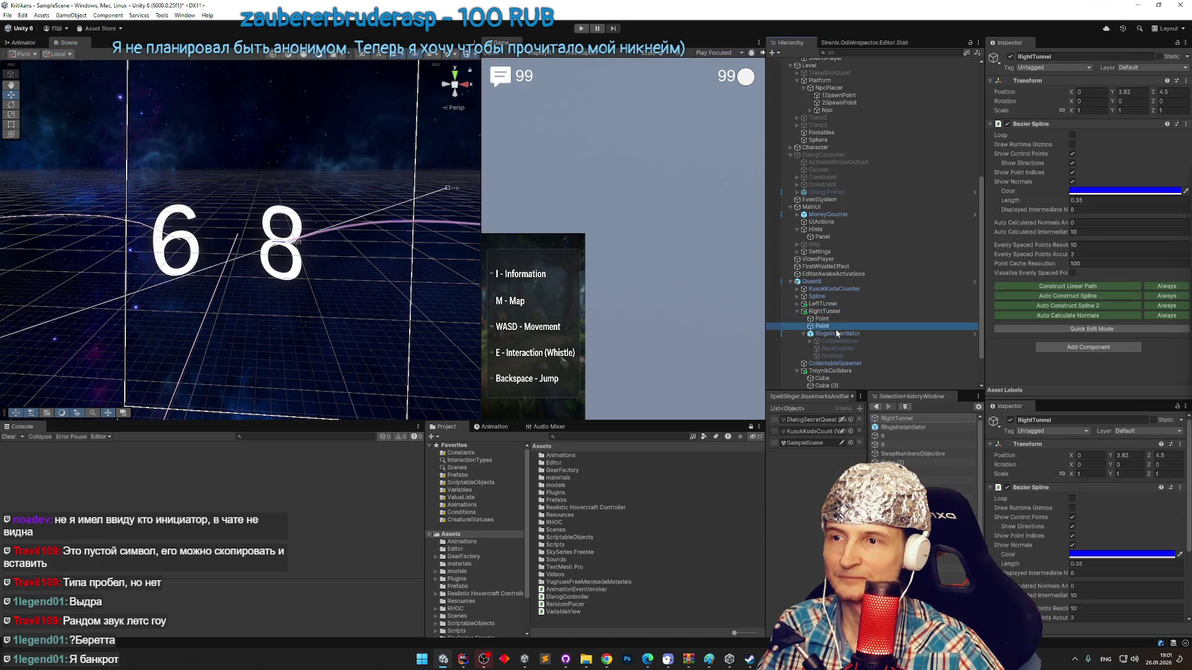
pyautogui.doubleClick(837, 334)
pyautogui.doubleClick(824, 311)
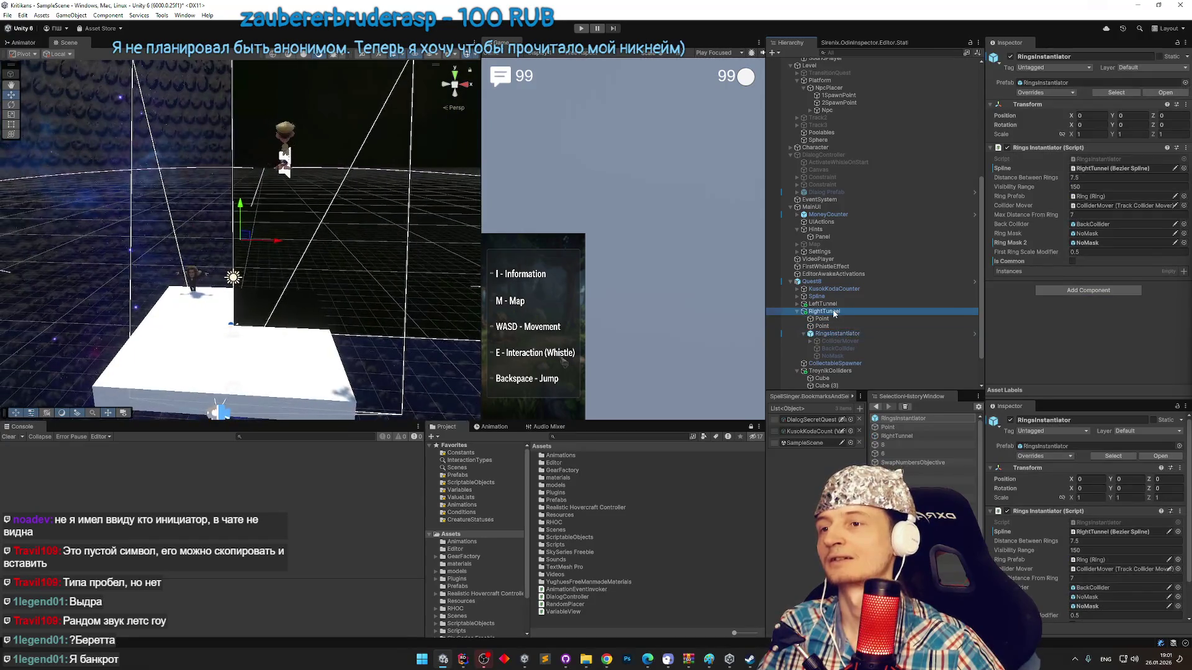
# Flip between the code editor and Unity, ending in the Cursor editor.
pyautogui.click(462, 657)
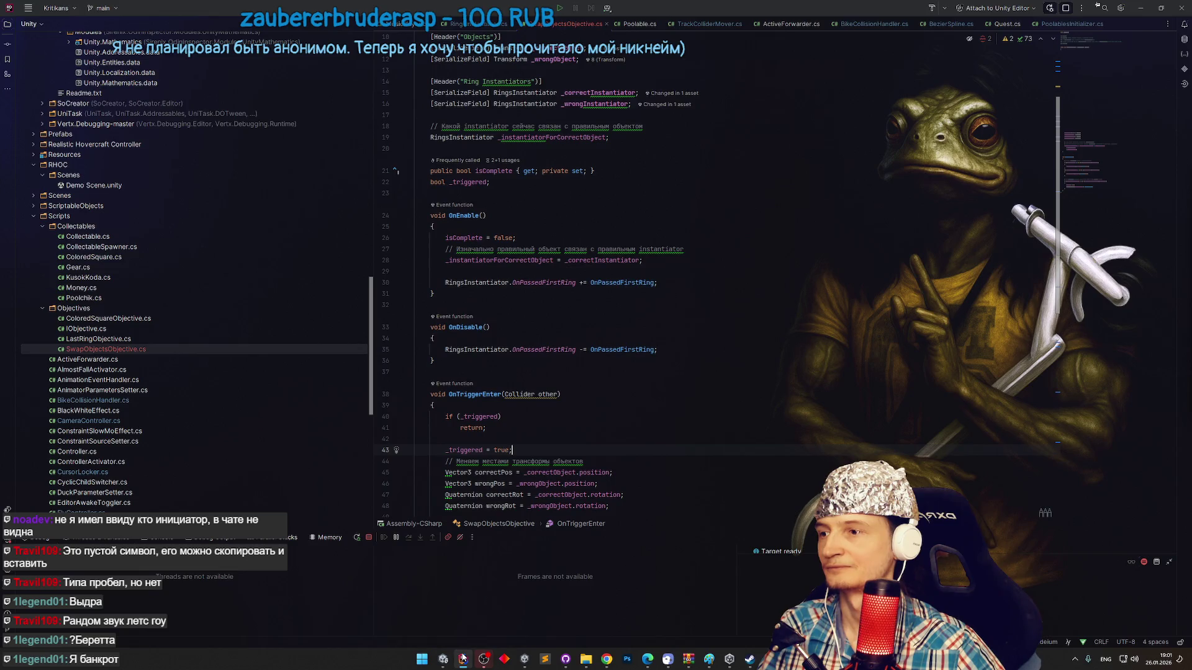
pyautogui.click(462, 658)
pyautogui.click(462, 657)
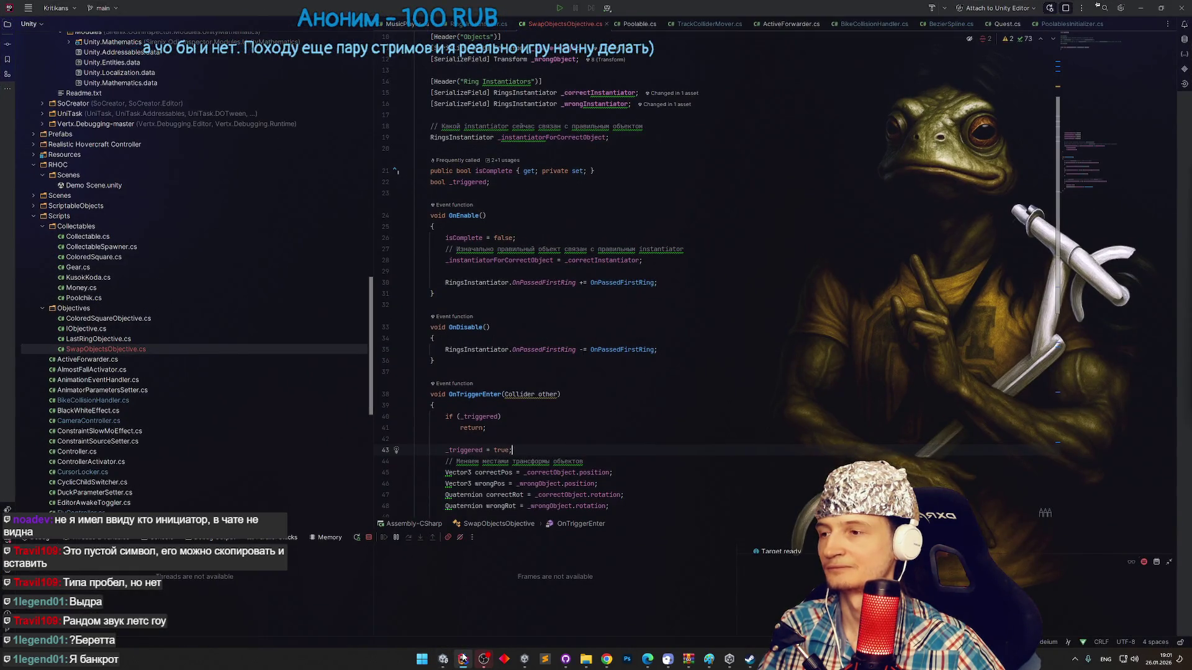
pyautogui.click(532, 657)
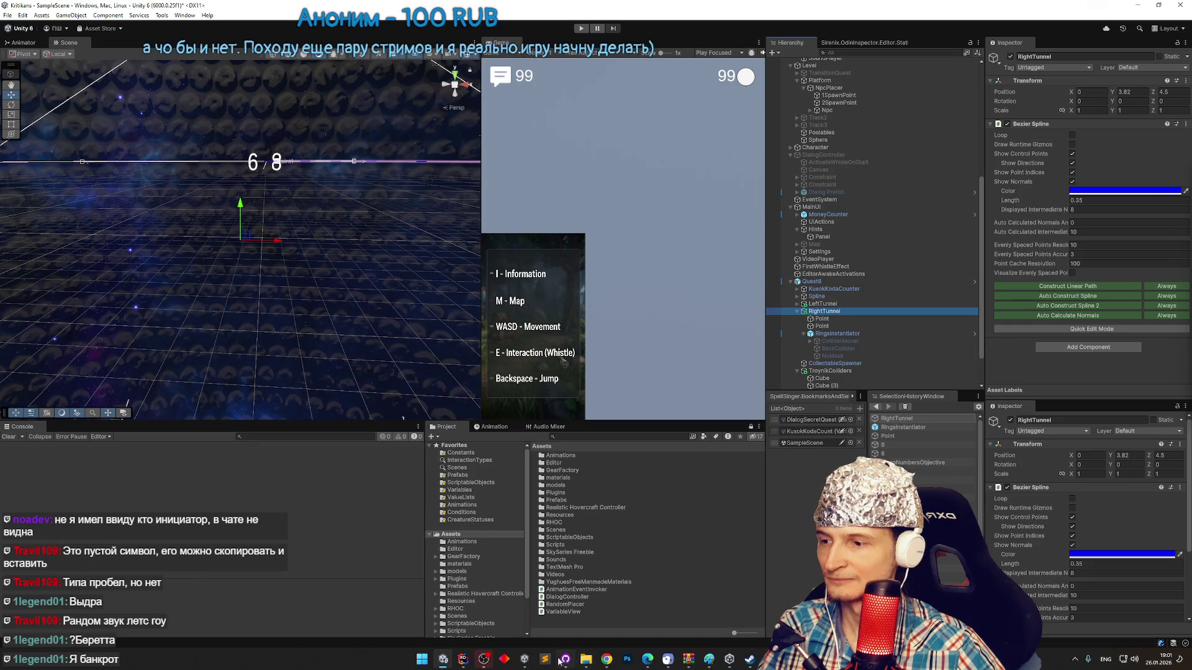
pyautogui.click(755, 662)
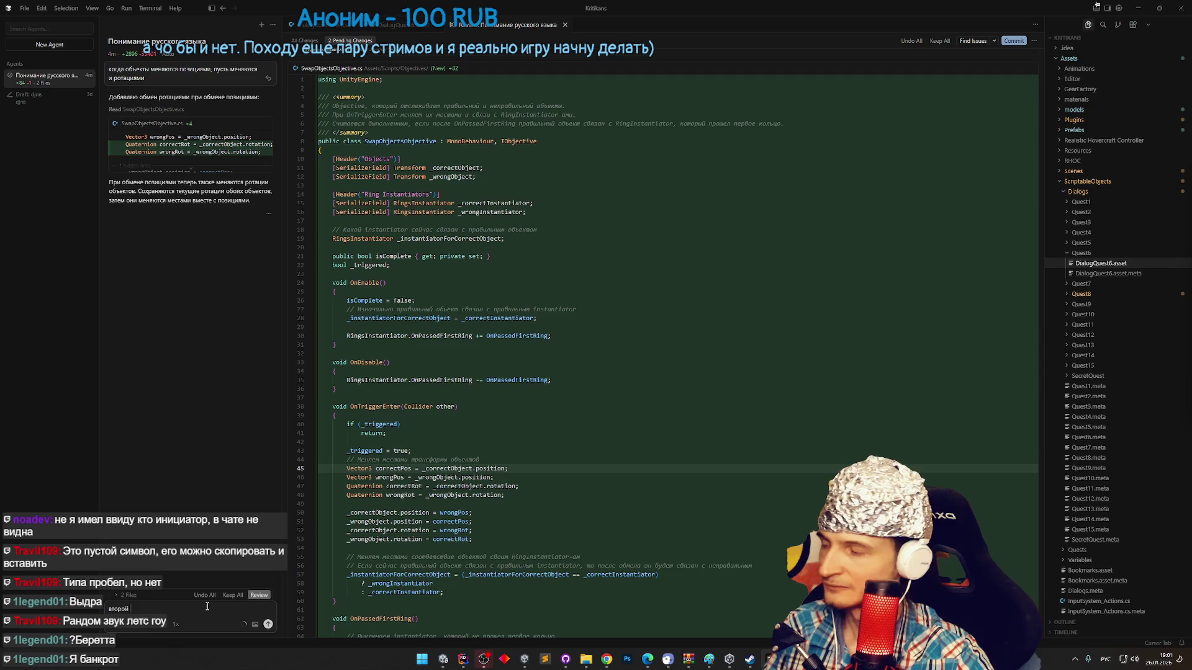
# Ask the Cursor agent to disable the second RingsInstantiator only after the first ring is passed.
pyautogui.hotkey('alt', 'shift')
pyautogui.write('RingInstantiator')
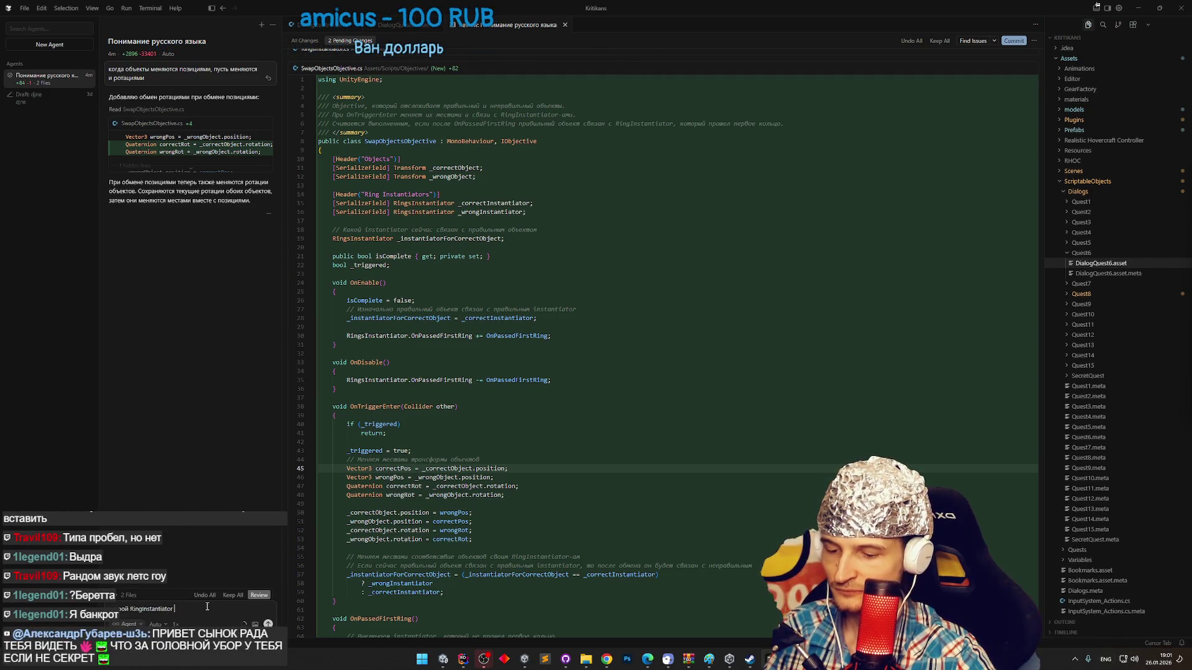
pyautogui.hotkey('alt', 'shift')
pyautogui.write('должен выключаться')
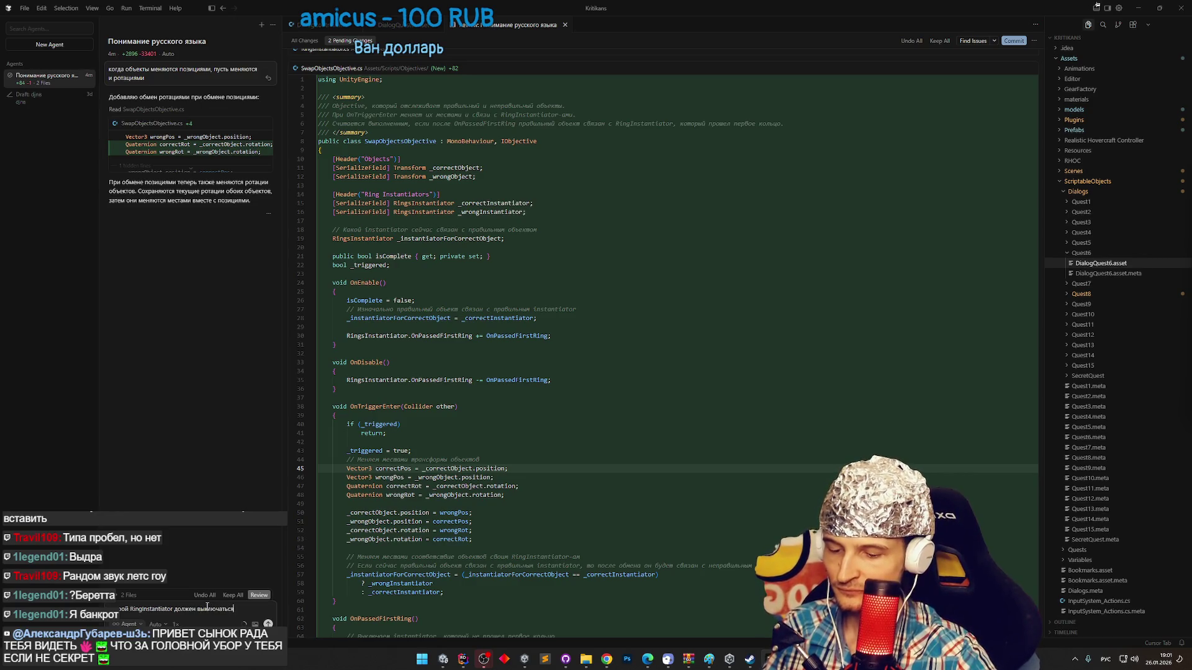
pyautogui.write(' о')
pyautogui.hotkey('alt', 'shift')
pyautogui.write('Ri')
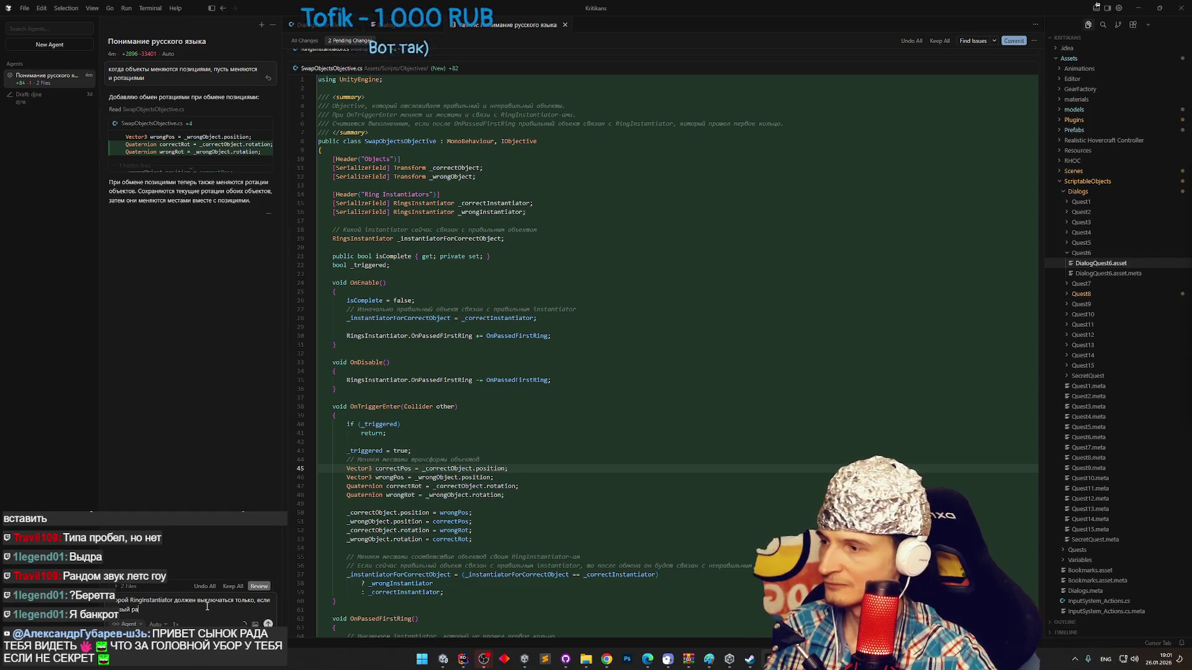
pyautogui.hotkey('alt', 'shift')
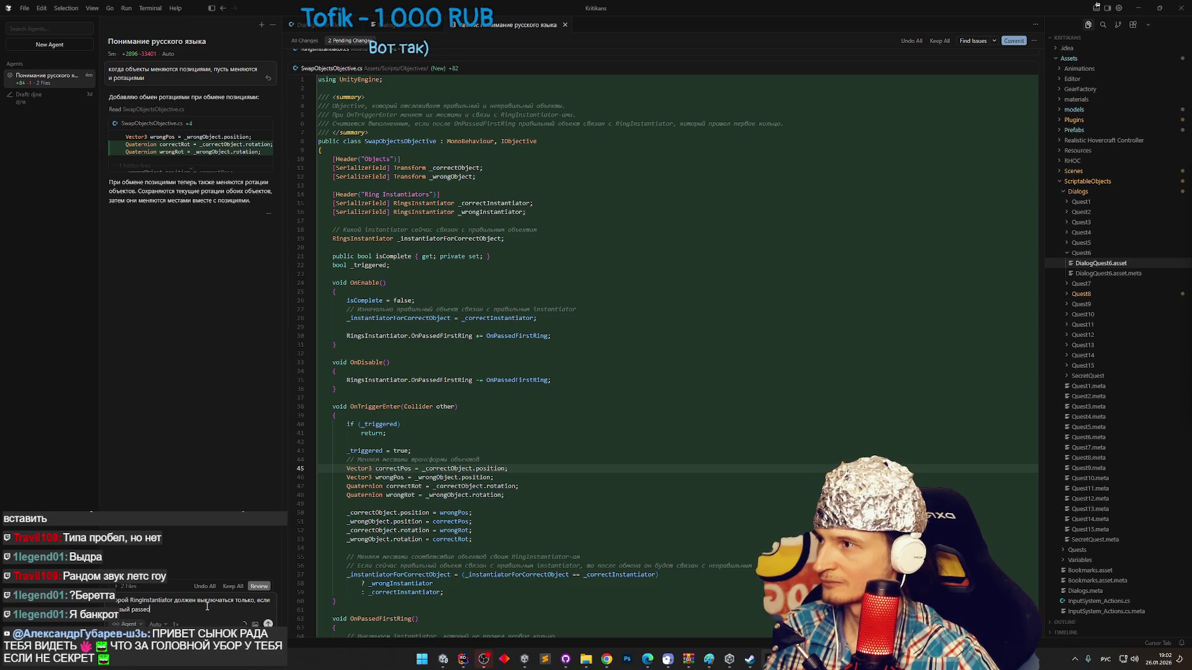
pyautogui.press('Return')
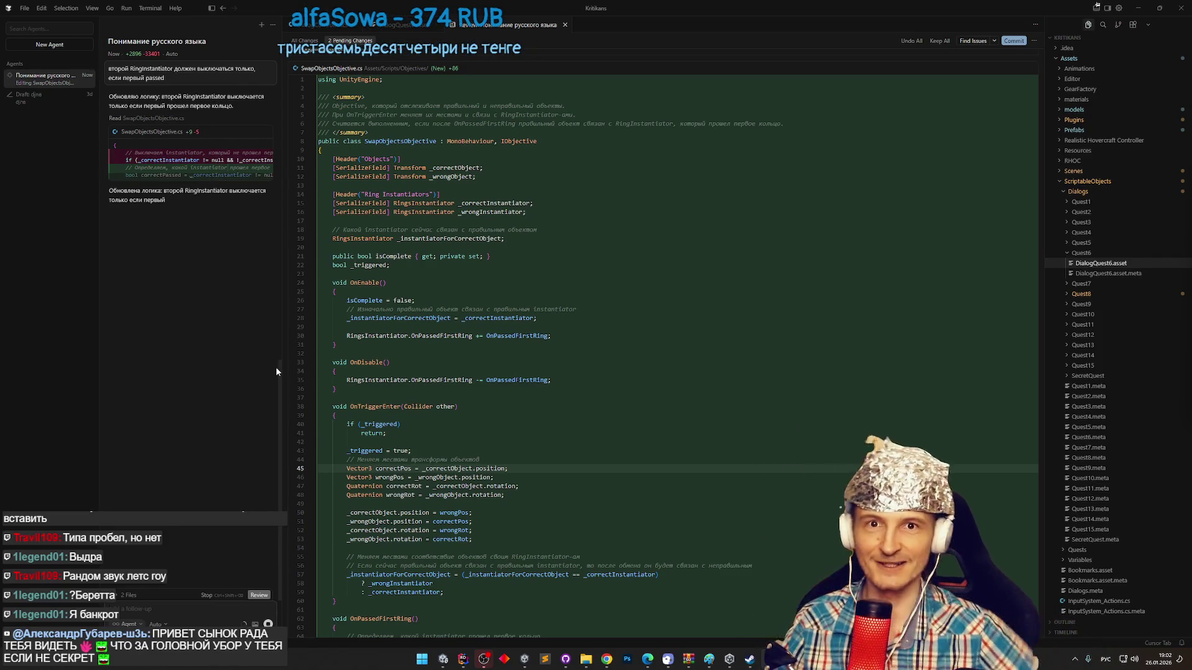
pyautogui.hotkey('alt', 'Tab')
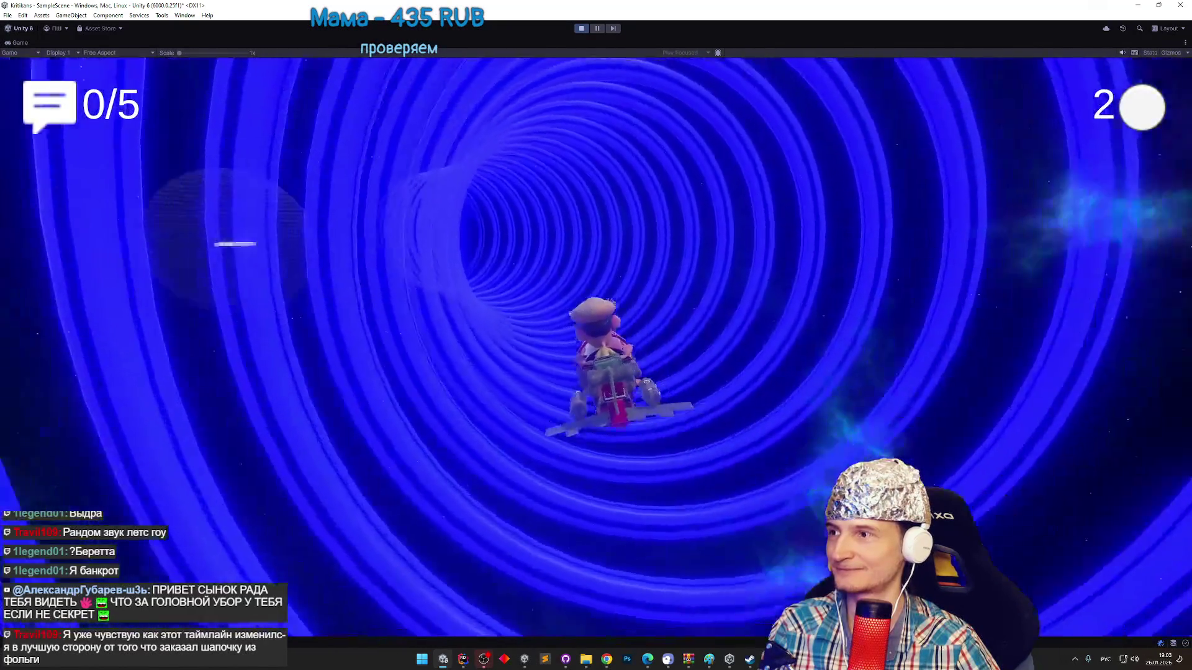
# Stop the game, set SwapNumbersObjective's Box Collider center Z to -16.6, and replay.
pyautogui.hotkey('ctrl', 'p')
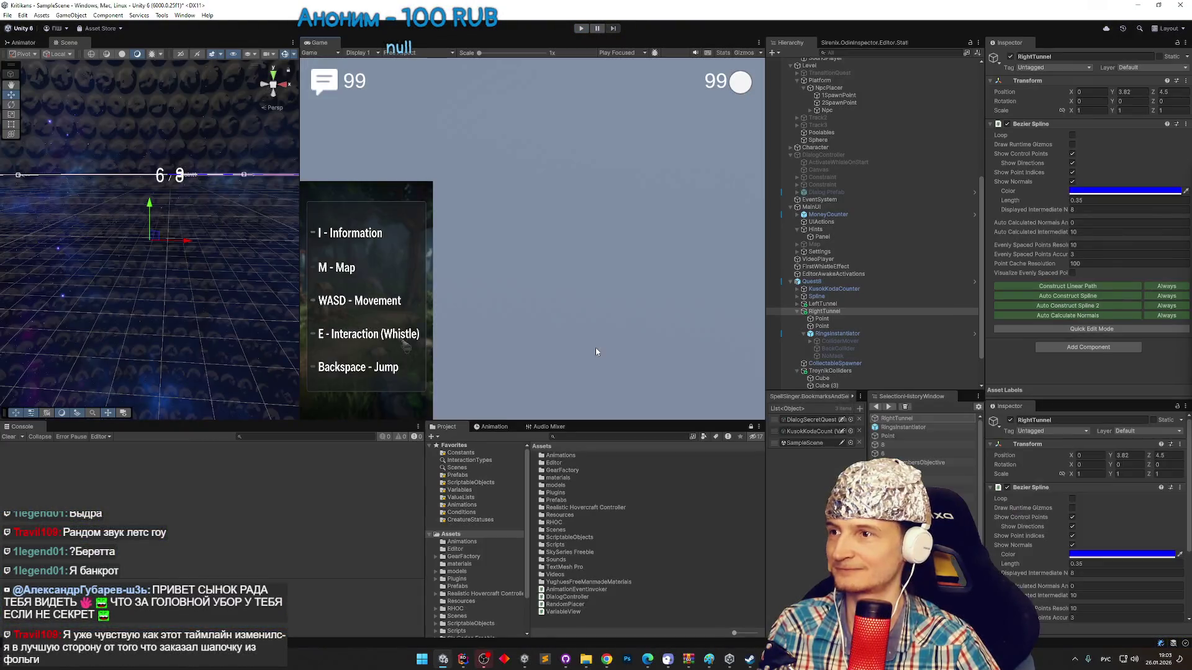
pyautogui.click(832, 371)
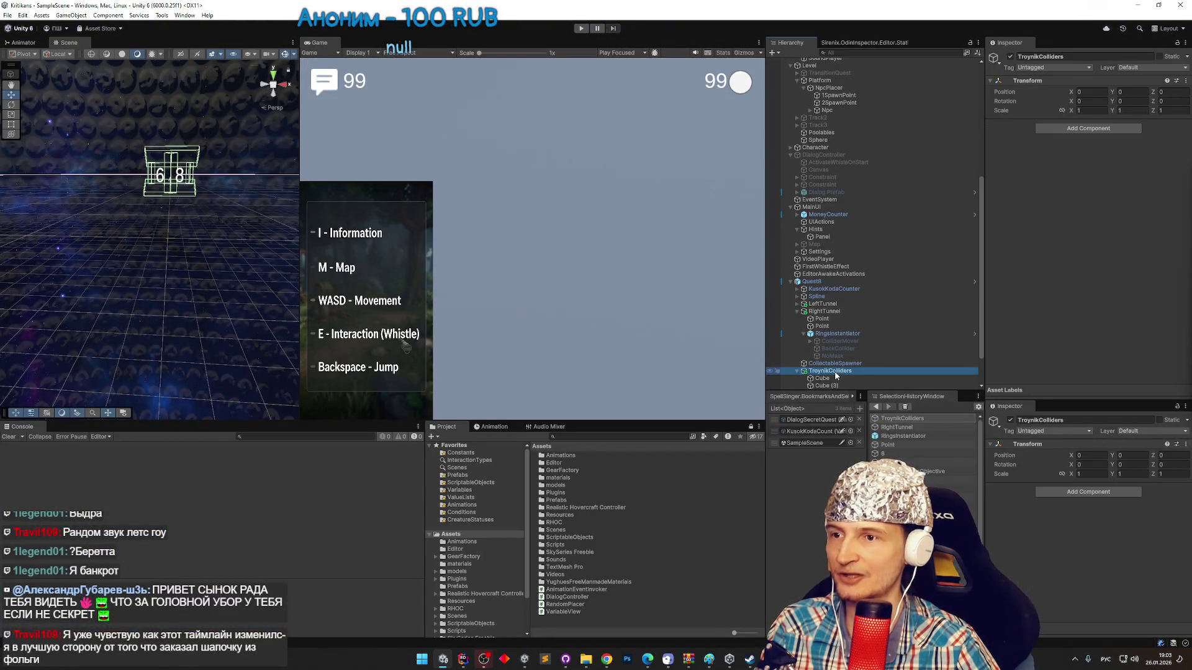
pyautogui.scroll(-2, 844, 359)
pyautogui.click(840, 371)
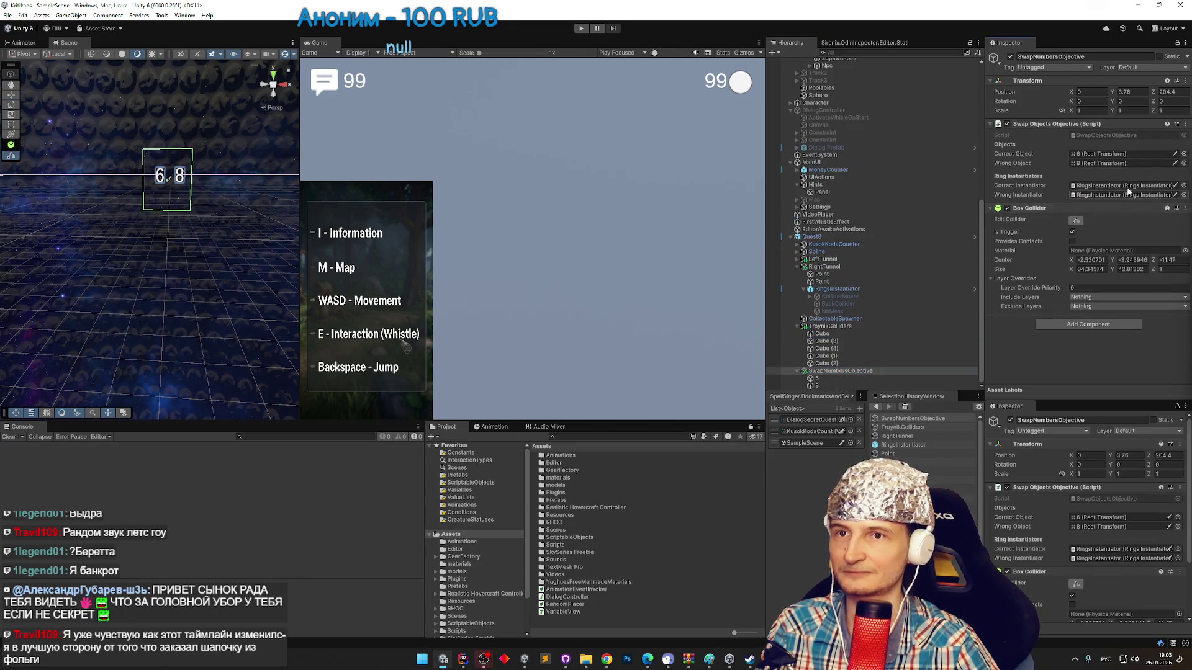
pyautogui.click(1156, 92)
pyautogui.moveTo(186, 186)
pyautogui.mouseDown()
pyautogui.moveTo(137, 140)
pyautogui.moveTo(227, 133)
pyautogui.mouseUp()
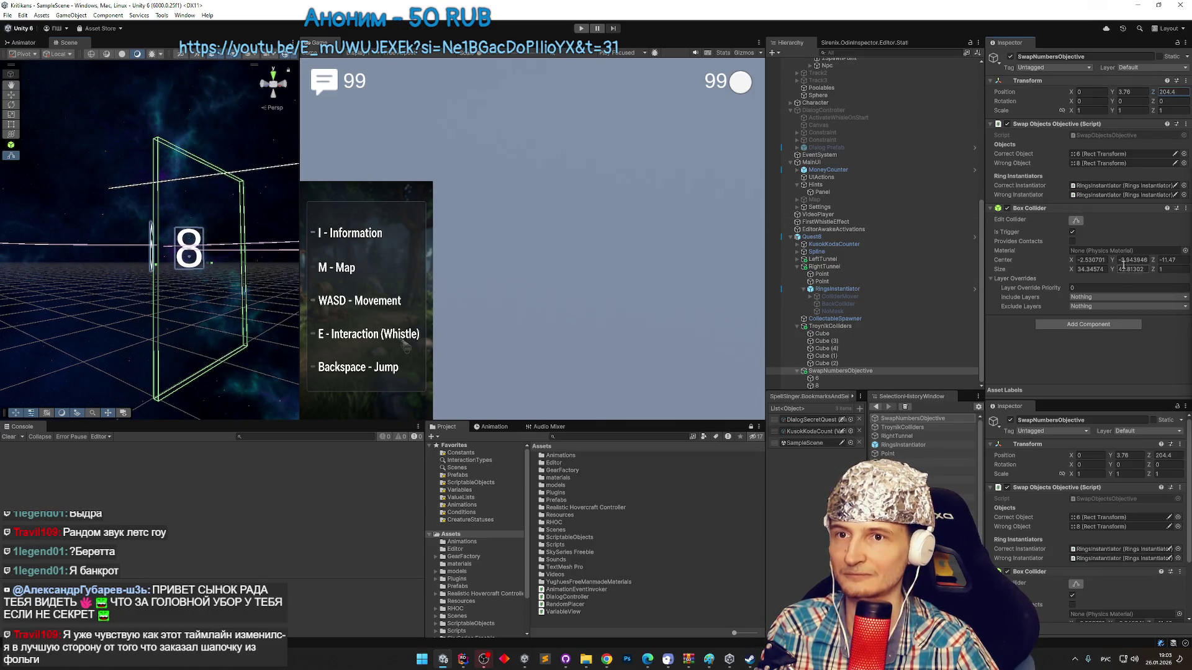
pyautogui.moveTo(1156, 261); pyautogui.dragTo(939, 246)
pyautogui.hotkey('ctrl', 'p')
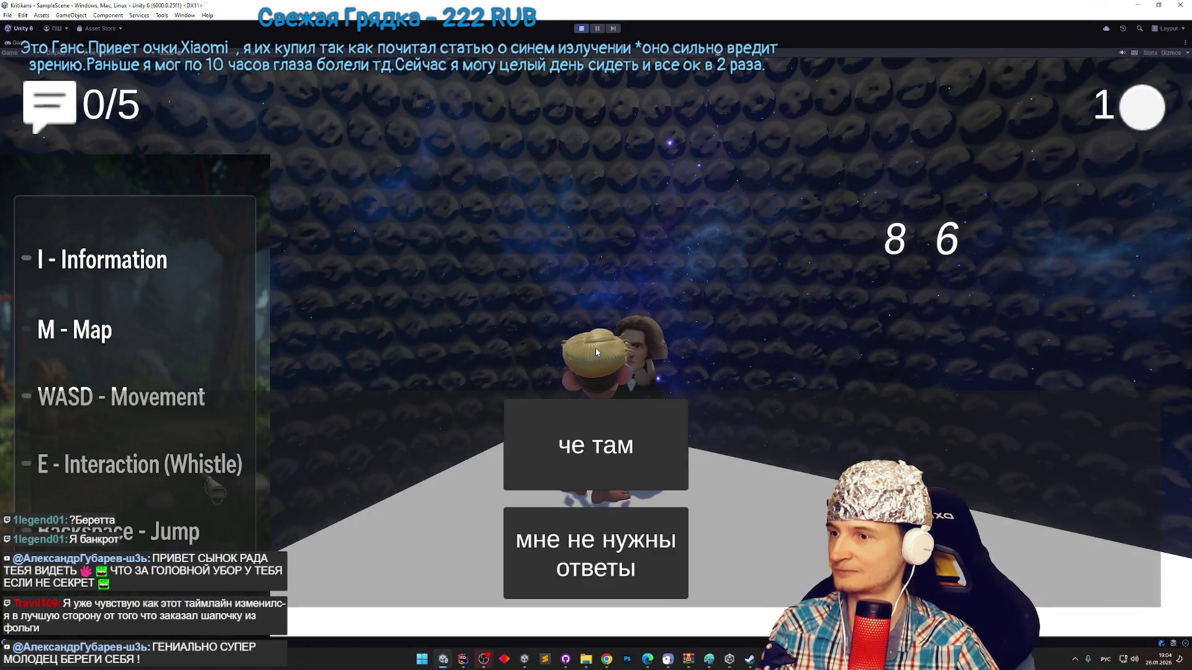
# Click through the character dialogue, stop the game, select Quest8, and switch to the browser.
pyautogui.click(596, 488)
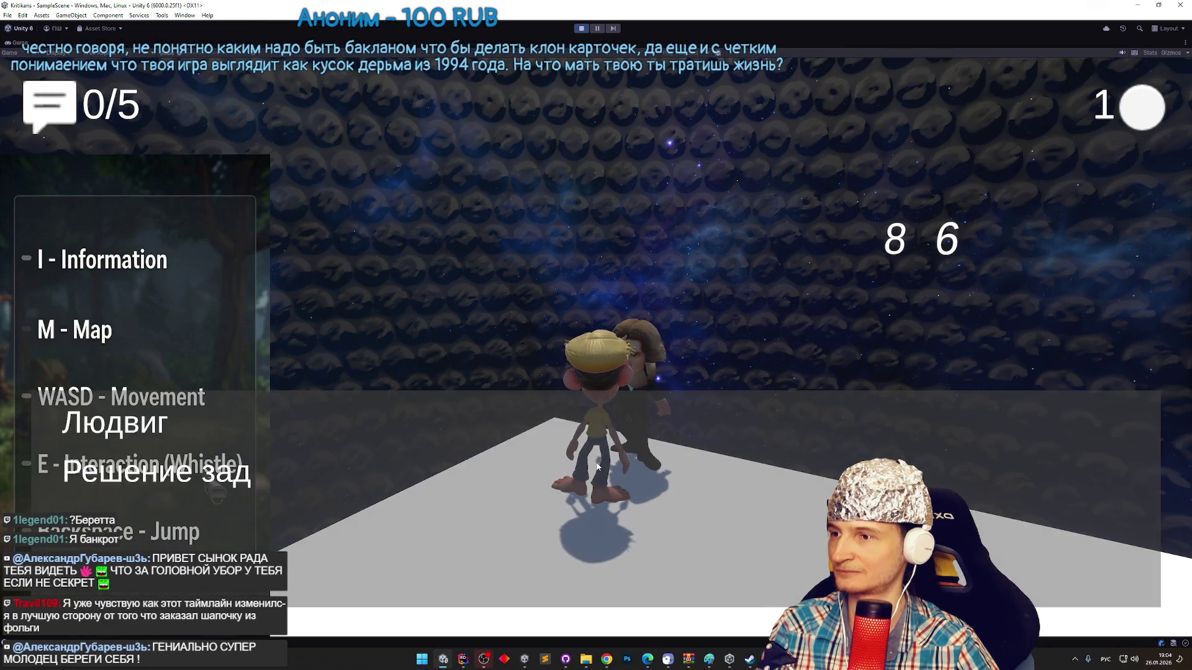
pyautogui.click(598, 467)
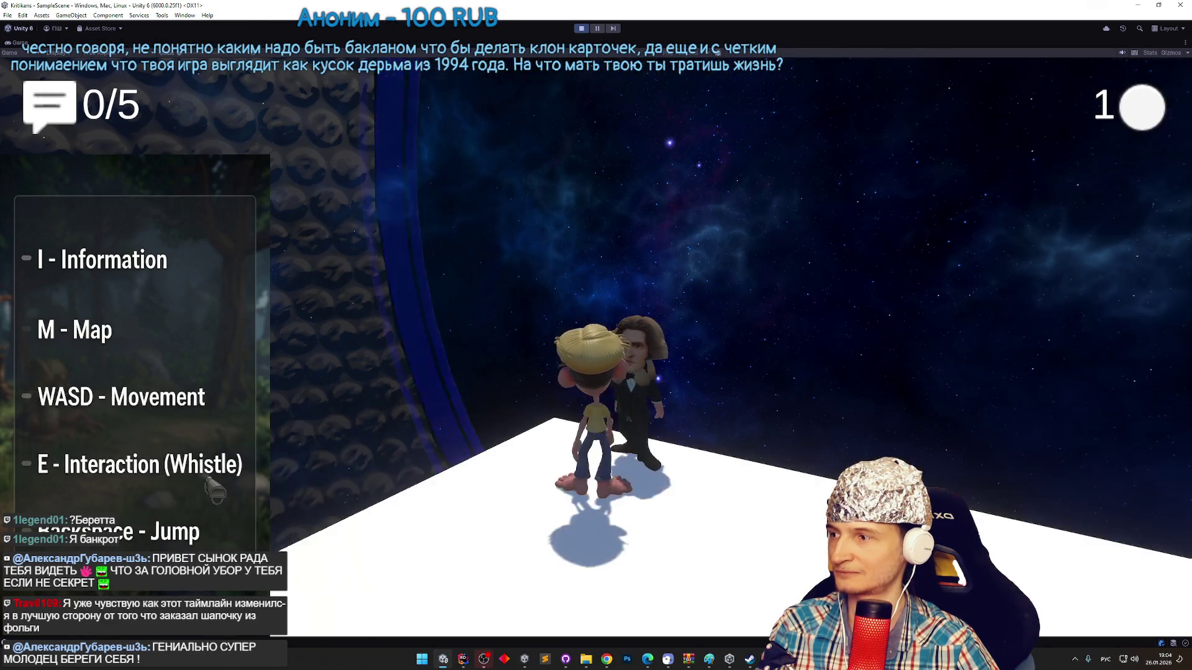
pyautogui.press('d')
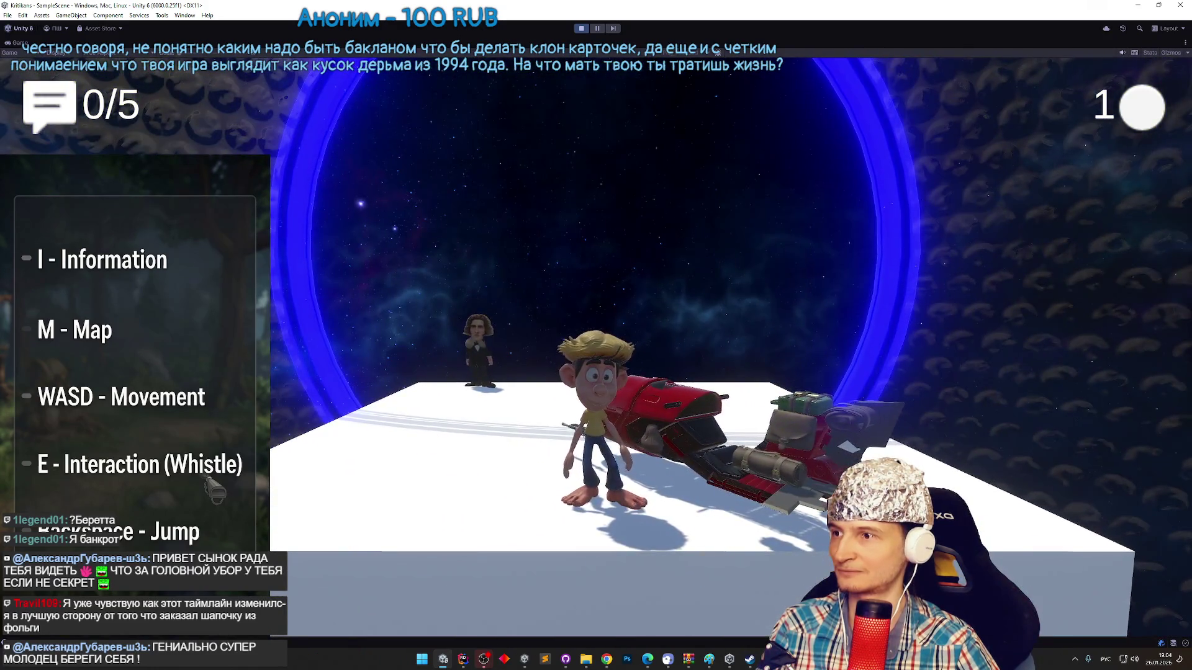
pyautogui.hotkey('ctrl', 'p')
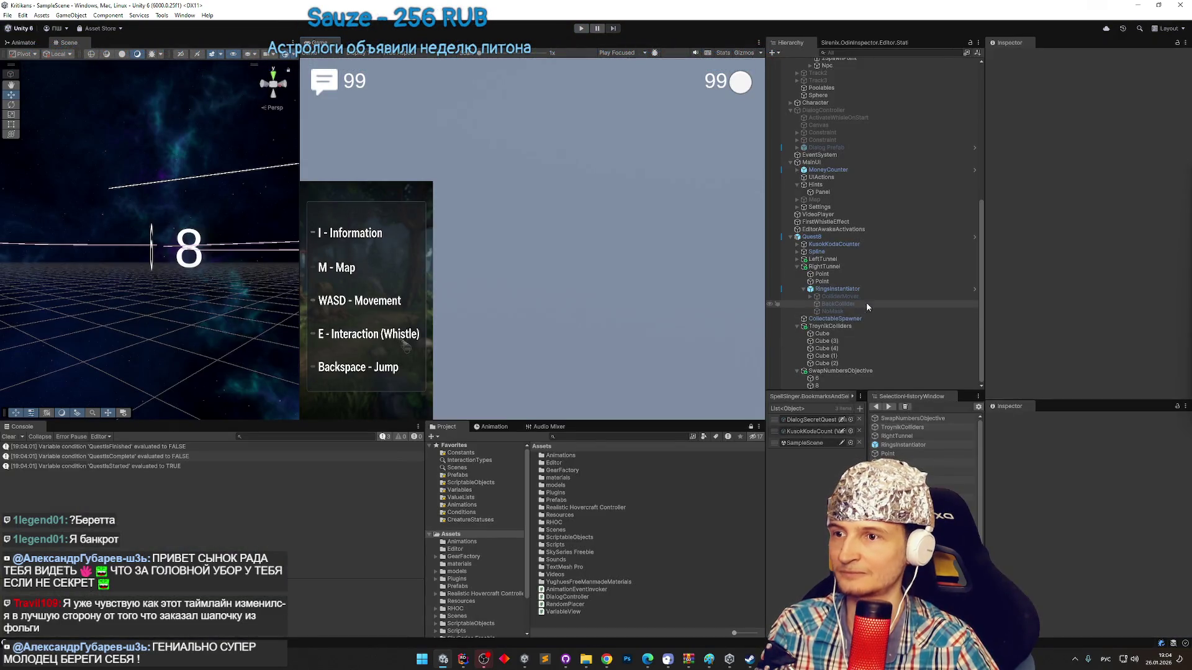
pyautogui.click(856, 236)
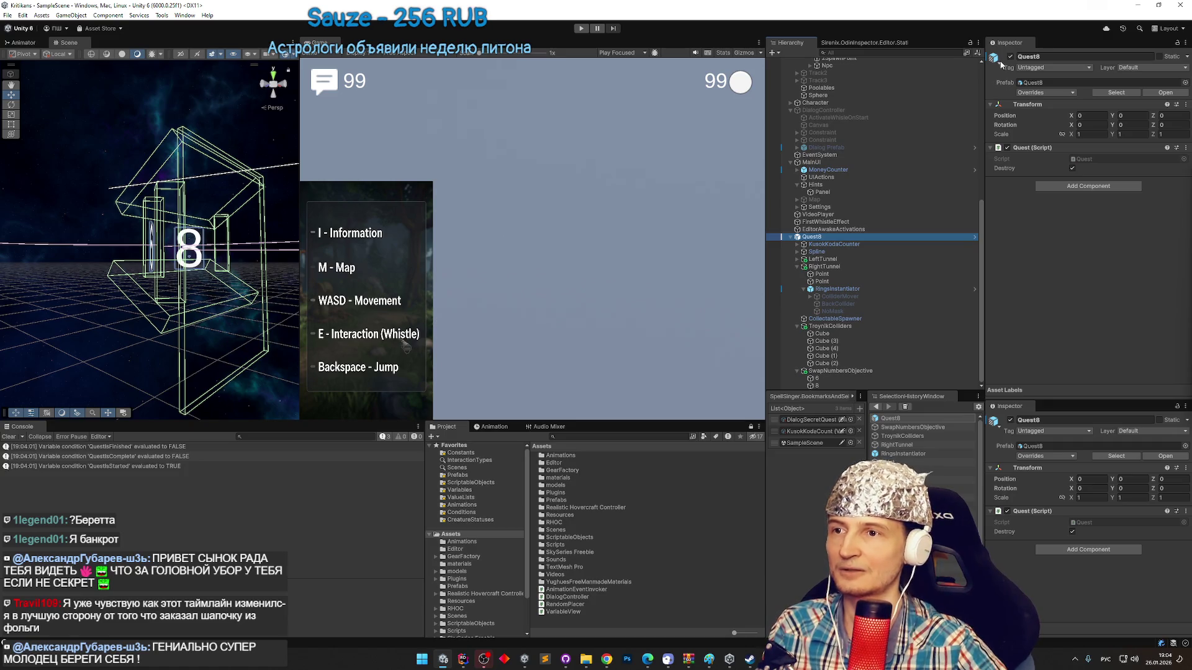
pyautogui.hotkey('alt', 'Tab')
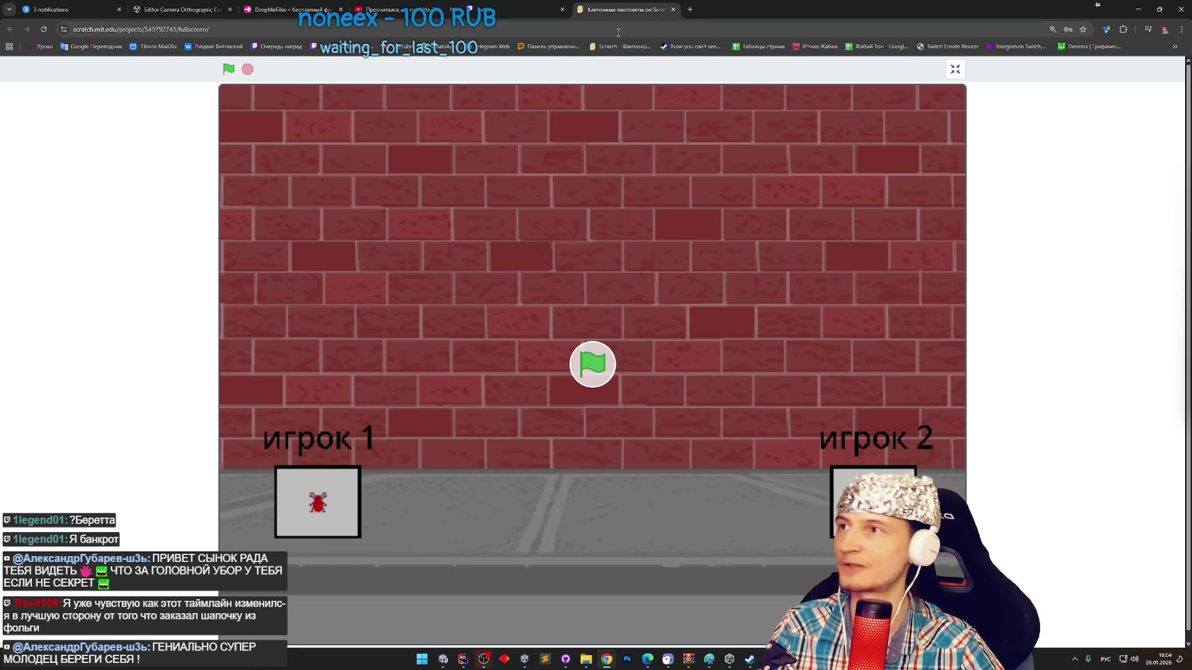
# Show the Twitch predictions page and accept its cookie banner with "Принять".
pyautogui.click(531, 7)
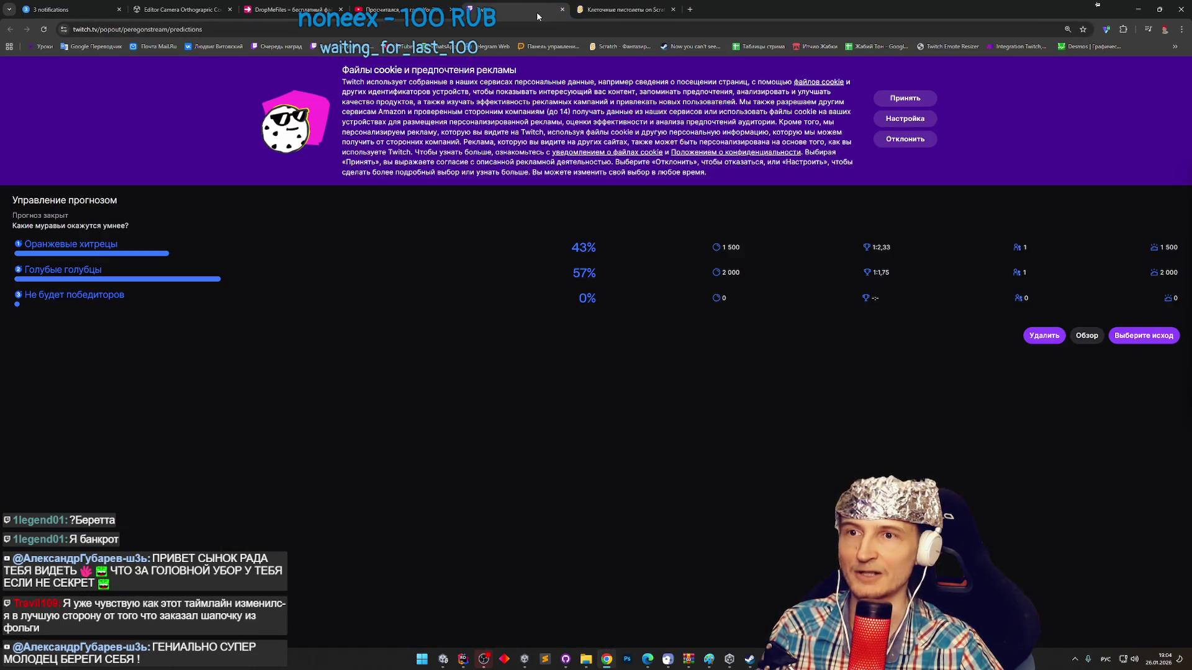
pyautogui.click(903, 101)
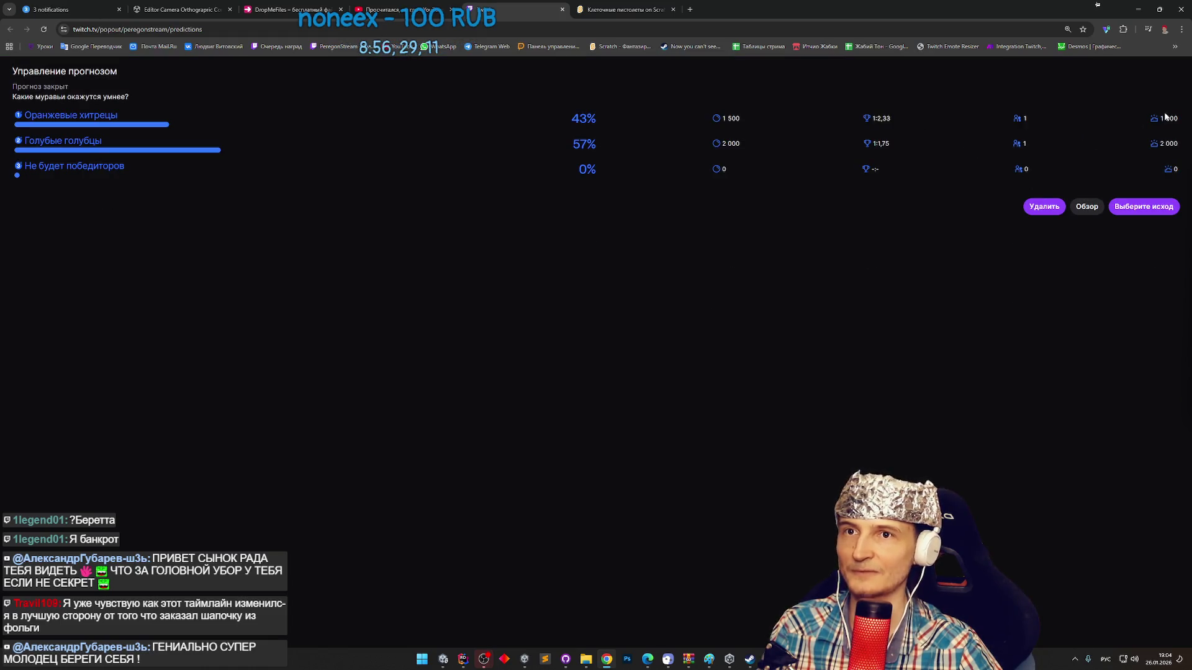
pyautogui.moveTo(1169, 117)
pyautogui.moveTo(1167, 141)
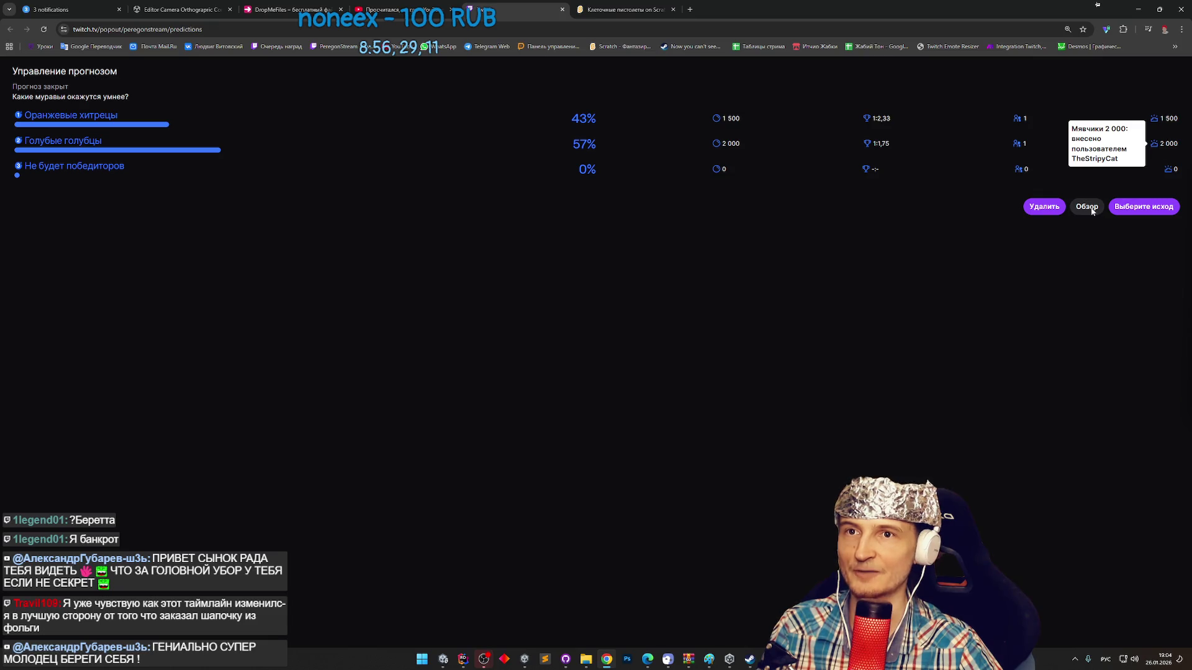
# Run the Scratch ant match from the green flag and START until игрок 2 wins.
pyautogui.click(601, 3)
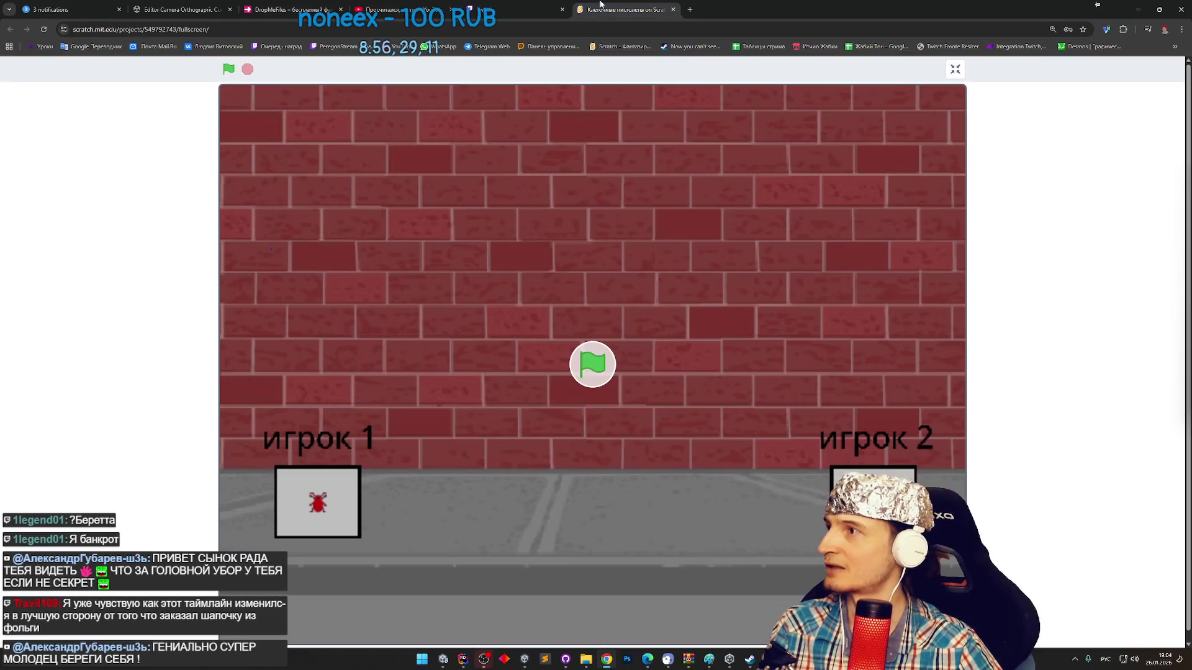
pyautogui.click(593, 358)
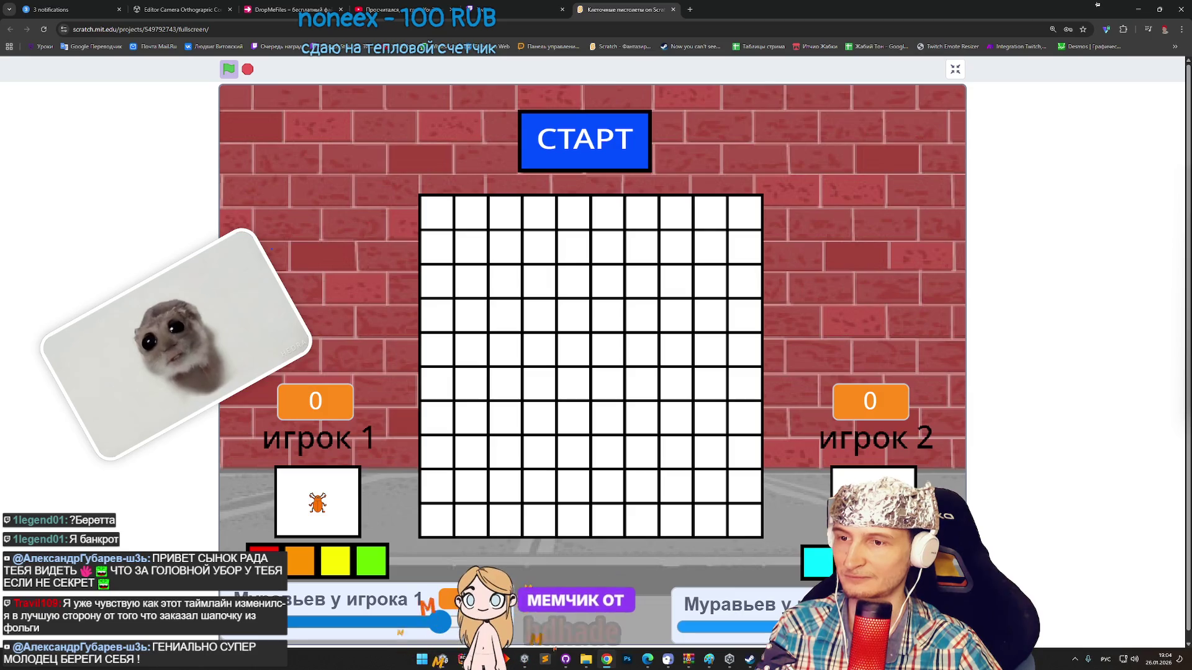
pyautogui.click(612, 143)
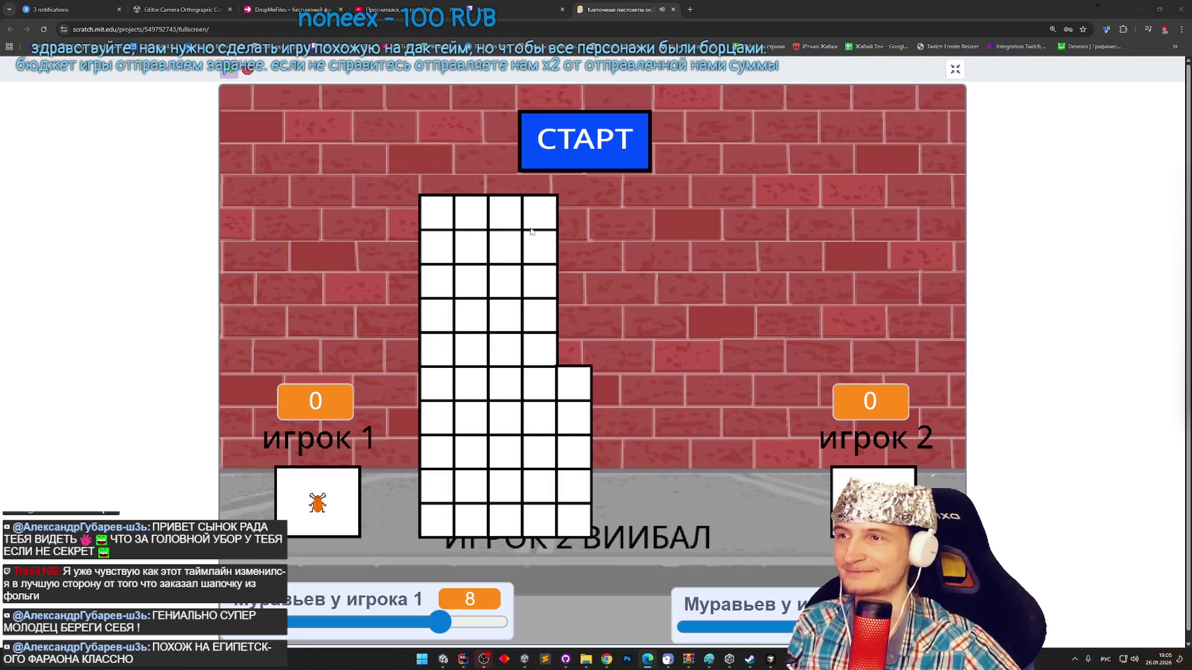
pyautogui.click(546, 14)
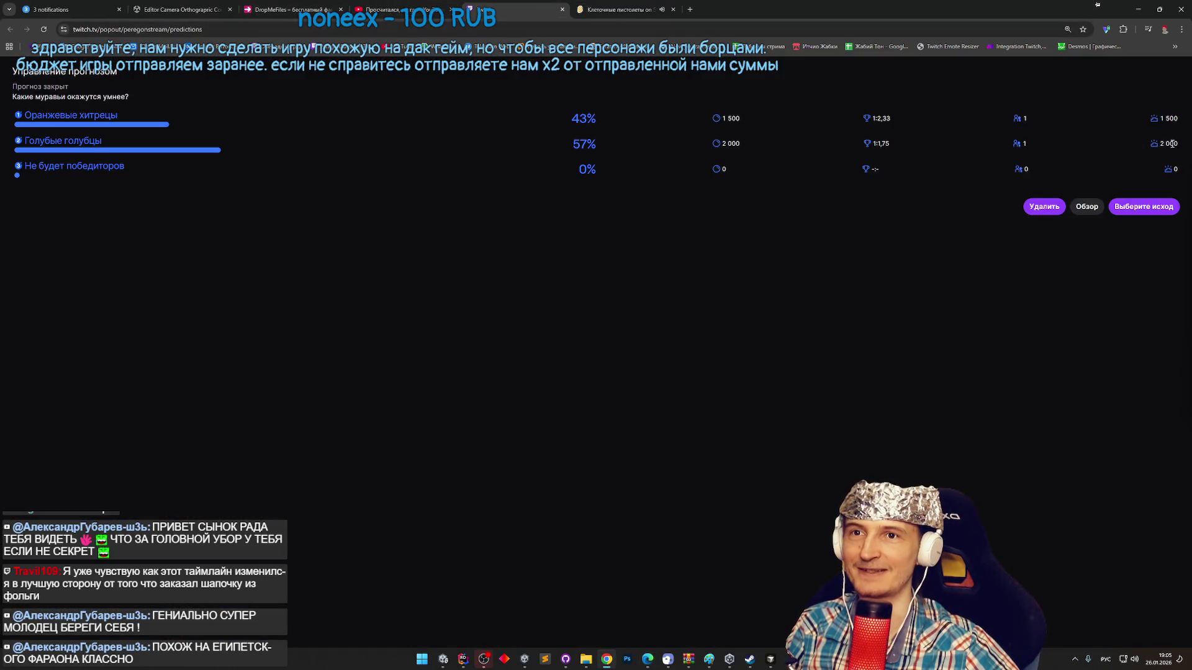
# End the Twitch prediction with Голубые голубцы as the winning outcome.
pyautogui.click(1146, 206)
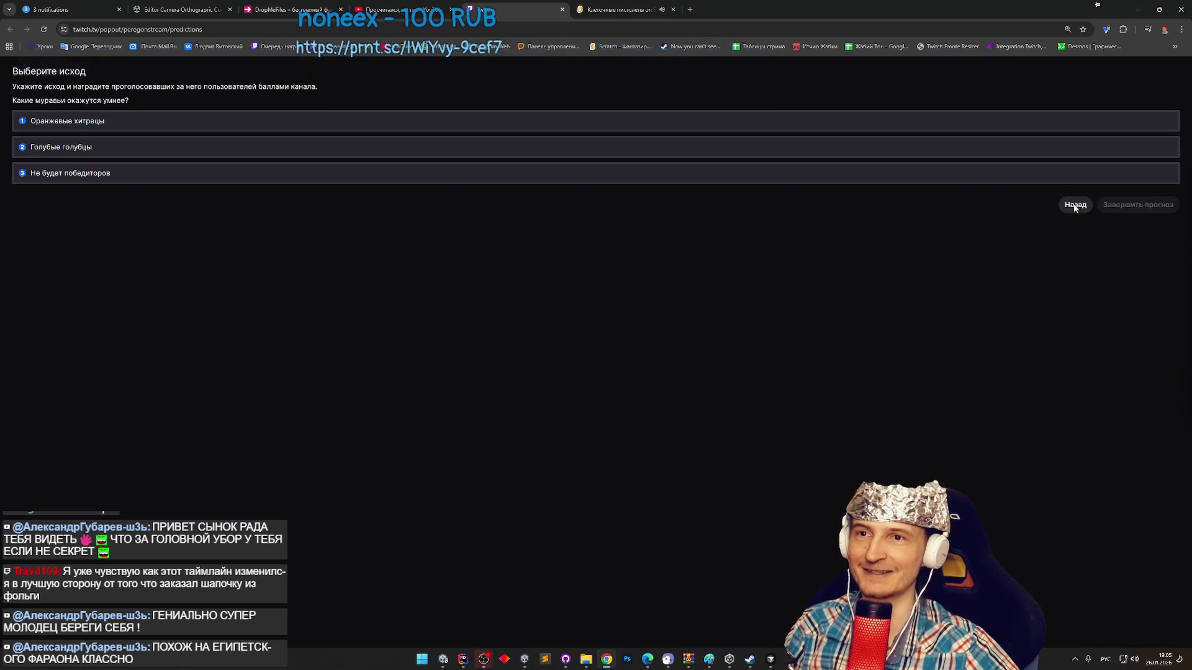
pyautogui.click(390, 151)
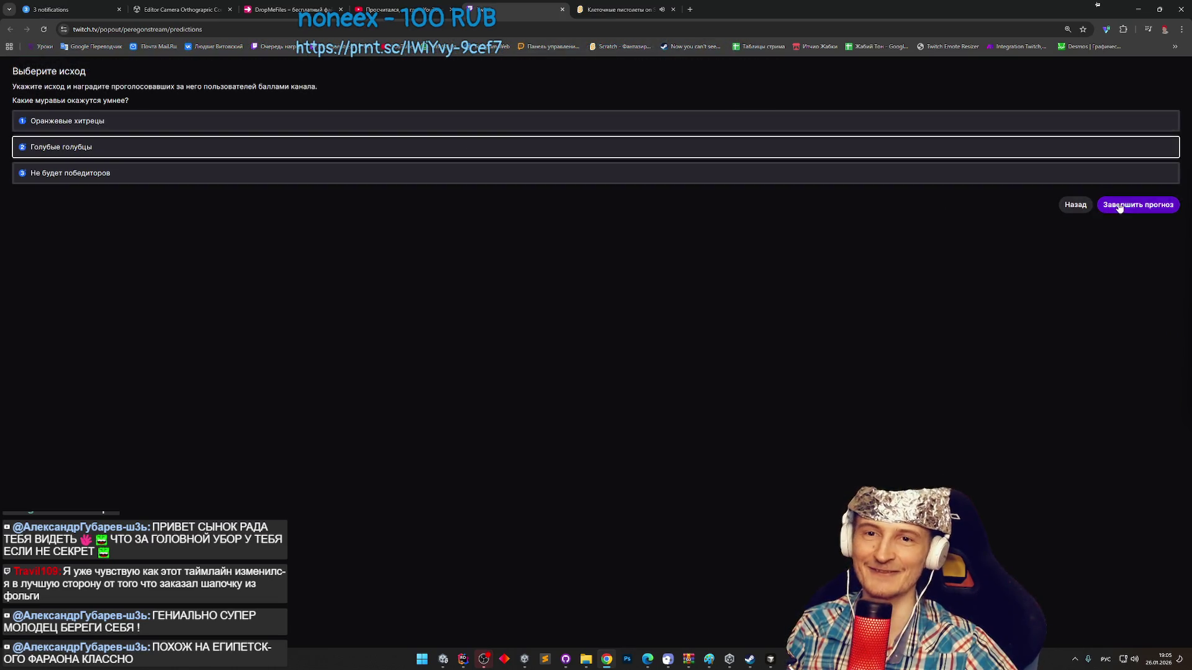
pyautogui.click(1120, 208)
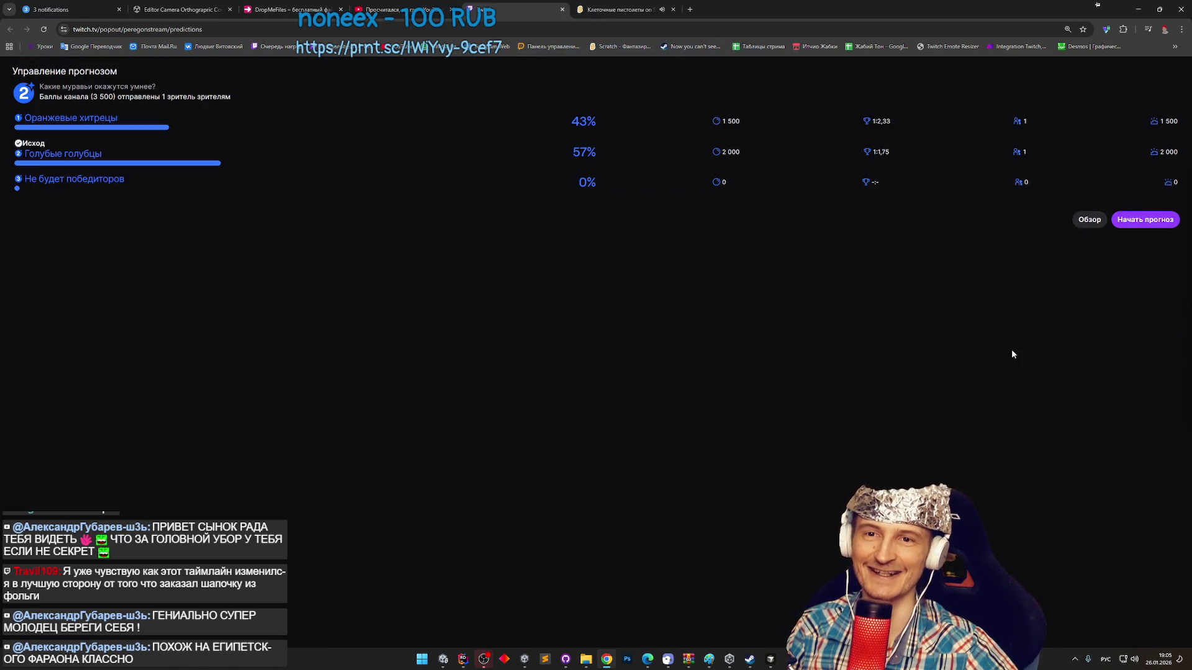
# Close the Twitch and Scratch tabs and minimize Chrome to get back to Unity.
pyautogui.click(563, 10)
pyautogui.click(563, 10)
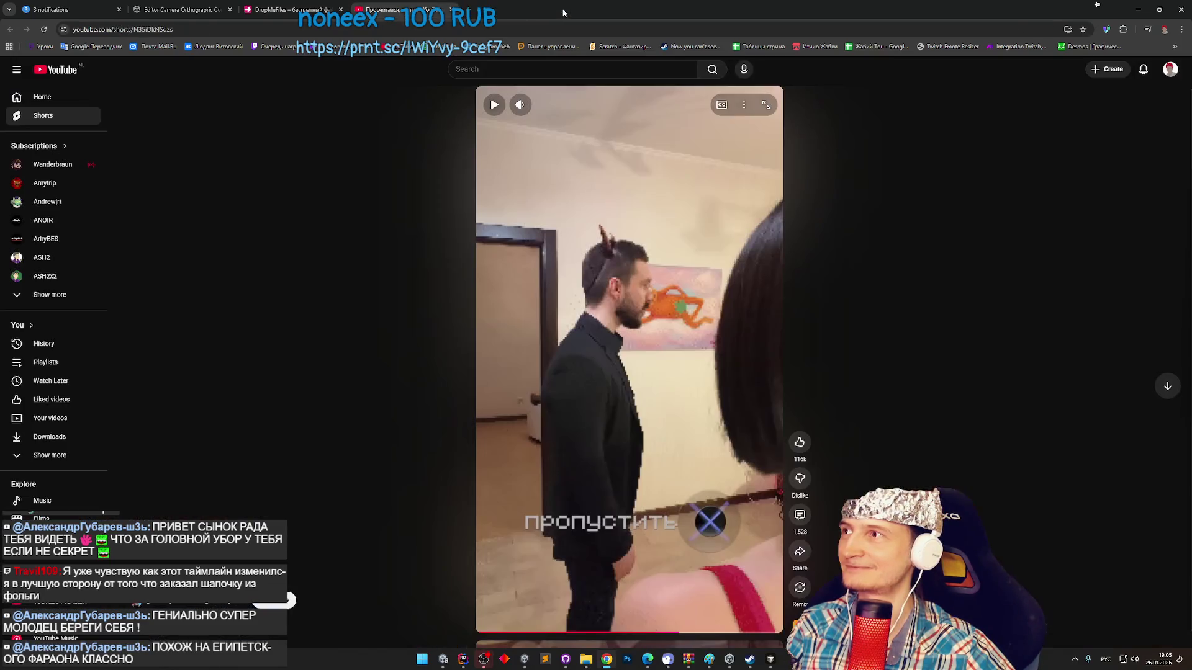
pyautogui.click(1138, 10)
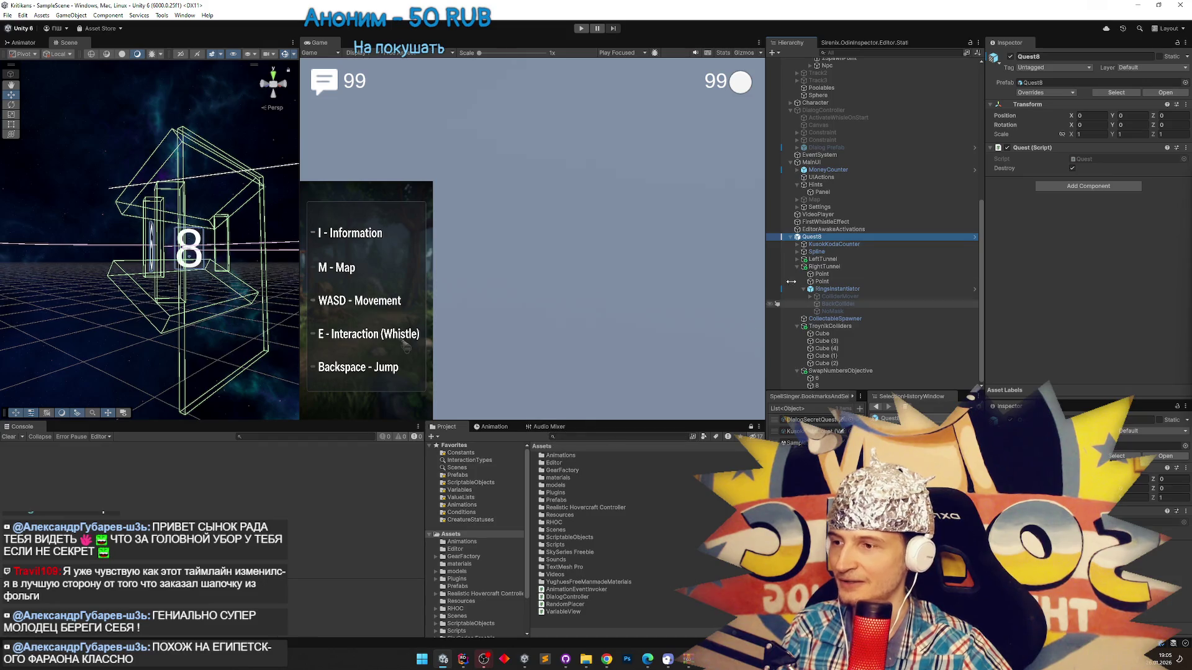
# Look over Quest8's context menu and prefab asset, then delete and restore Quest8.
pyautogui.rightClick(827, 237)
pyautogui.moveTo(927, 391)
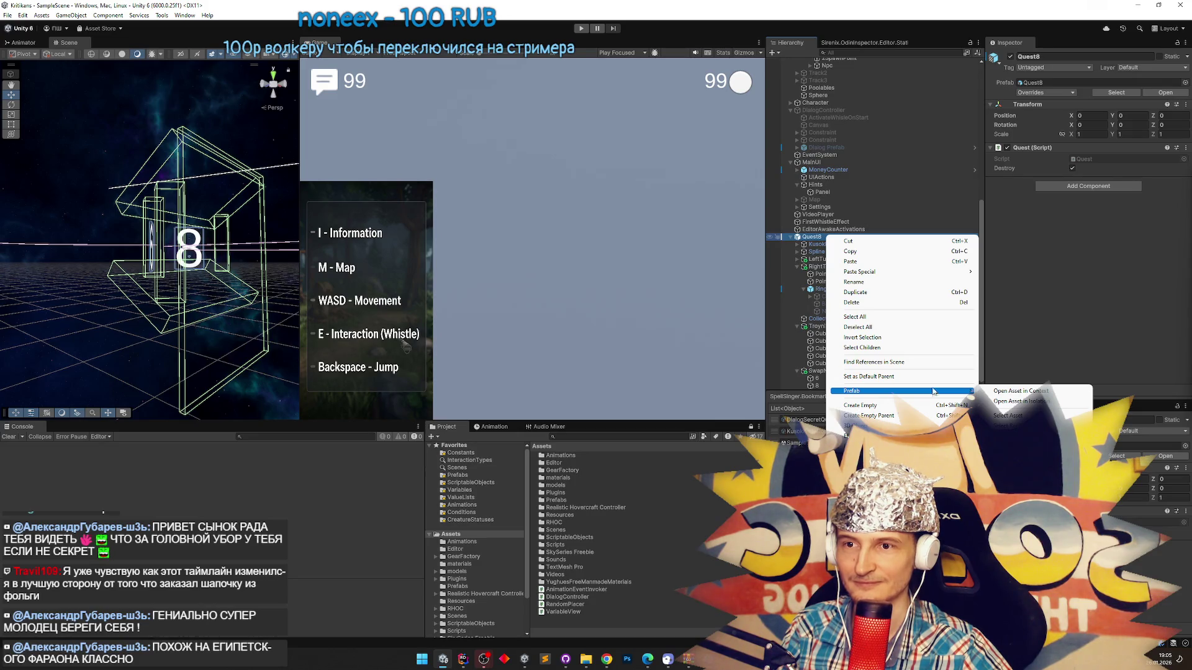
pyautogui.press('Escape')
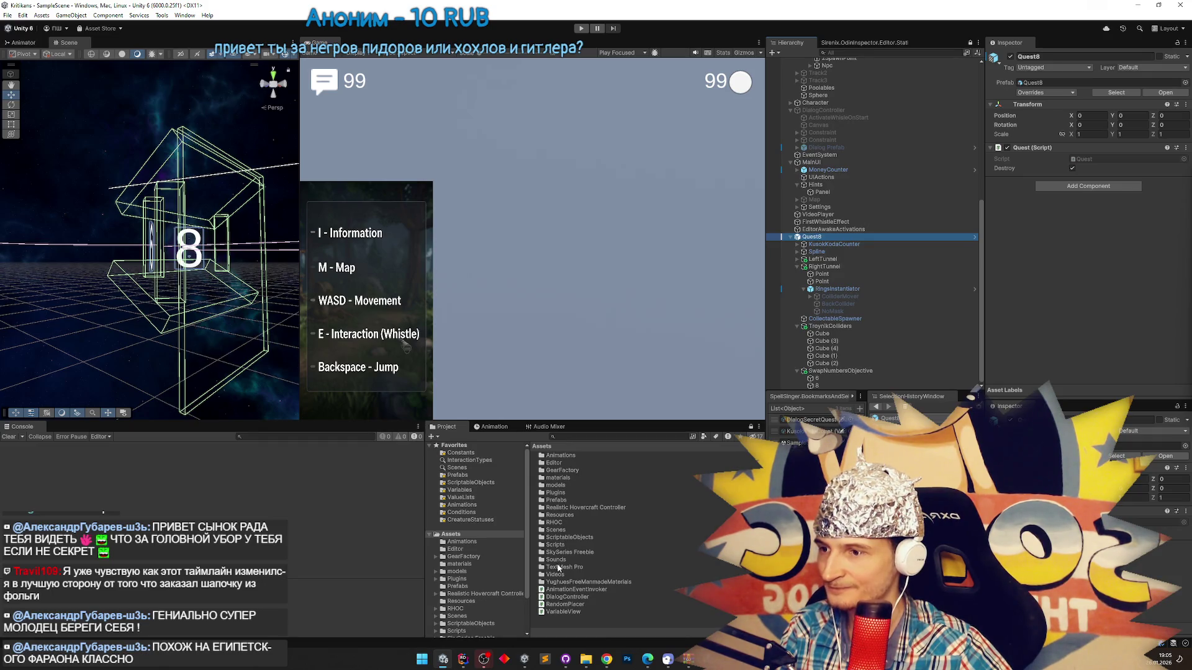
pyautogui.doubleClick(559, 500)
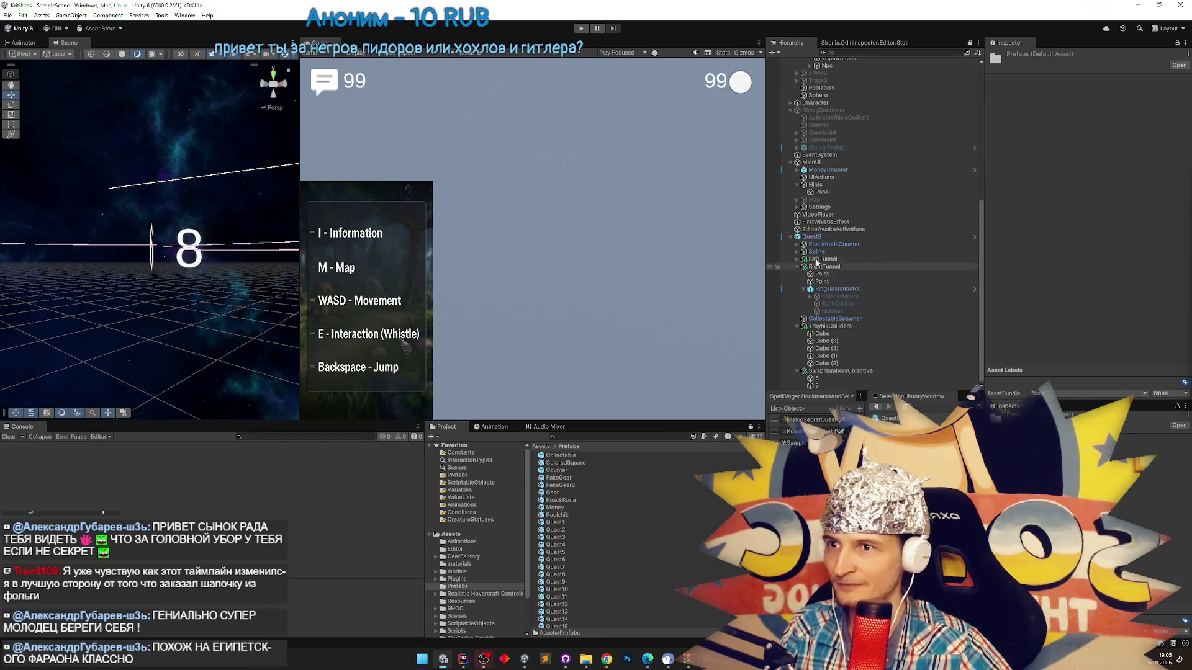
pyautogui.click(556, 576)
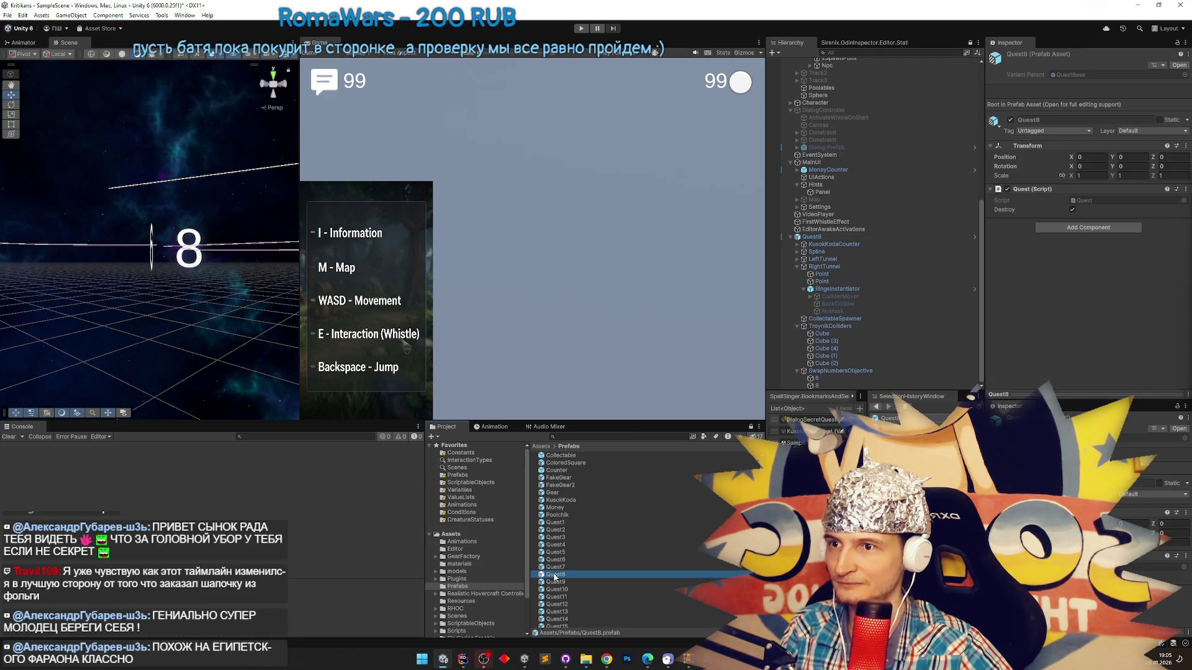
pyautogui.click(858, 237)
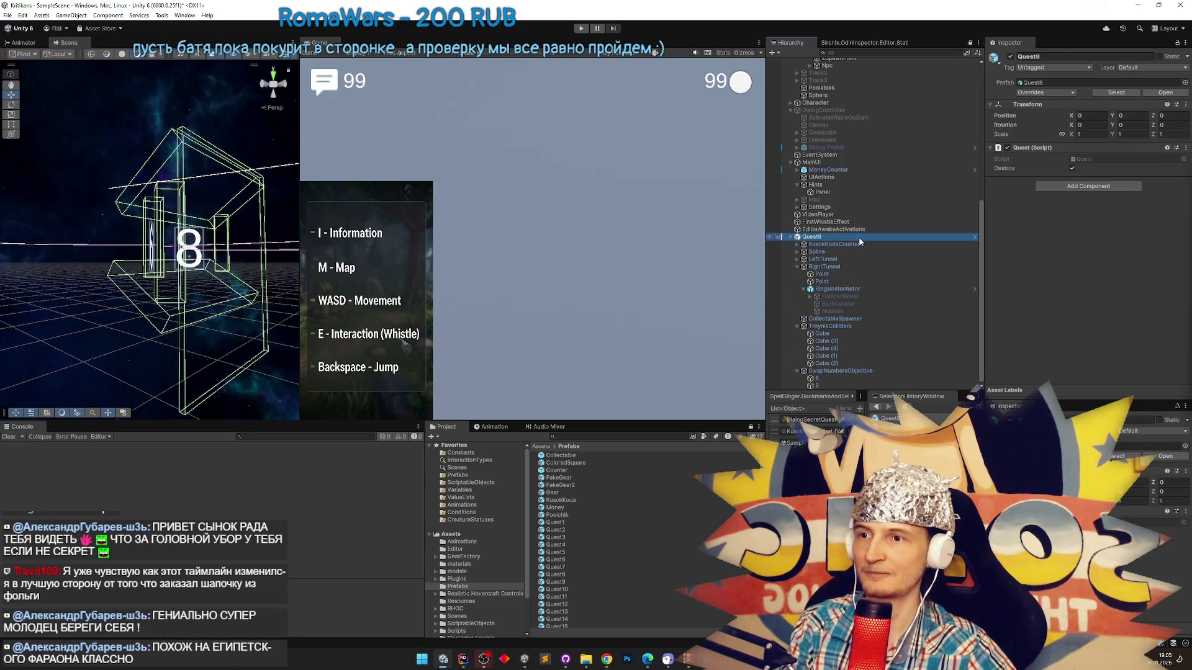
pyautogui.press('Delete')
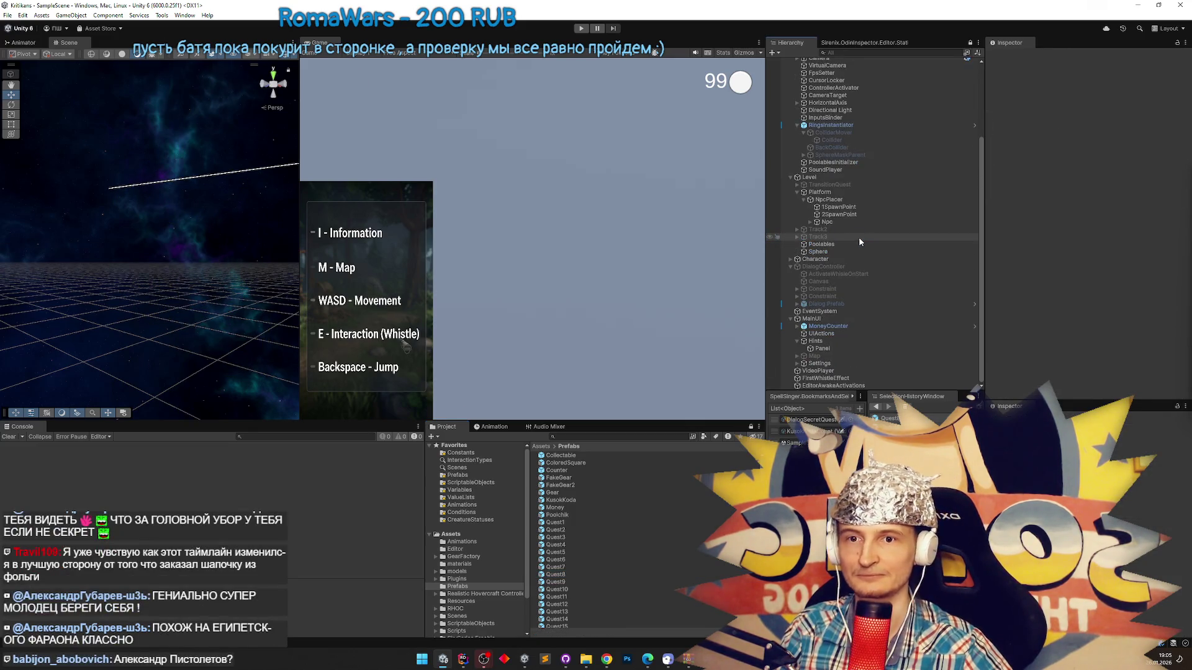
pyautogui.hotkey('ctrl', 'z')
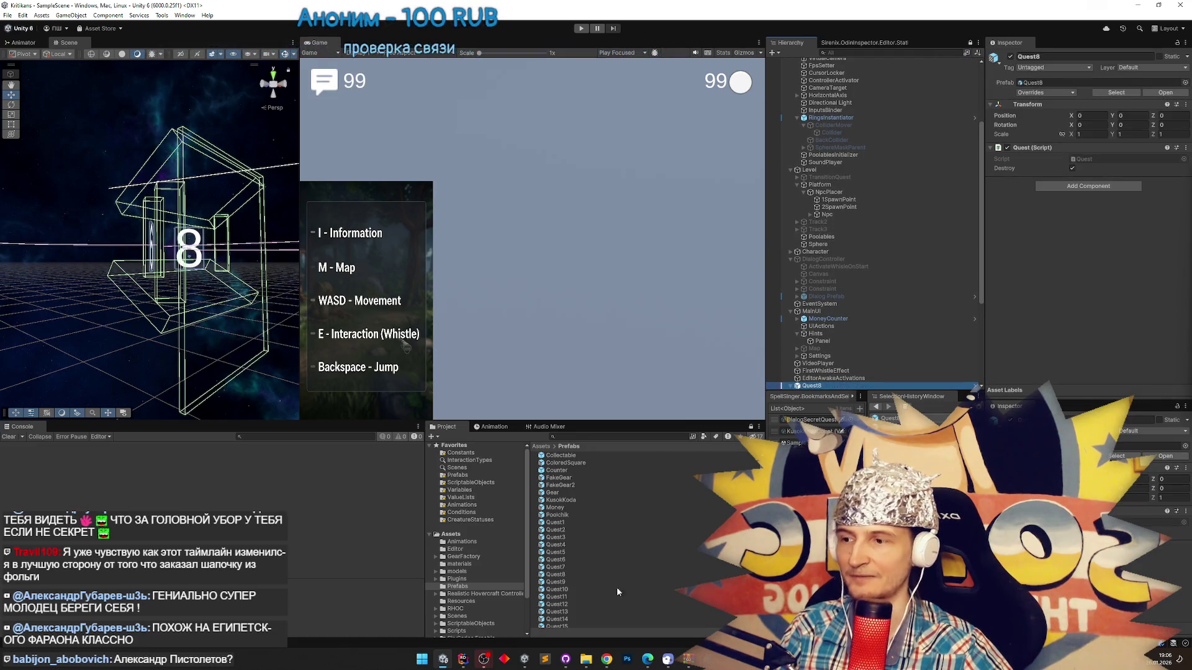
# Open the Quest8 prefab, return to the scene, delete Quest8, and start Play mode.
pyautogui.doubleClick(567, 574)
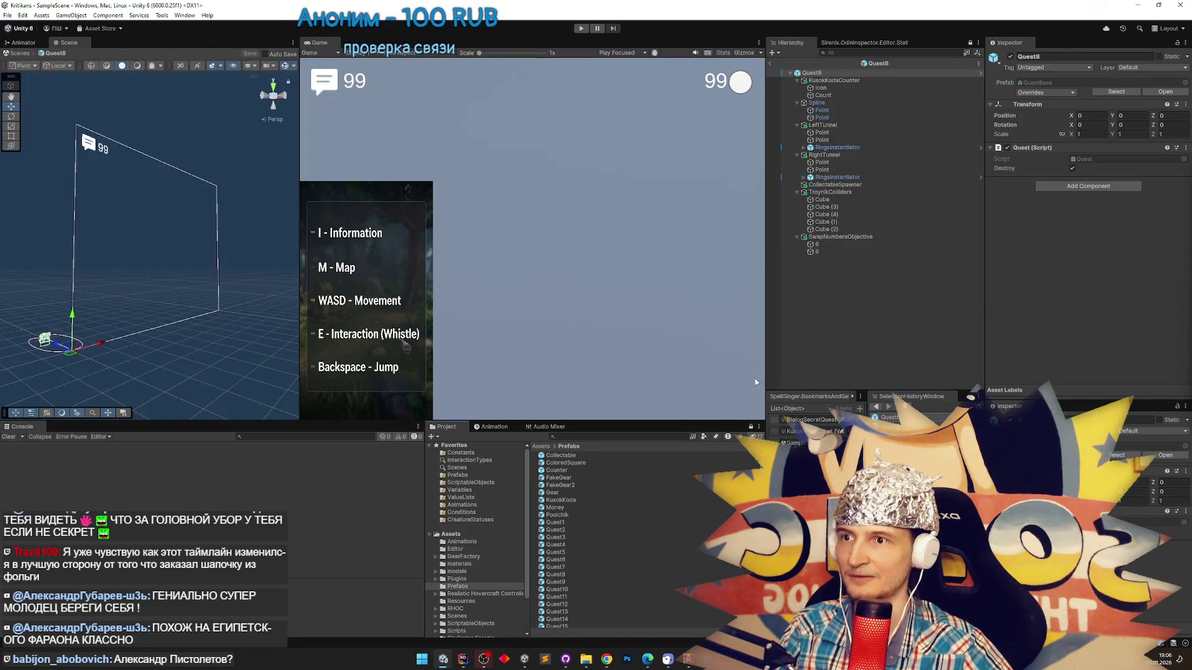
pyautogui.click(771, 63)
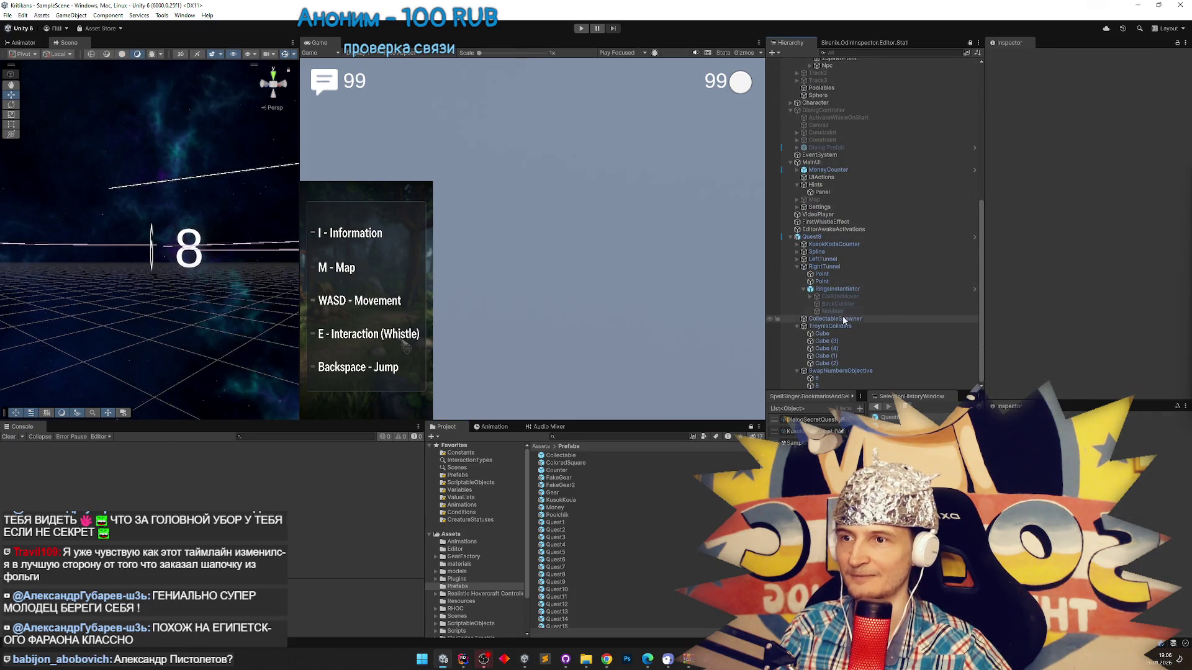
pyautogui.click(836, 239)
pyautogui.press('Delete')
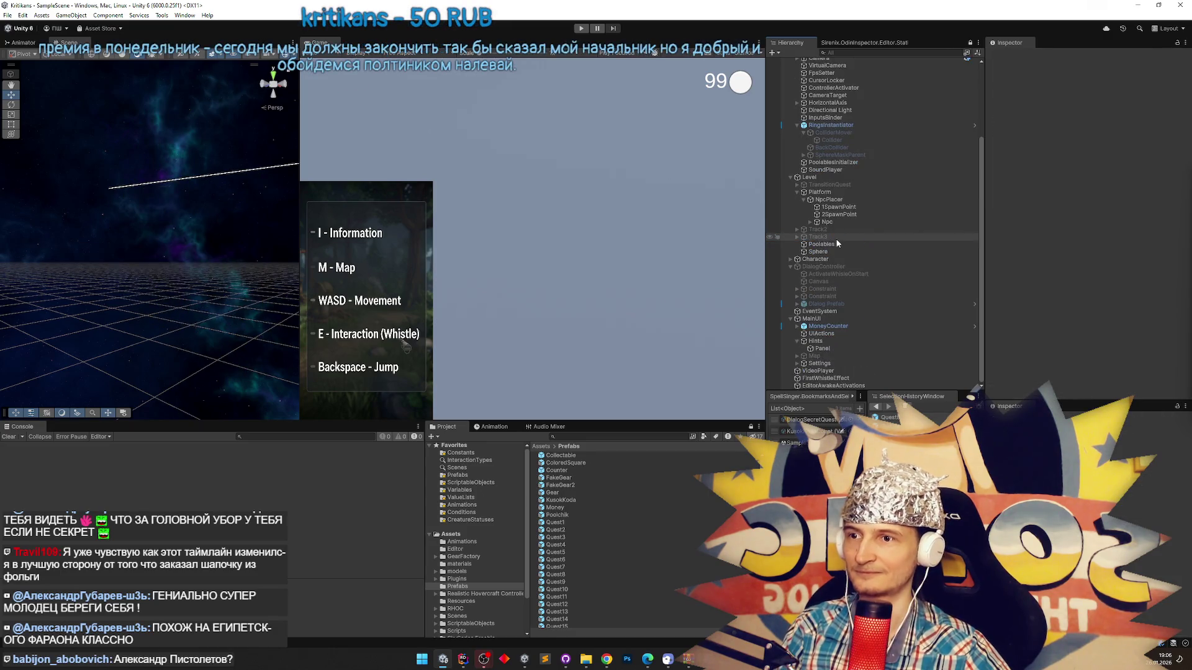
pyautogui.hotkey('ctrl', 'p')
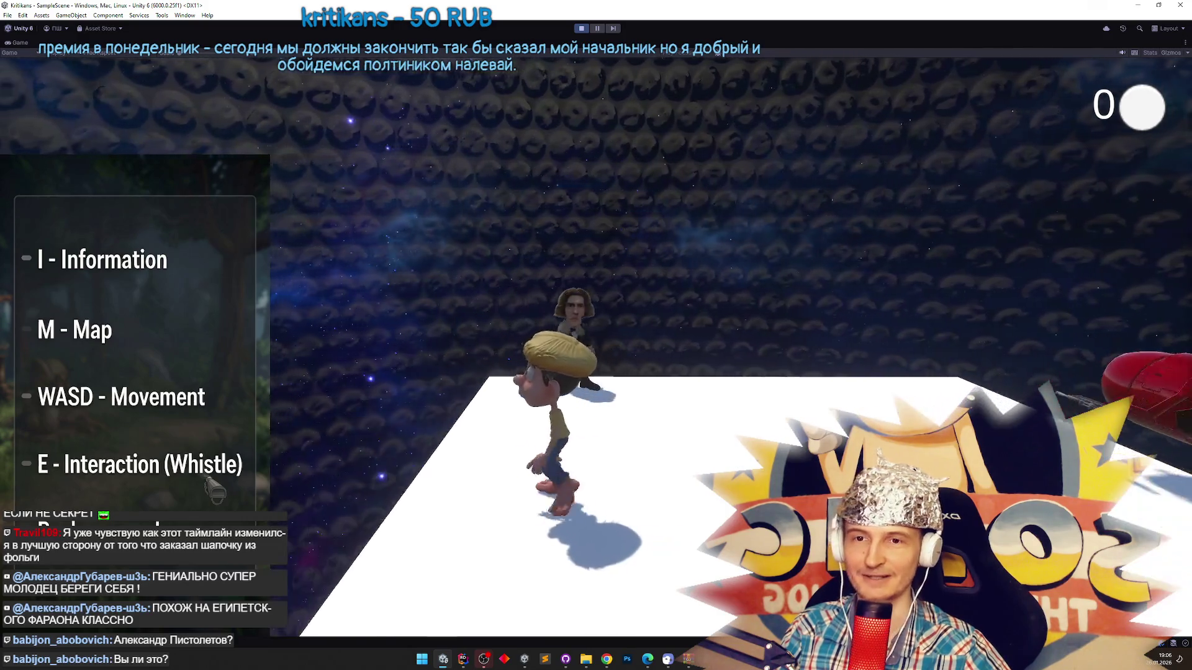
# Talk to the nearby character, ride through to see the digits swapped to 8 6, then stop.
pyautogui.press('e')
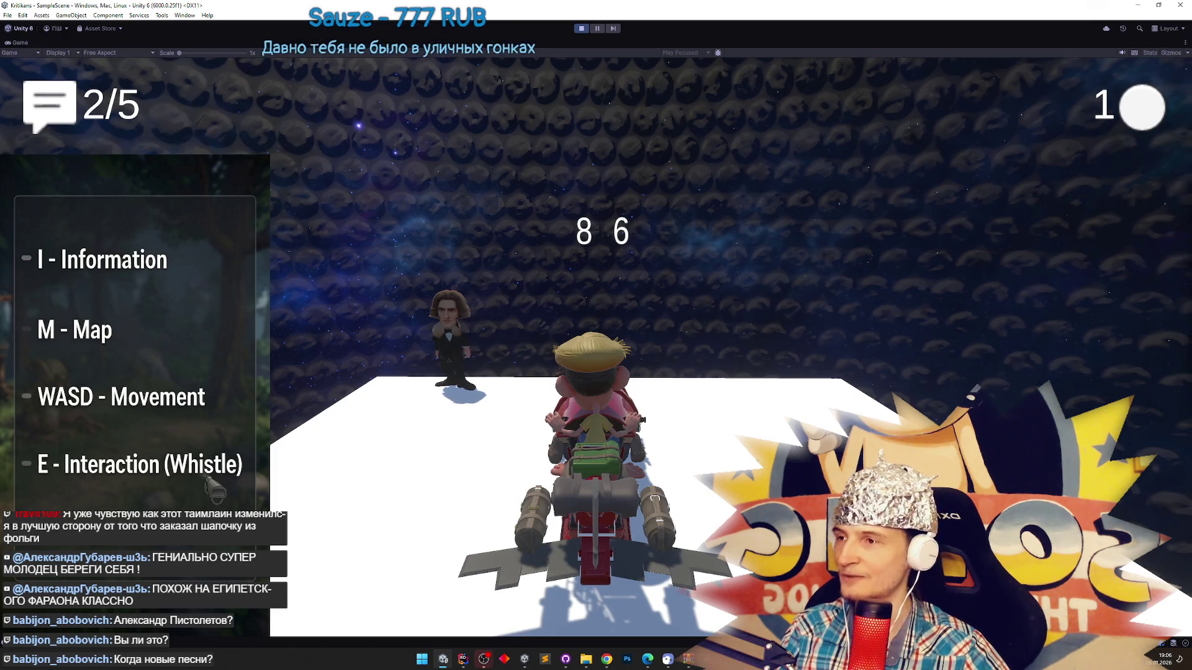
pyautogui.hotkey('ctrl', 'p')
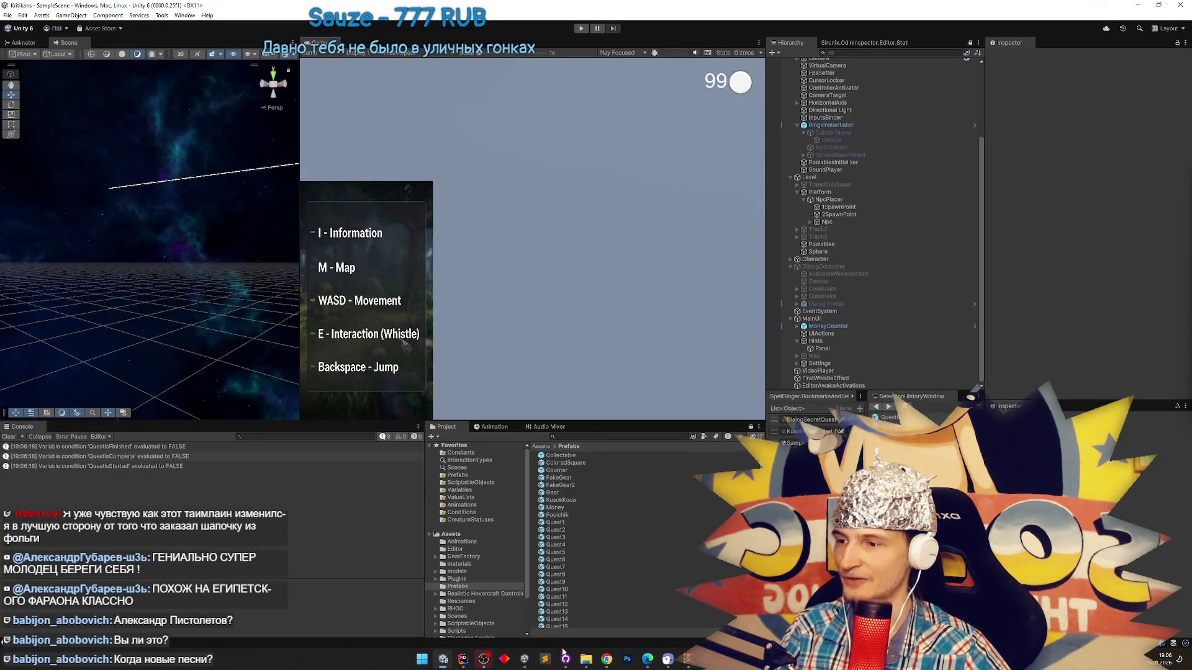
# In Chrome, reopen a Scratch project from History and shorten the address to Scratch's main page.
pyautogui.click(607, 661)
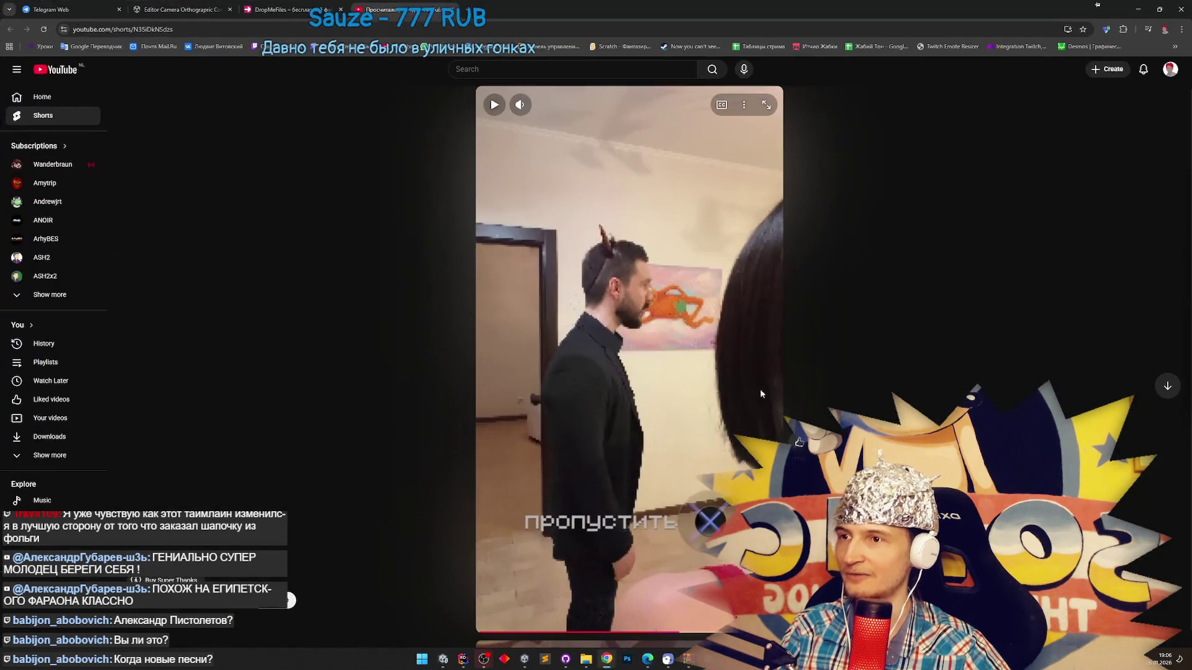
pyautogui.click(1182, 36)
pyautogui.moveTo(1075, 130)
pyautogui.click(932, 134)
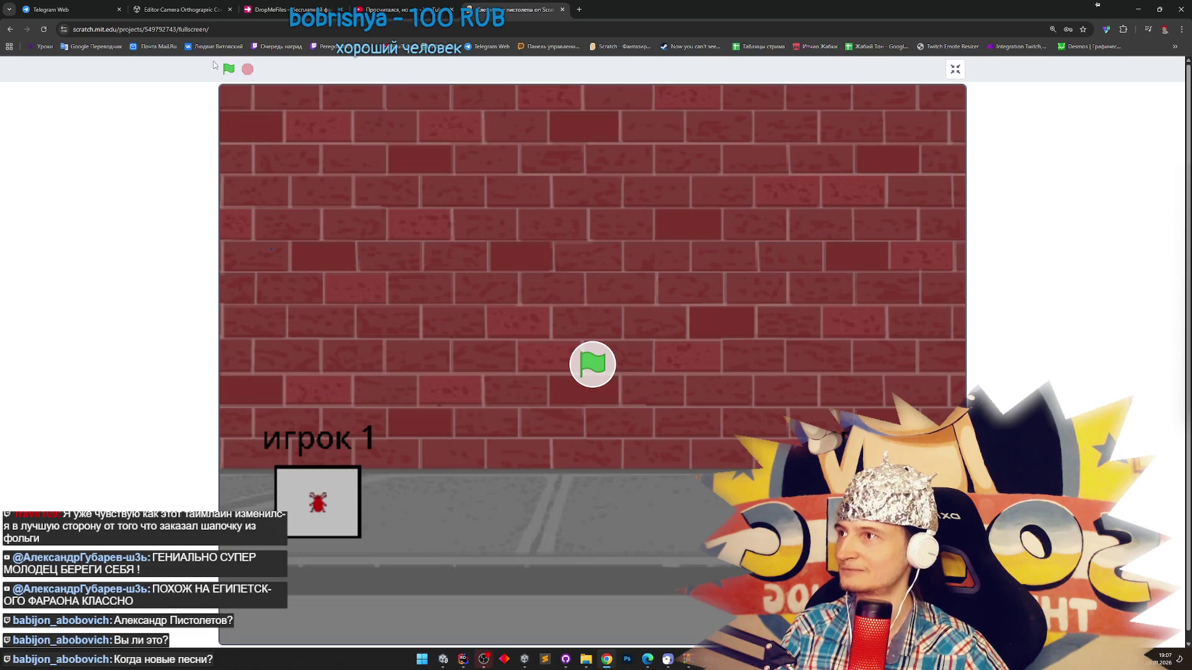
pyautogui.click(179, 29)
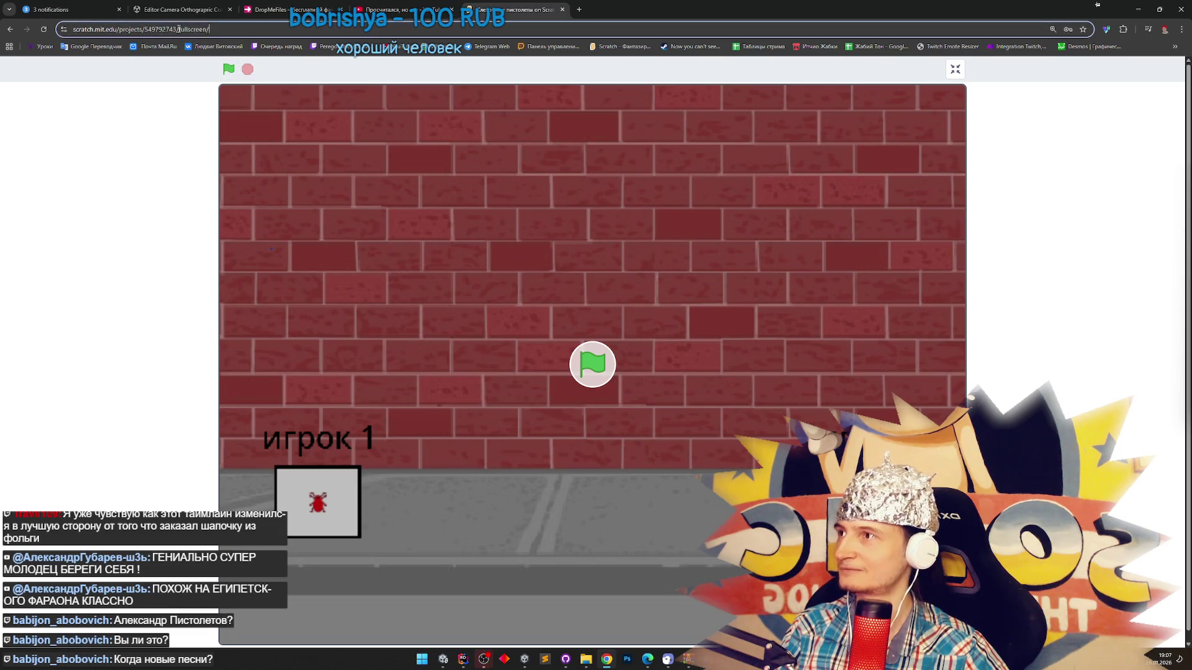
pyautogui.press('BackSpace')
pyautogui.press('Return')
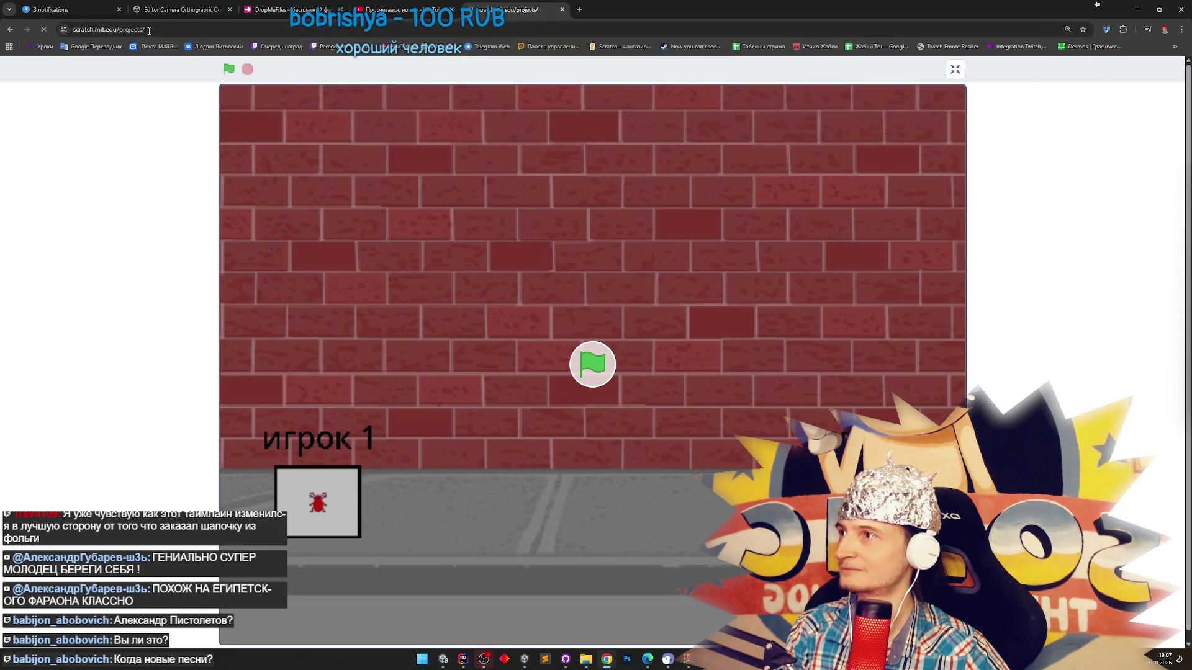
# Sign in to Scratch, accept the Terms of Service, and go to My Stuff.
pyautogui.click(848, 71)
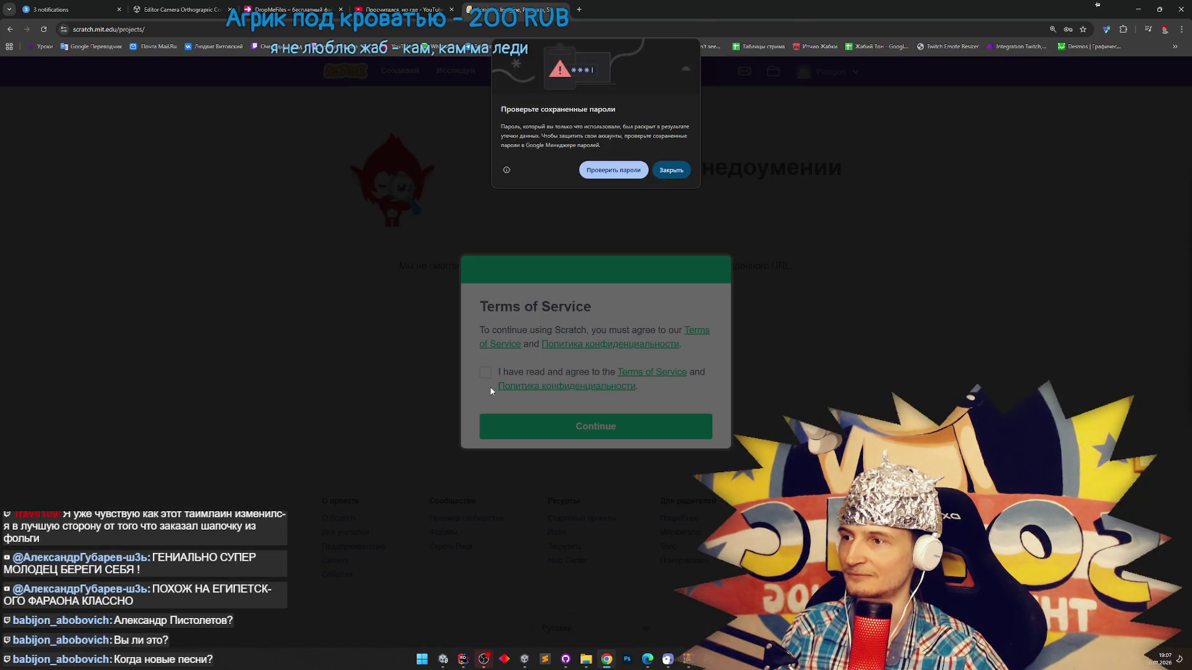
pyautogui.click(663, 170)
pyautogui.click(484, 372)
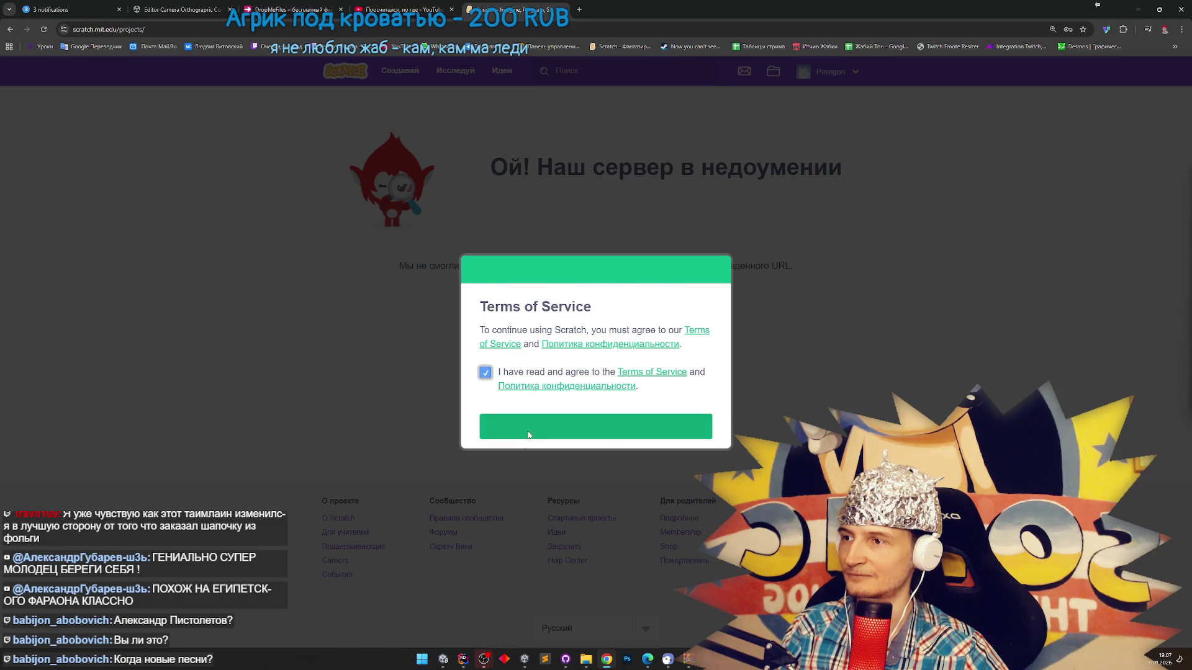
pyautogui.click(525, 427)
pyautogui.click(828, 74)
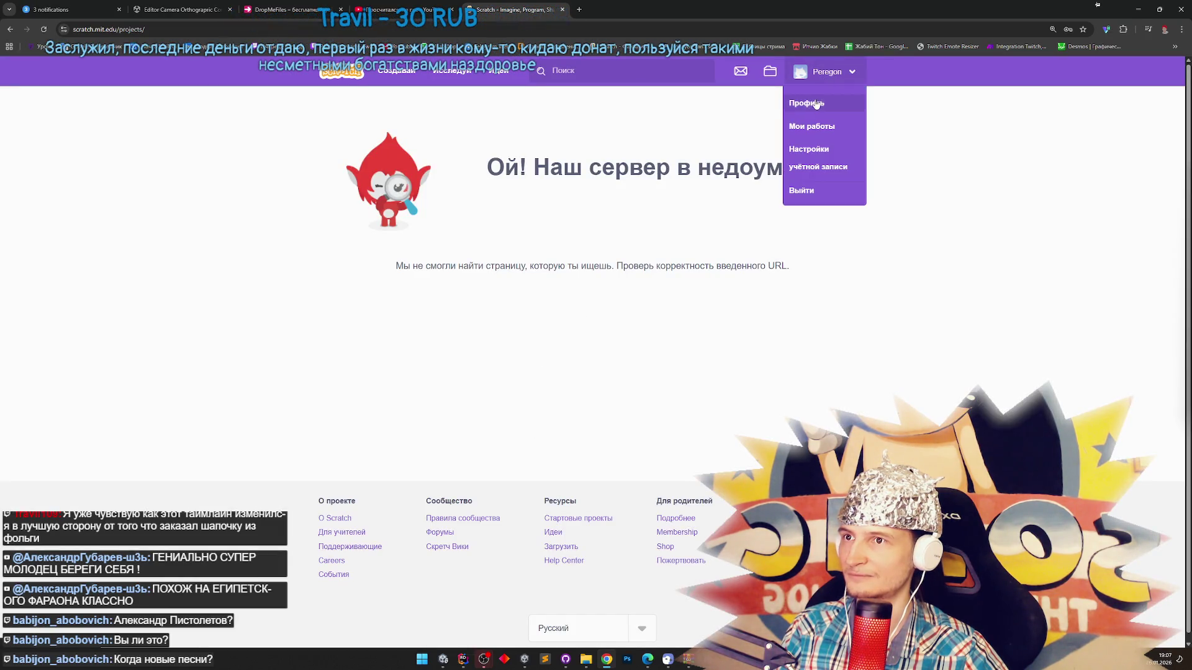
pyautogui.click(811, 127)
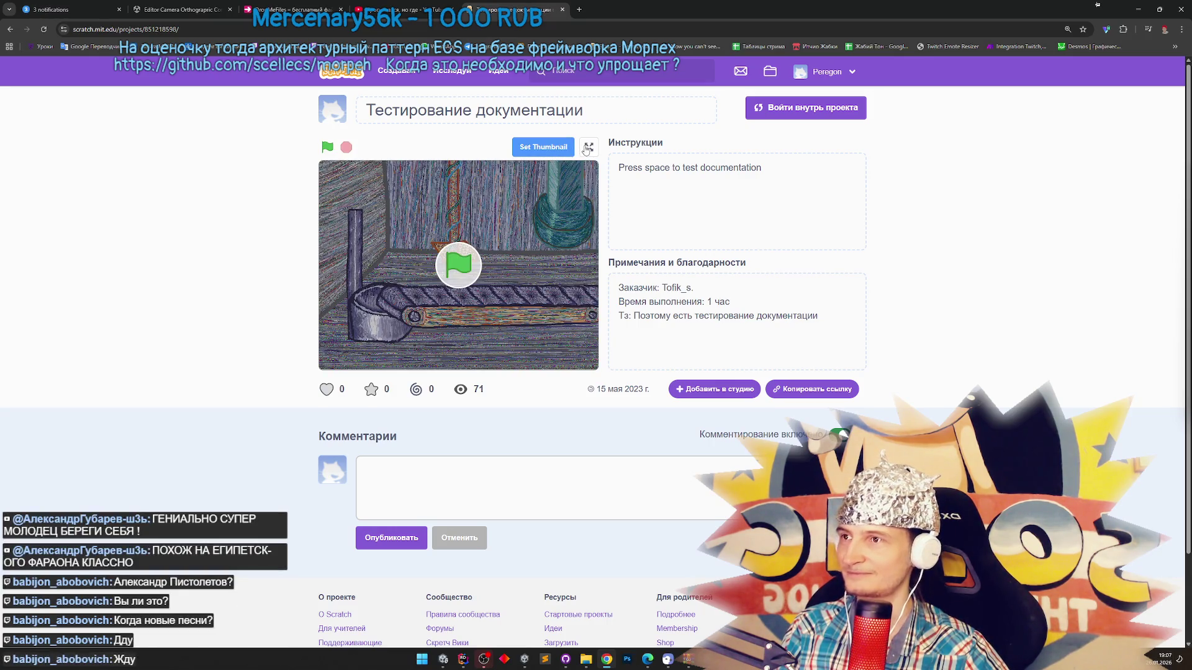
# Run the Тестирование документации game full screen with the green flag, reaching 6 points.
pyautogui.click(588, 147)
pyautogui.click(594, 361)
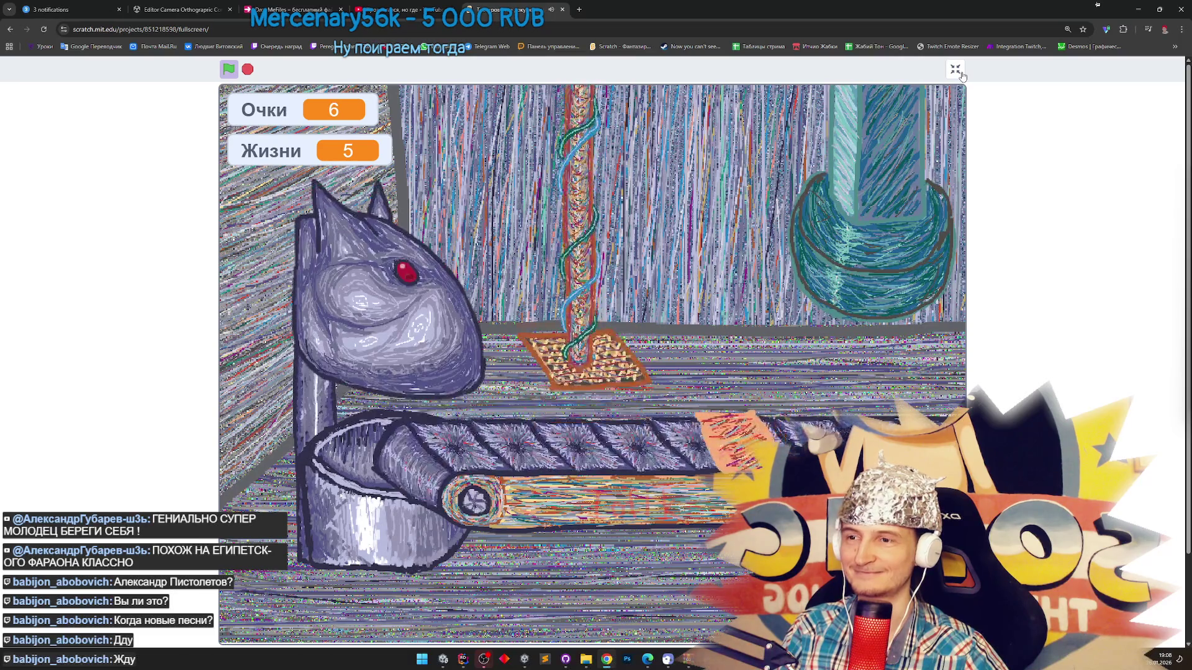
# Exit full screen, briefly select part of the project notes, then return the stage to full screen.
pyautogui.click(956, 72)
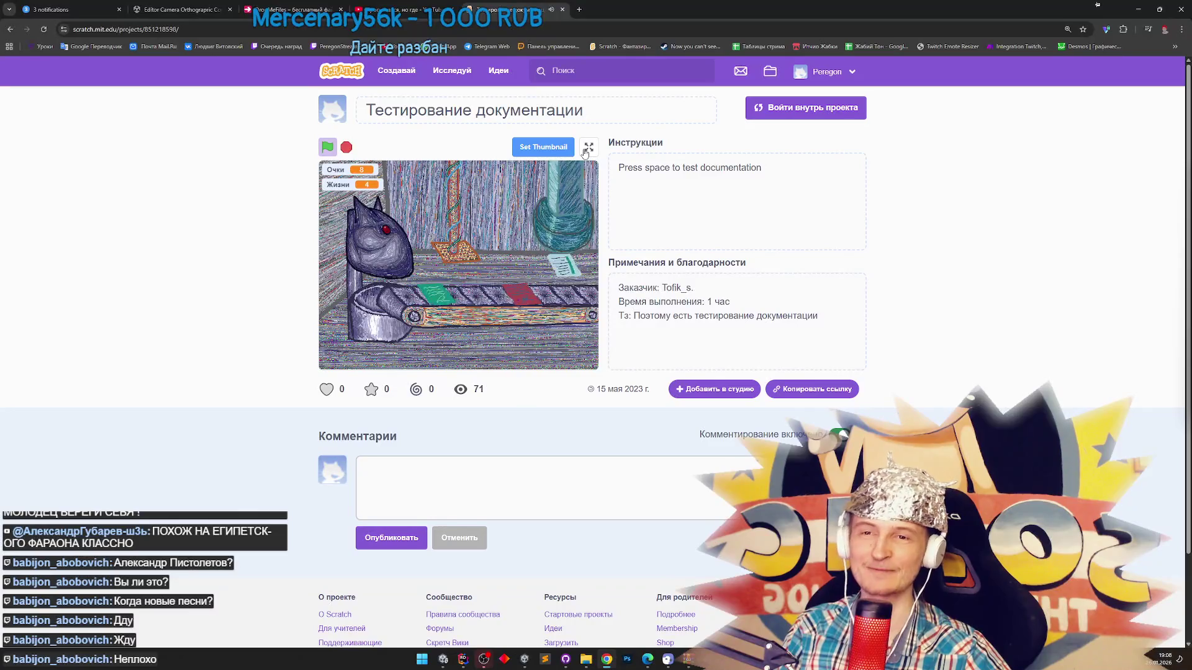
pyautogui.moveTo(634, 316); pyautogui.dragTo(817, 315)
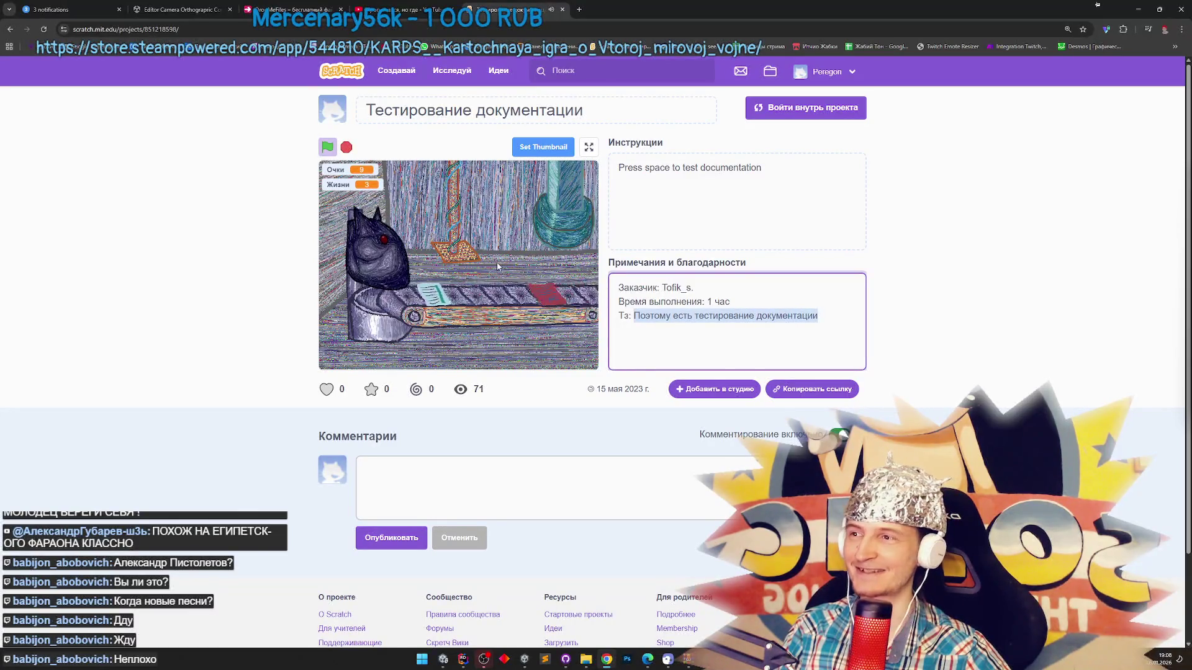
pyautogui.click(559, 161)
pyautogui.click(588, 147)
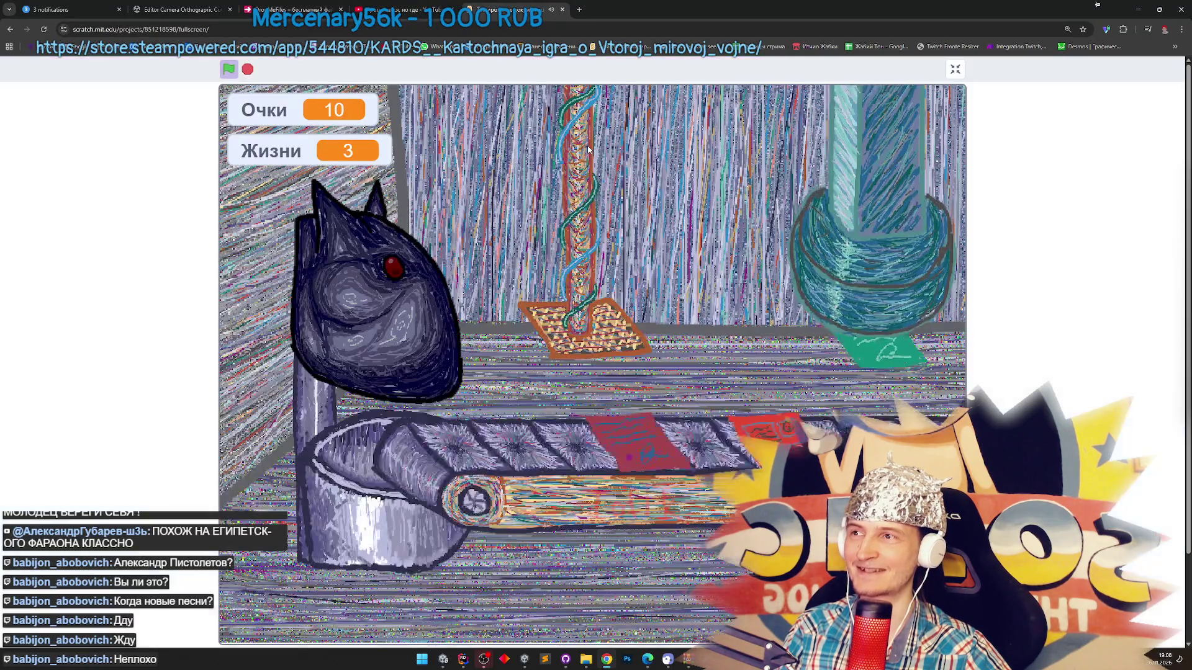
# Catch cards with the space bar until the score reaches 20, then stop the game.
pyautogui.press('space')
pyautogui.press('space')
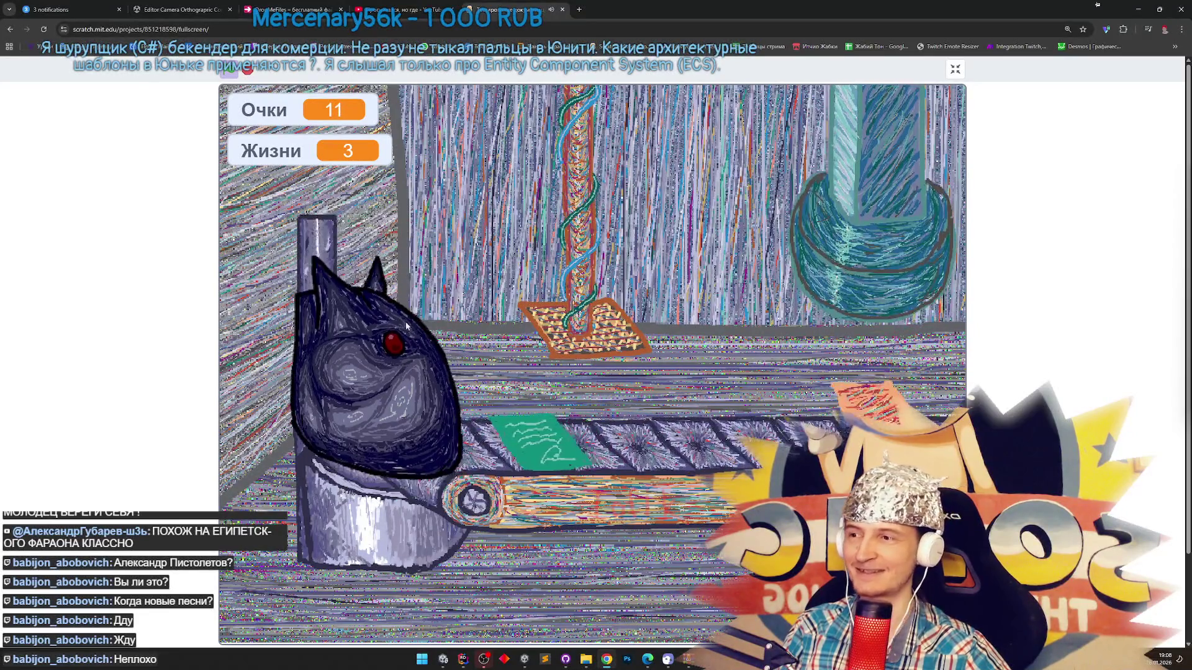
pyautogui.press('space')
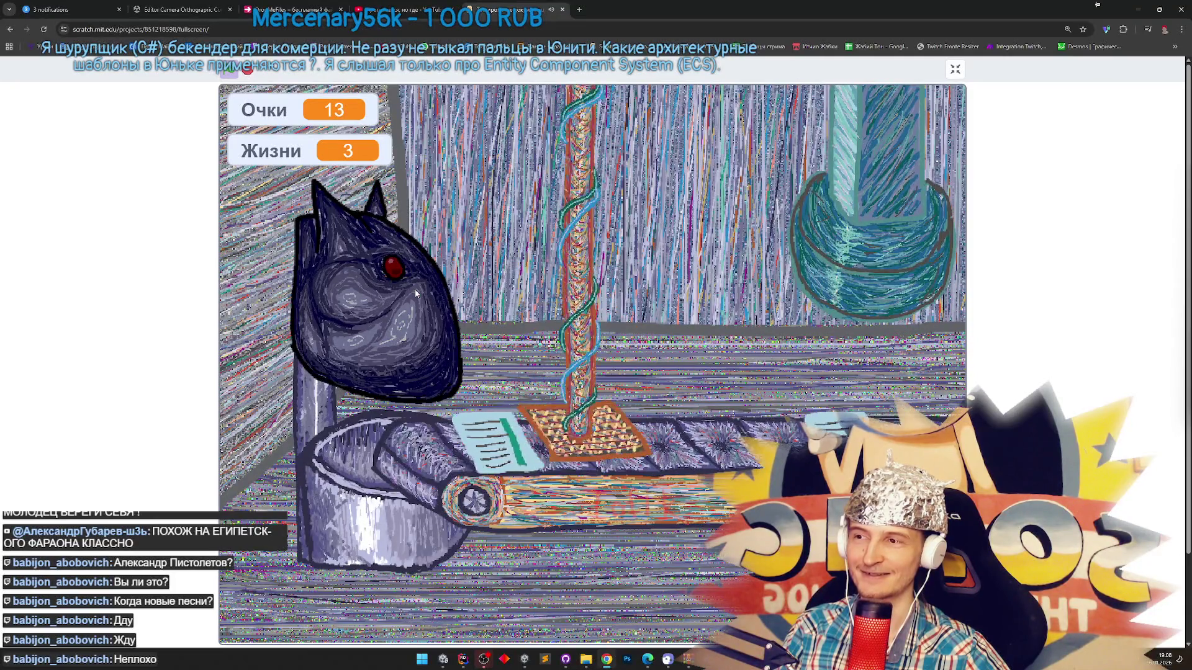
pyautogui.press('space')
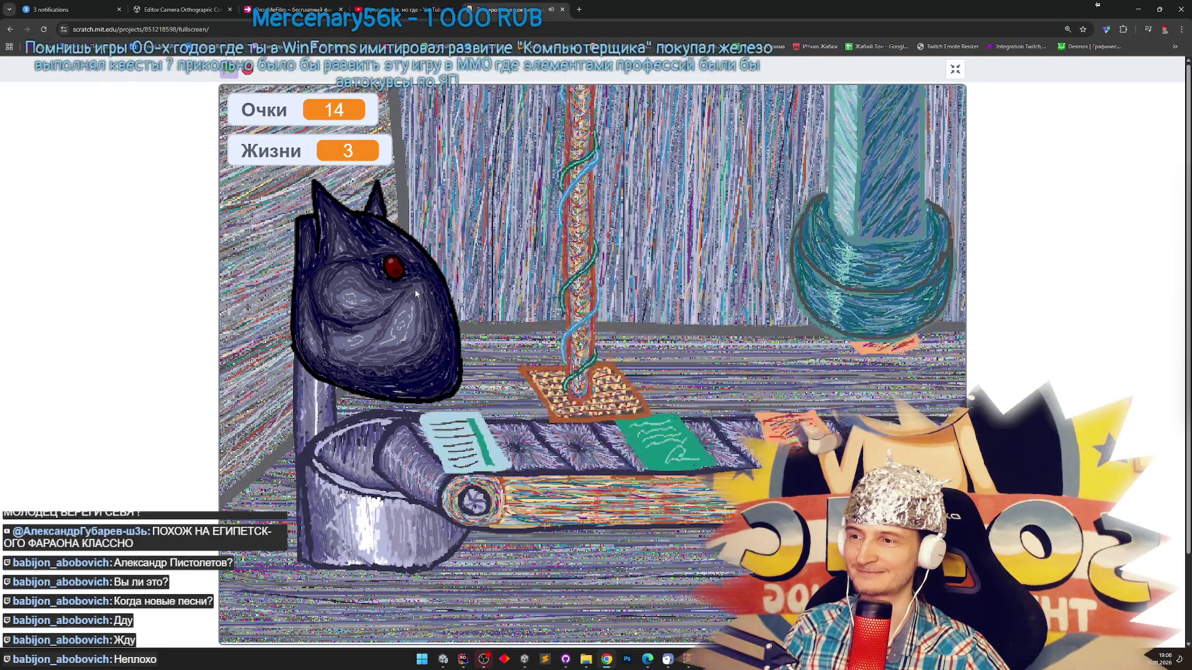
pyautogui.press('space')
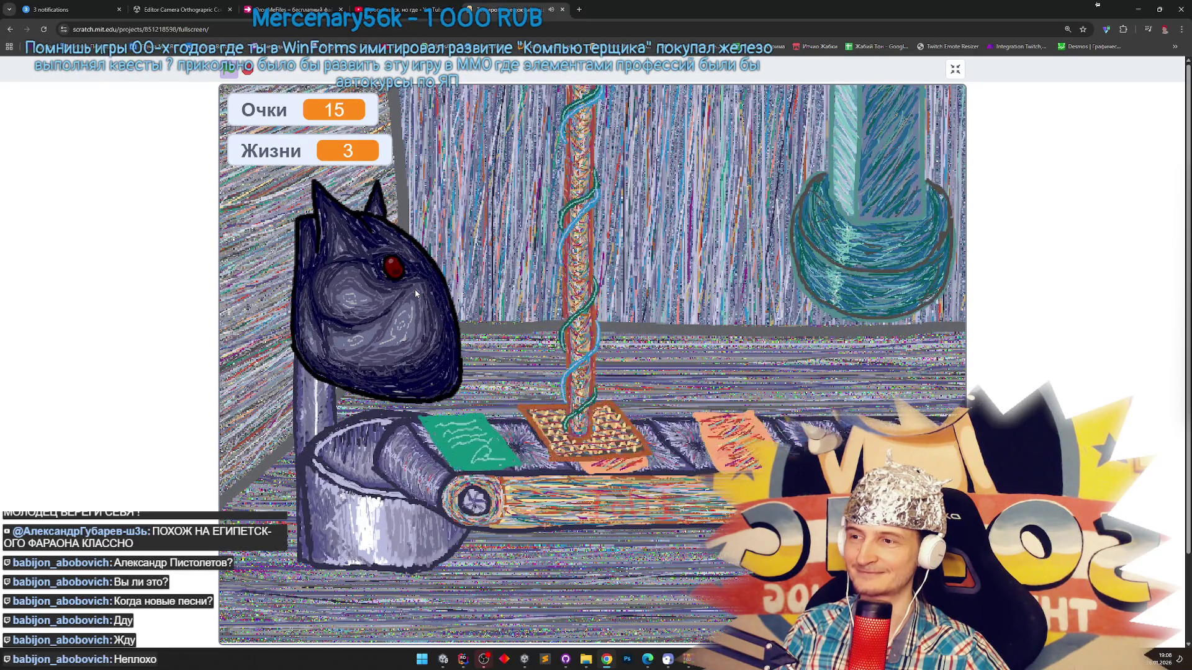
pyautogui.press('space')
pyautogui.press('space')
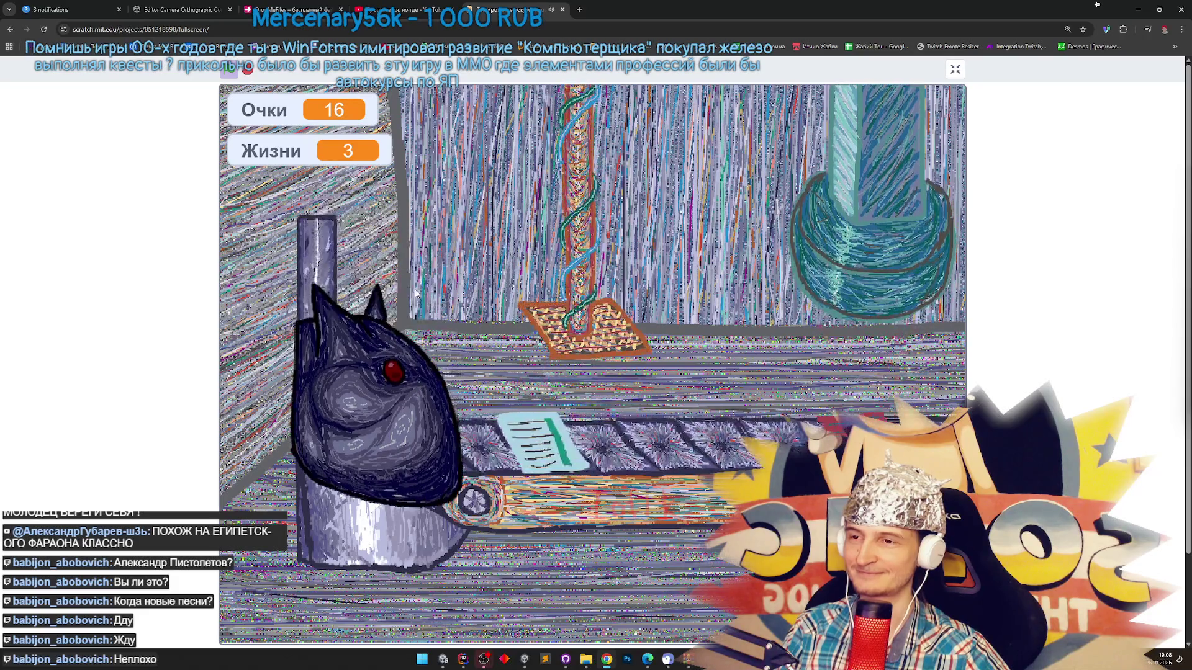
pyautogui.press('space')
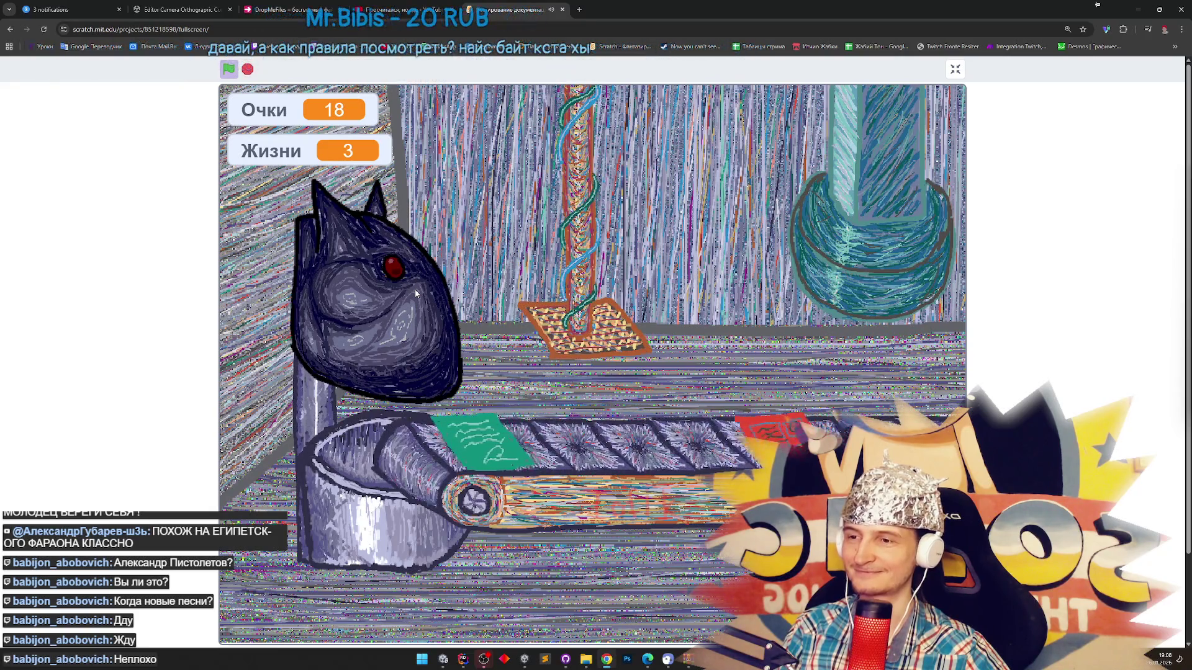
pyautogui.press('space')
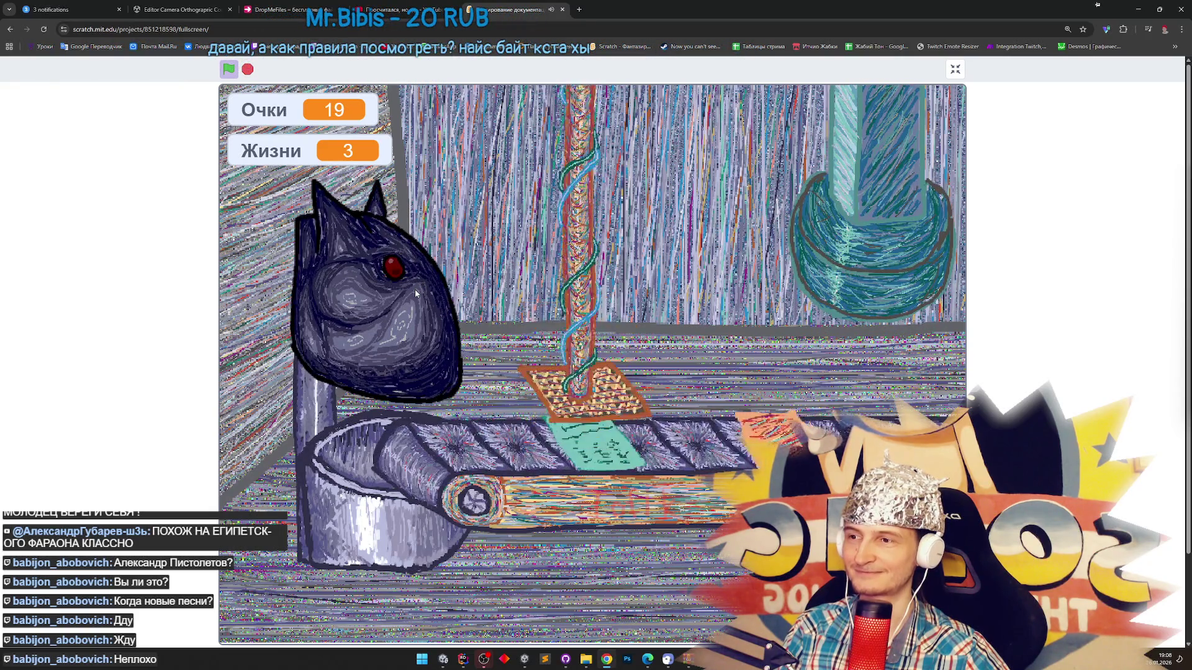
pyautogui.click(416, 293)
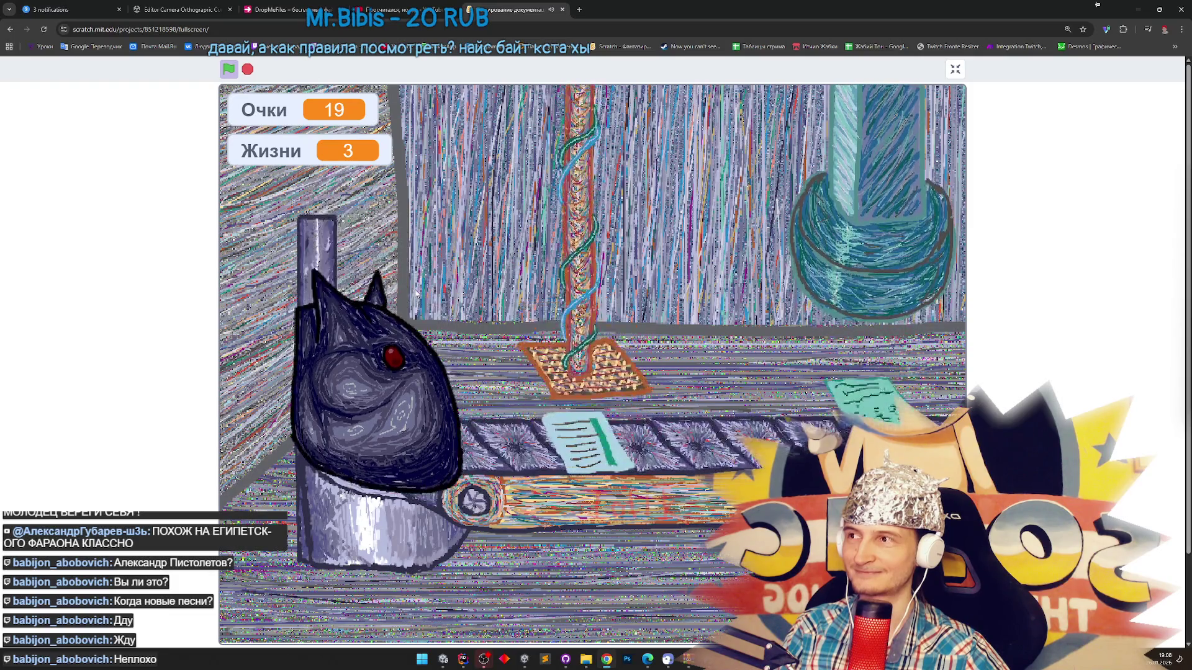
pyautogui.click(247, 69)
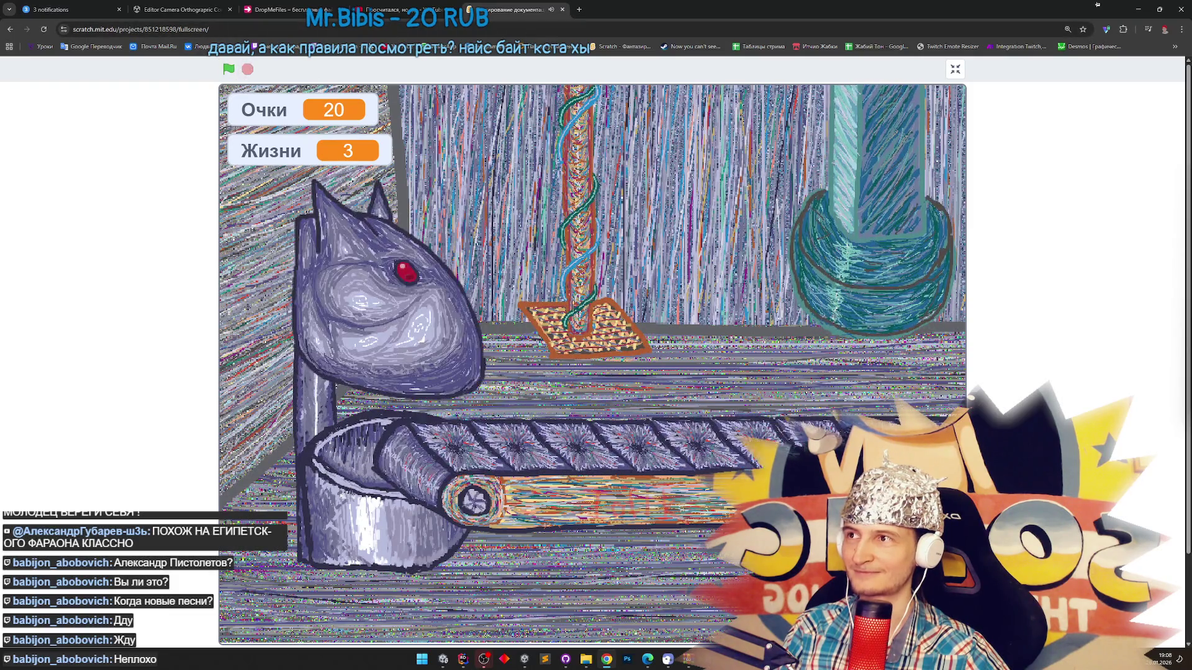
# Close the Scratch and YouTube Shorts tabs and minimize Chrome to return to Unity.
pyautogui.click(563, 10)
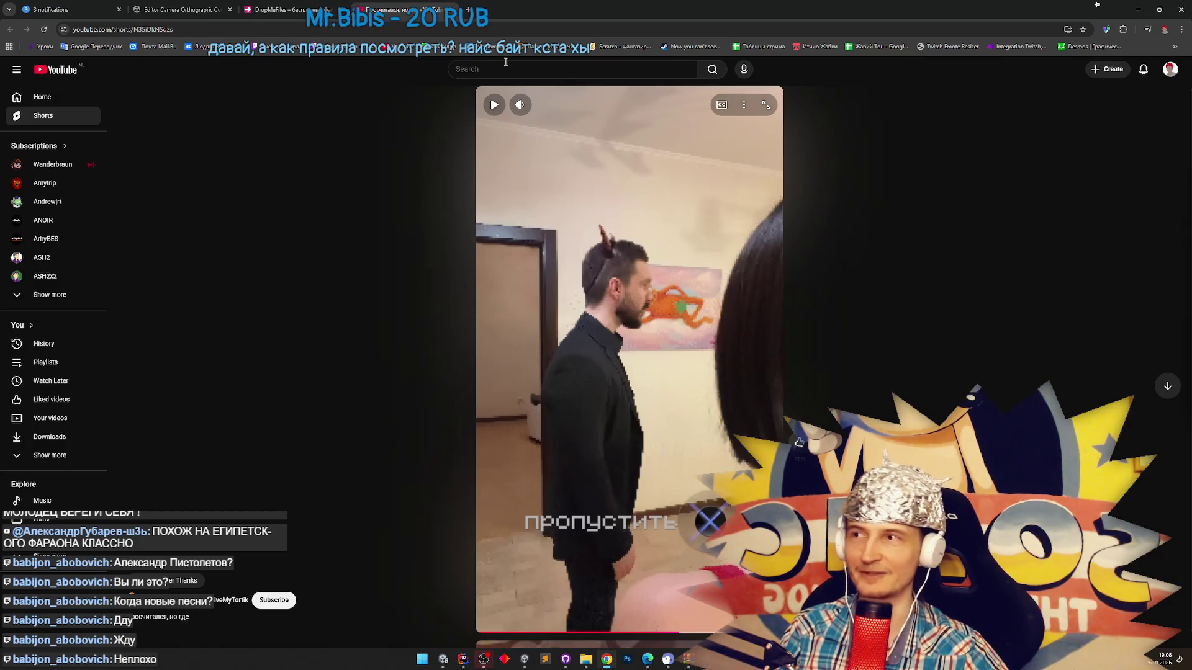
pyautogui.click(453, 10)
pyautogui.click(1179, 8)
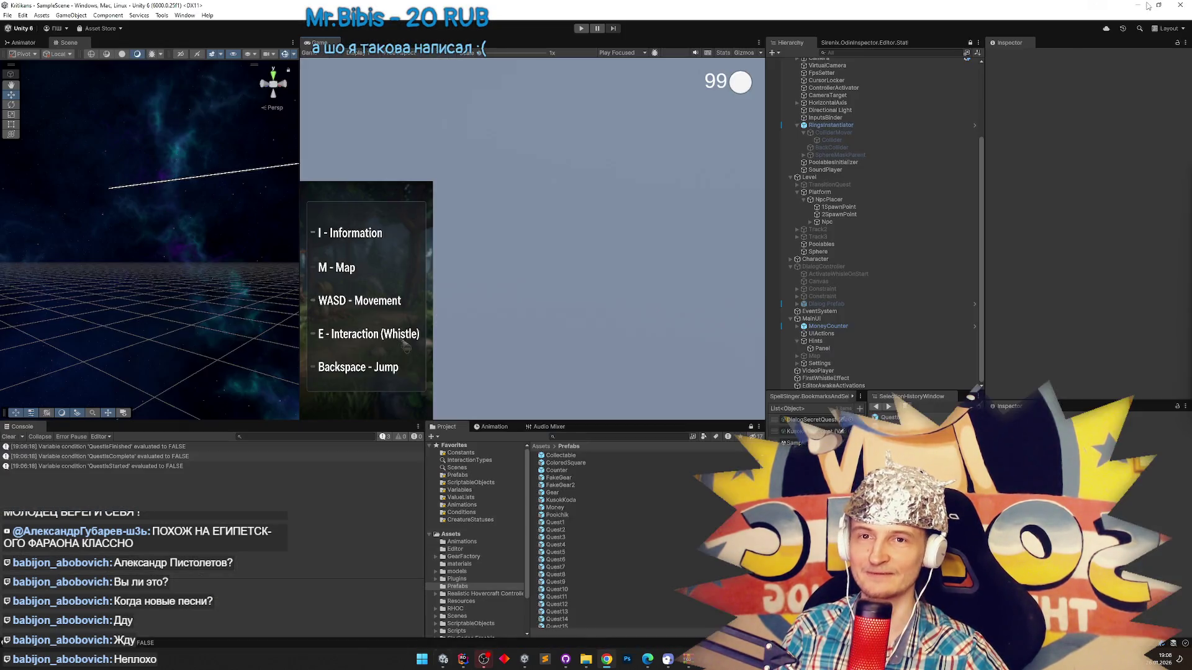
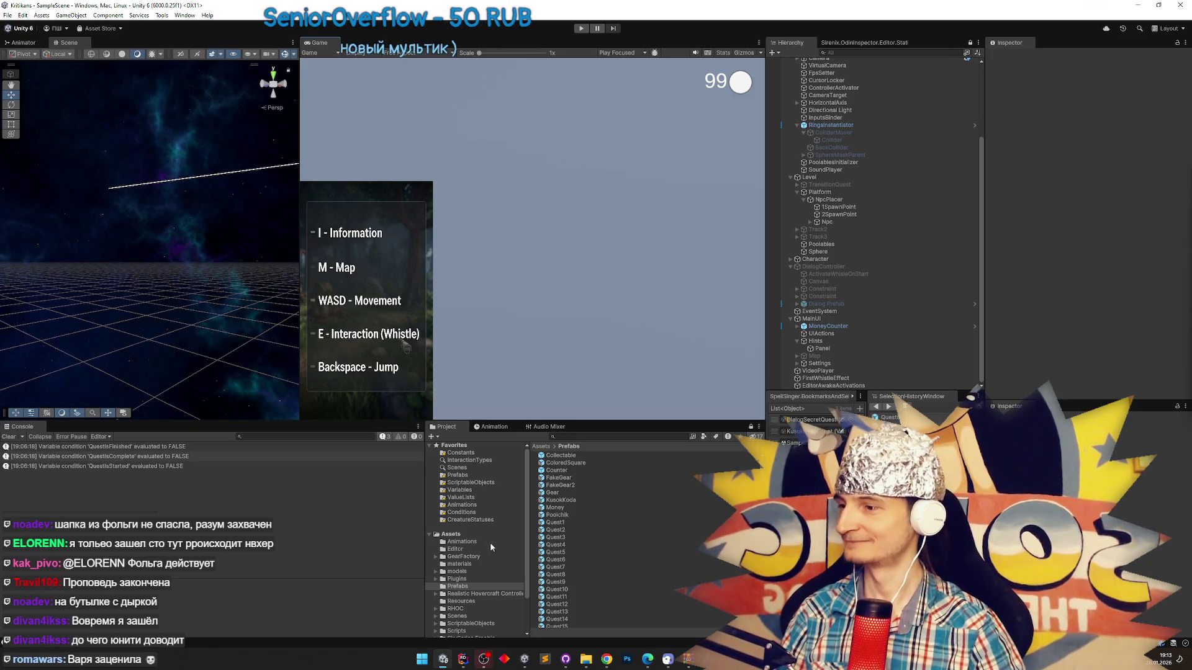
# Leave Unity and bring Cursor forward with SwapObjectsObjective.cs and its pending agent changes.
pyautogui.click(464, 663)
pyautogui.click(464, 662)
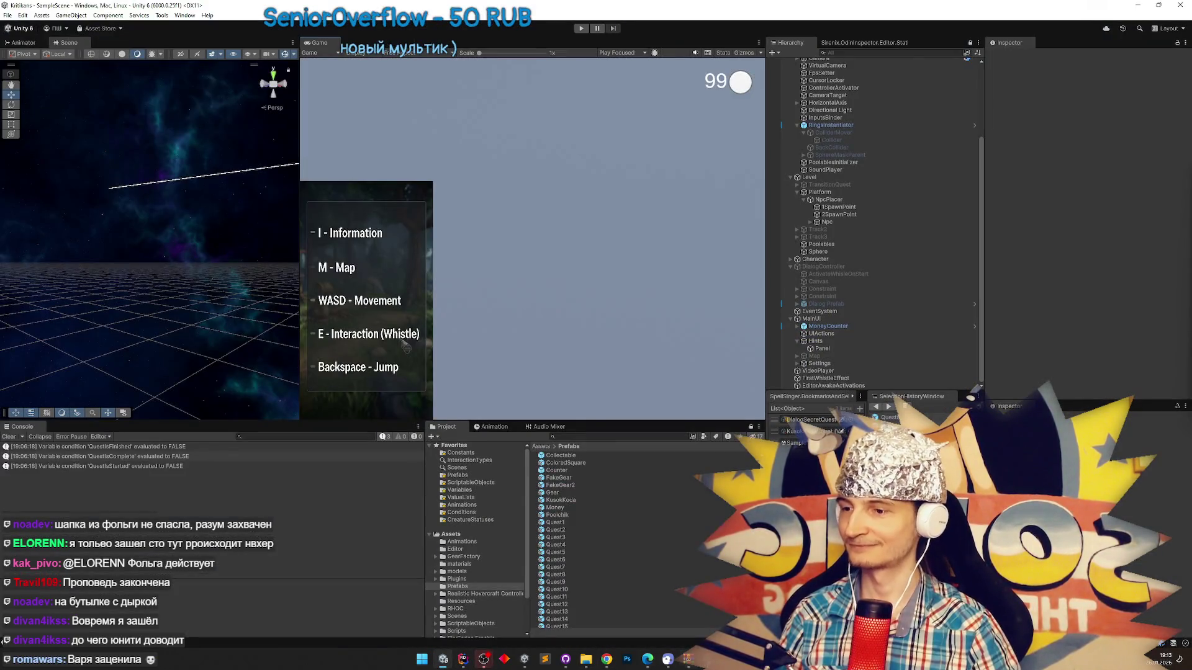
pyautogui.hotkey('alt', 'Tab')
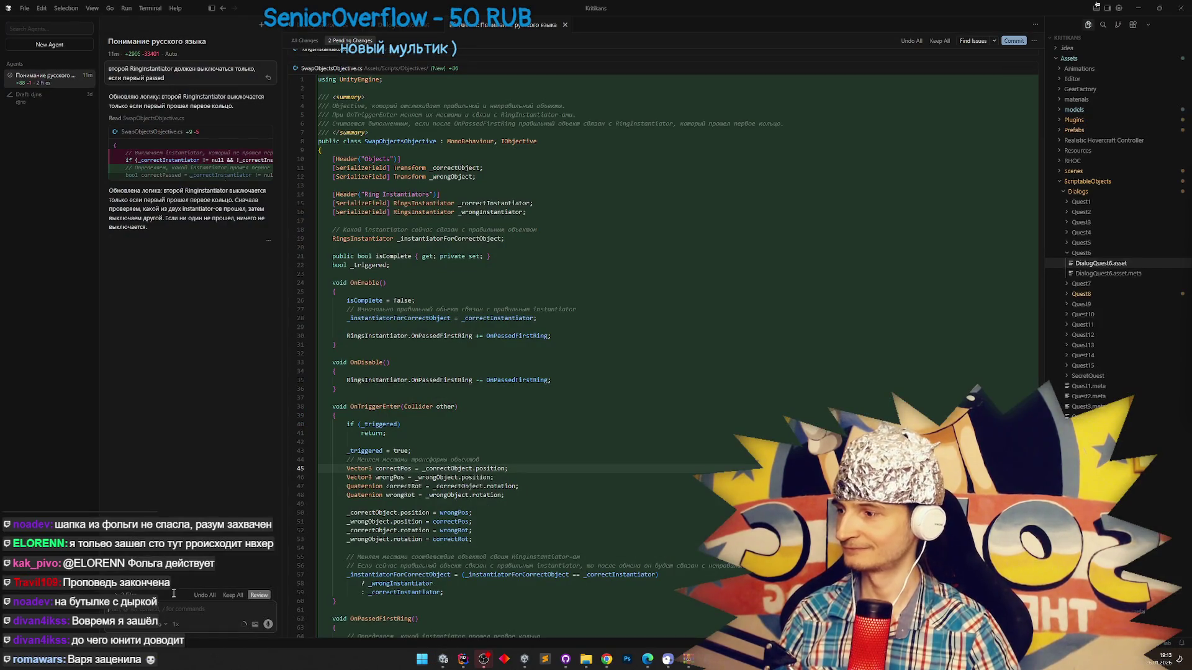
# Ask the Cursor agent to deactivate both objects when OnPassedFirstRing fires.
pyautogui.write('ч')
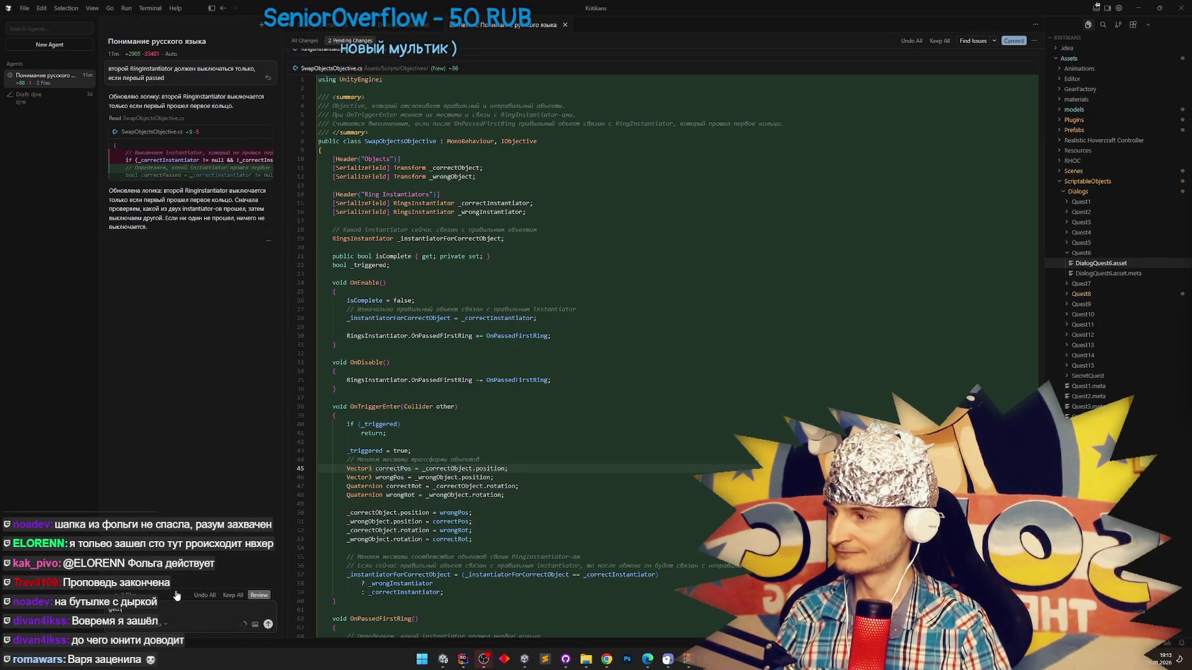
pyautogui.write('ч')
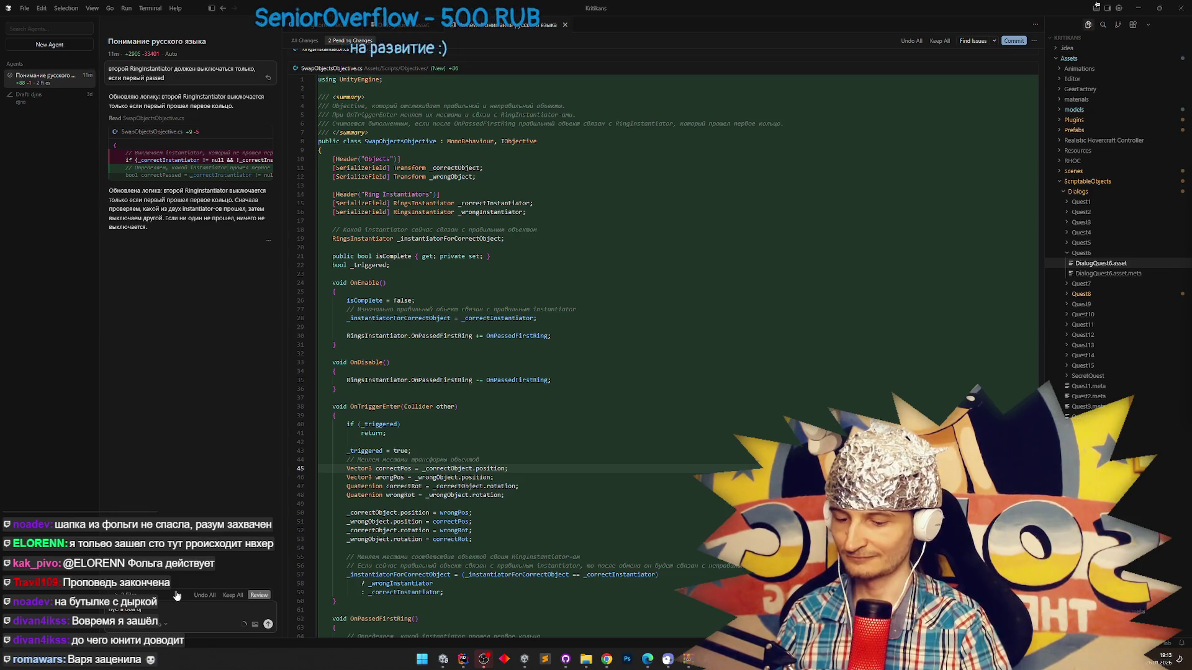
pyautogui.write('а выкл')
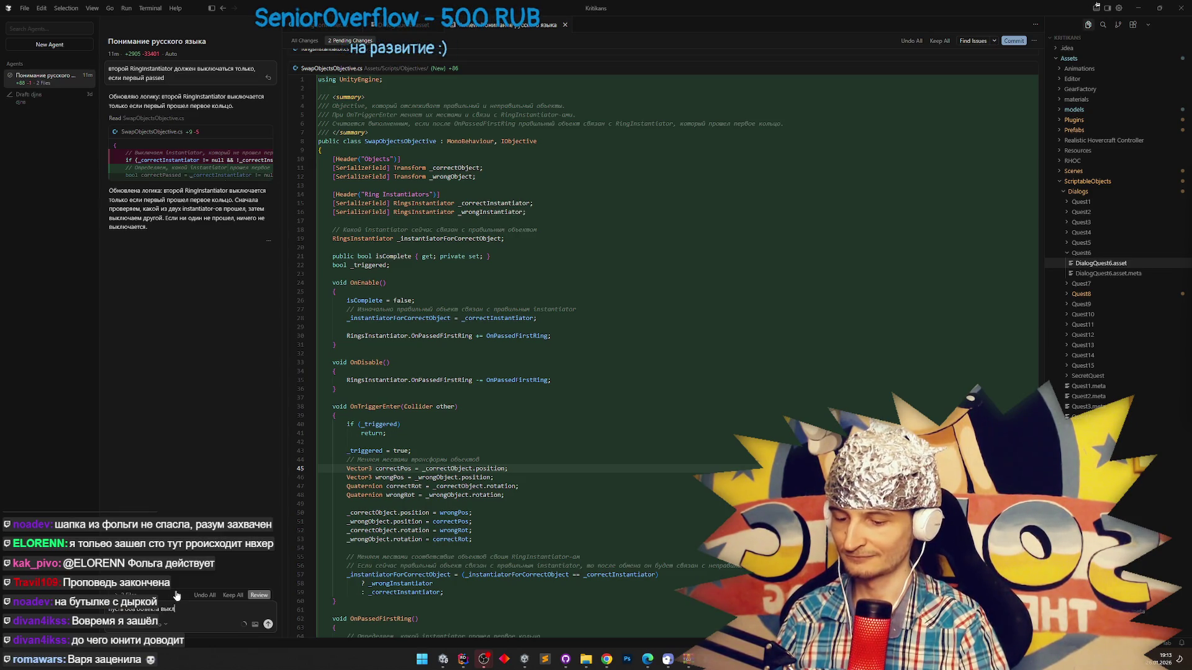
pyautogui.write('ючаются на мом')
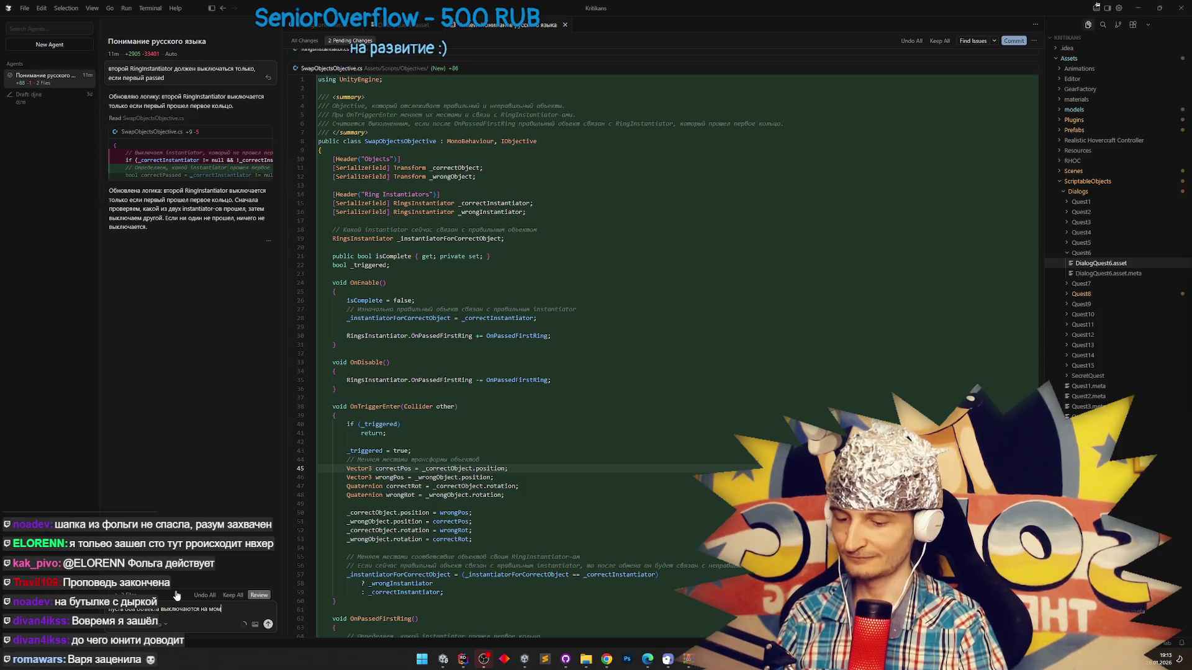
pyautogui.write('енте оassedRing')
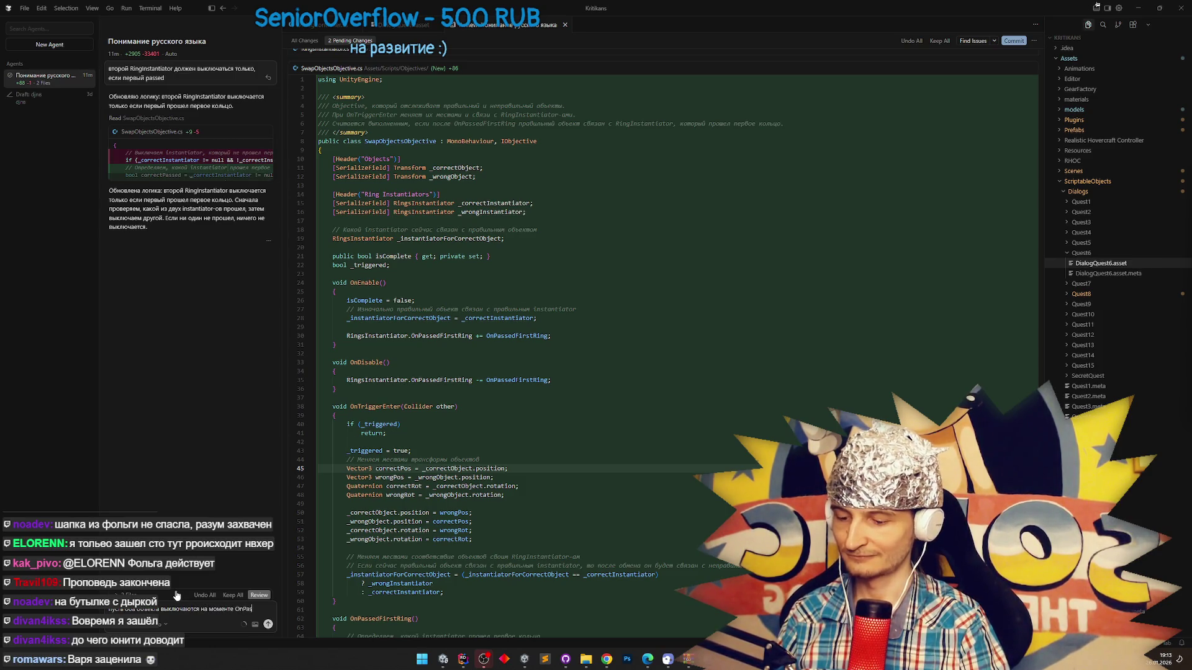
pyautogui.press('Return')
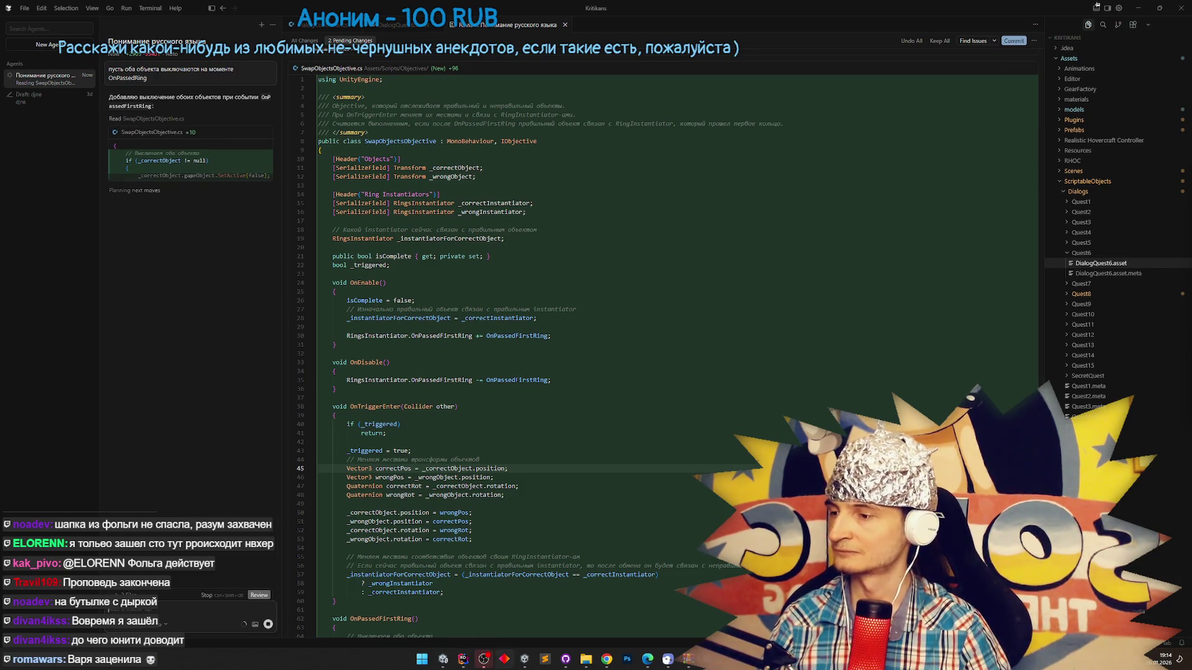
# Wait for the agent's deactivation edit, then switch to Unity so SwapObjectsObjective.cs recompiles.
pyautogui.click(464, 661)
pyautogui.click(464, 662)
pyautogui.moveTo(444, 662)
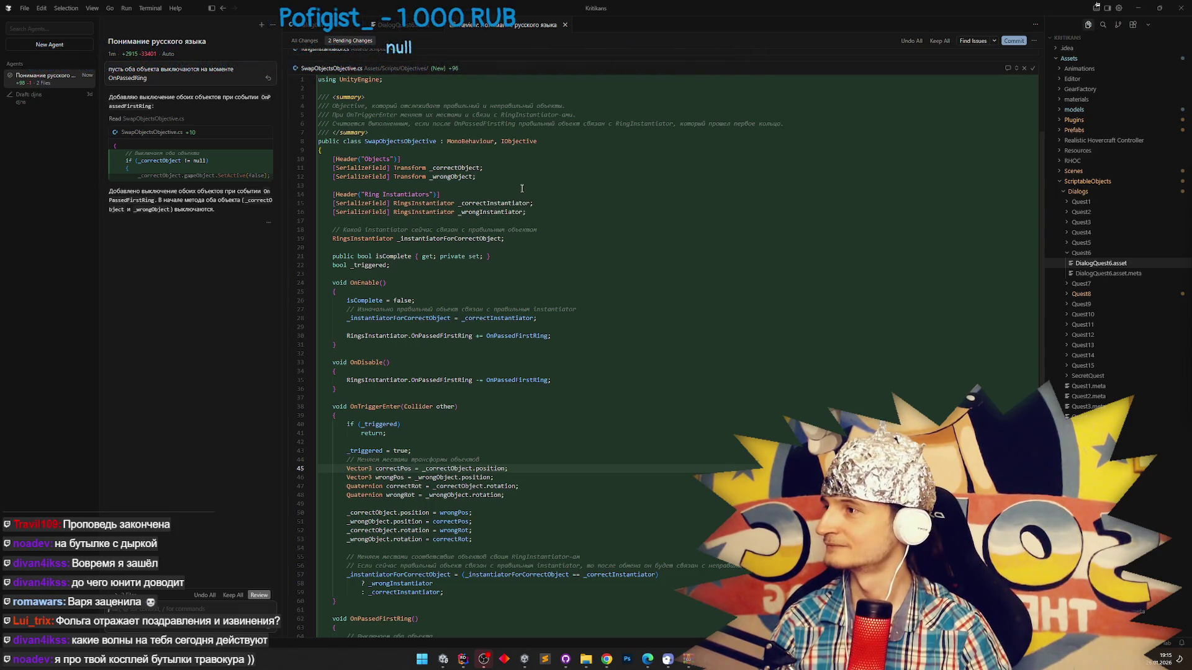
pyautogui.hotkey('alt', 'Tab')
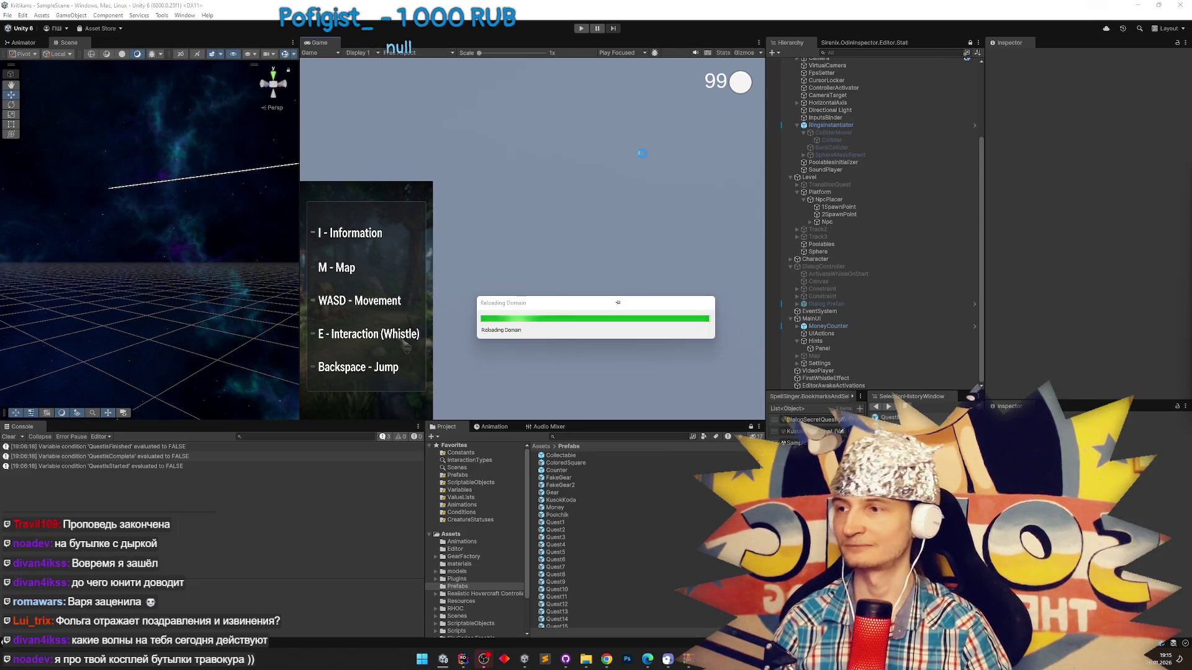
# Once compiled, return to Cursor with SwapObjectsObjective.cs and the agent's OnPassedFirstRing note.
pyautogui.click(466, 659)
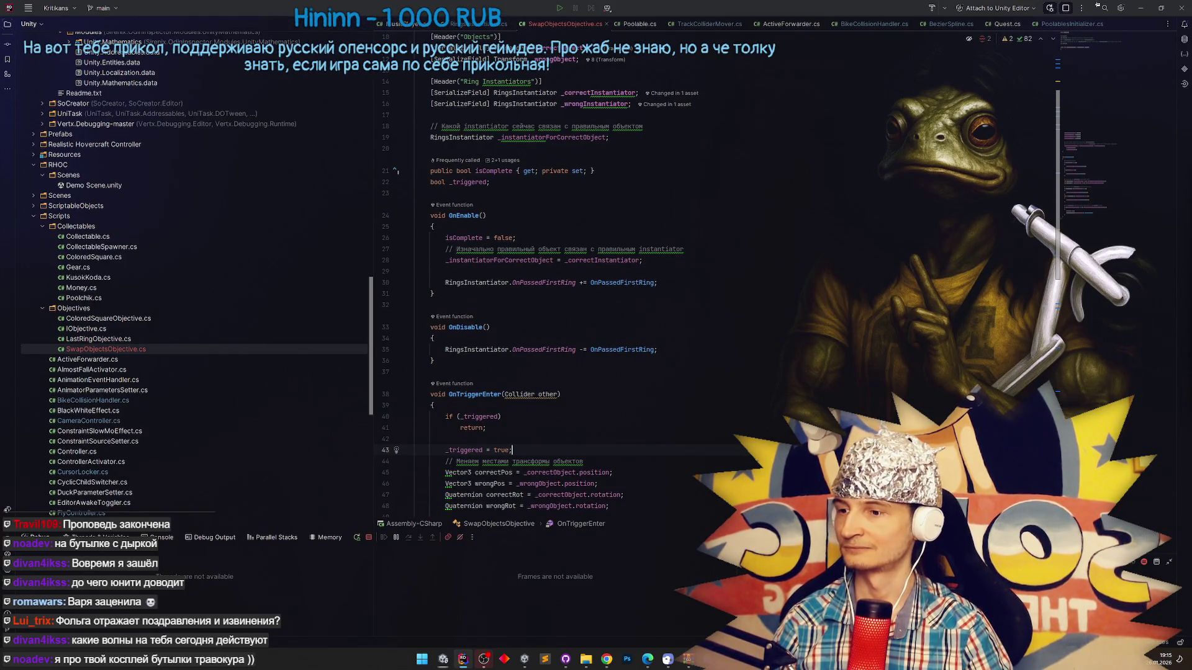
pyautogui.hotkey('alt', 'Tab')
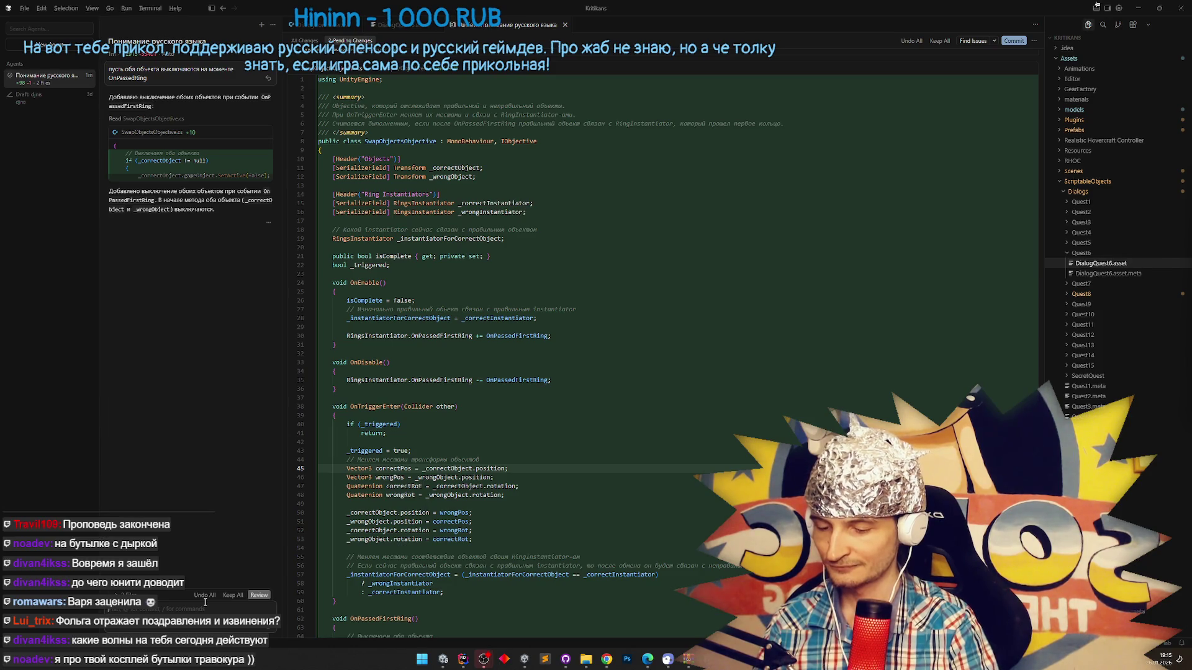
# Draft an OnPassedFirst script request, then wipe it and move to Rider's SwapObjectsObjective.cs.
pyautogui.write('ипт OnPassedRin')
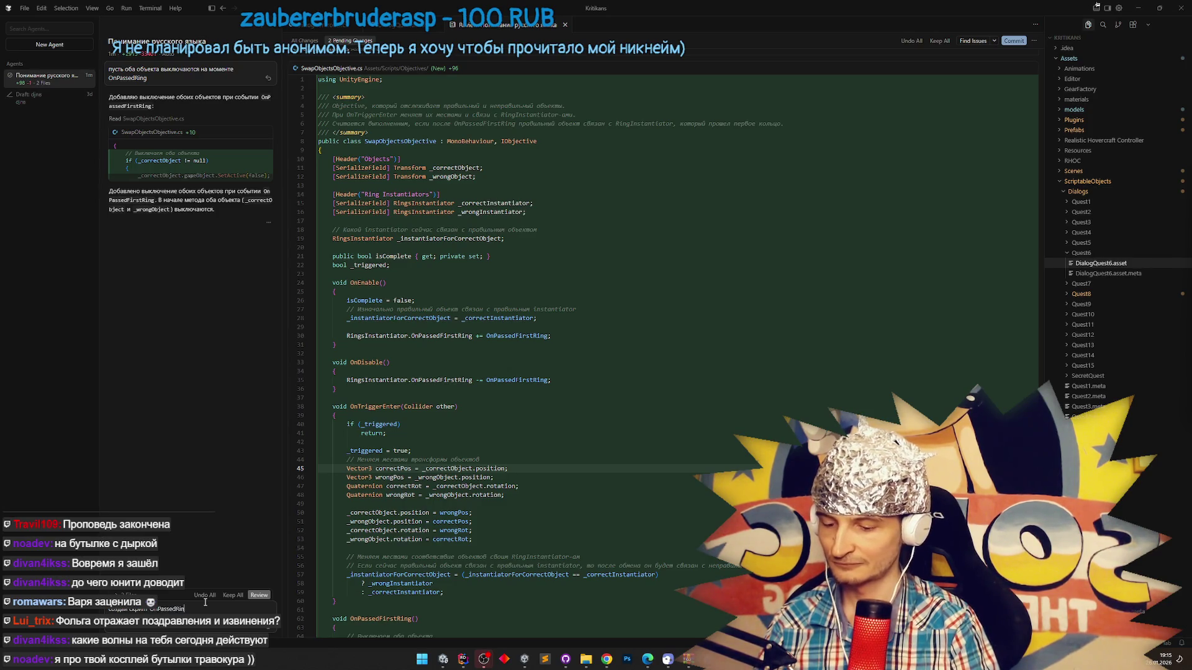
pyautogui.press('BackSpace')
pyautogui.press('BackSpace')
pyautogui.write('irst')
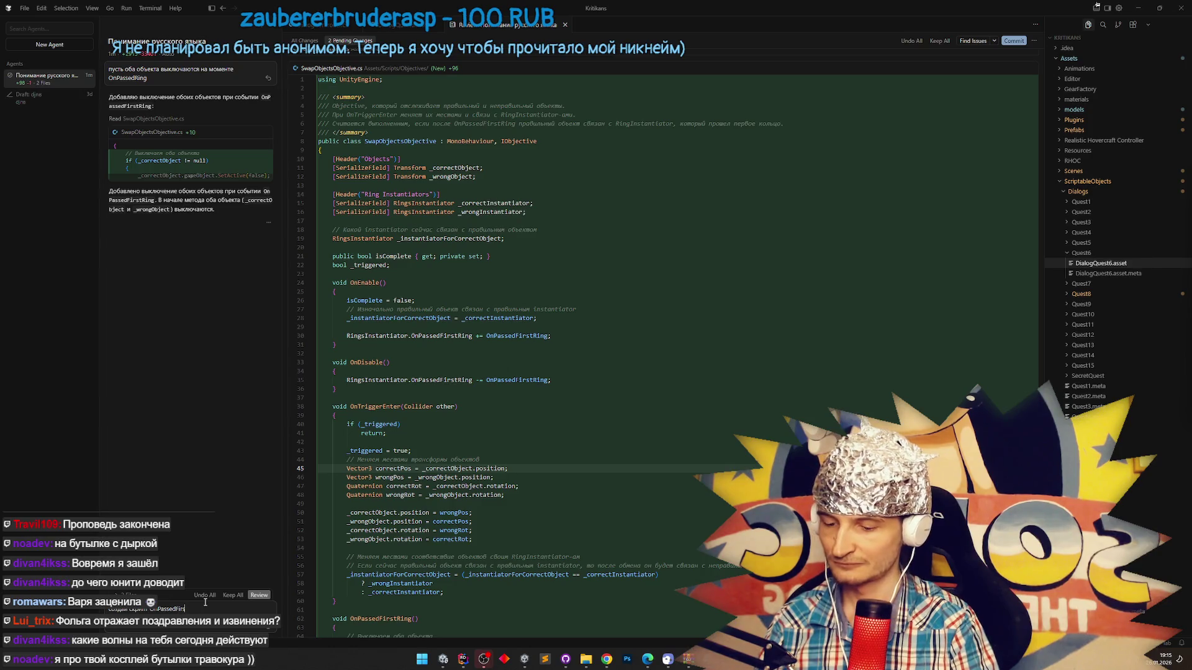
pyautogui.hotkey('ctrl', 'a')
pyautogui.write('щ')
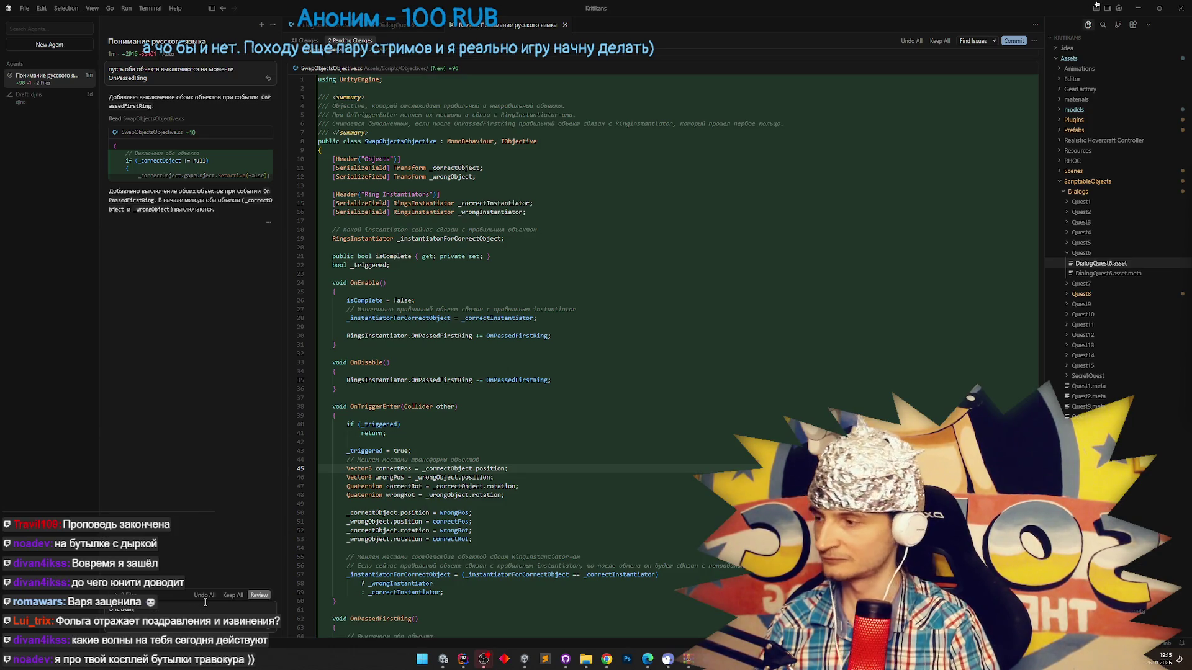
pyautogui.click(463, 659)
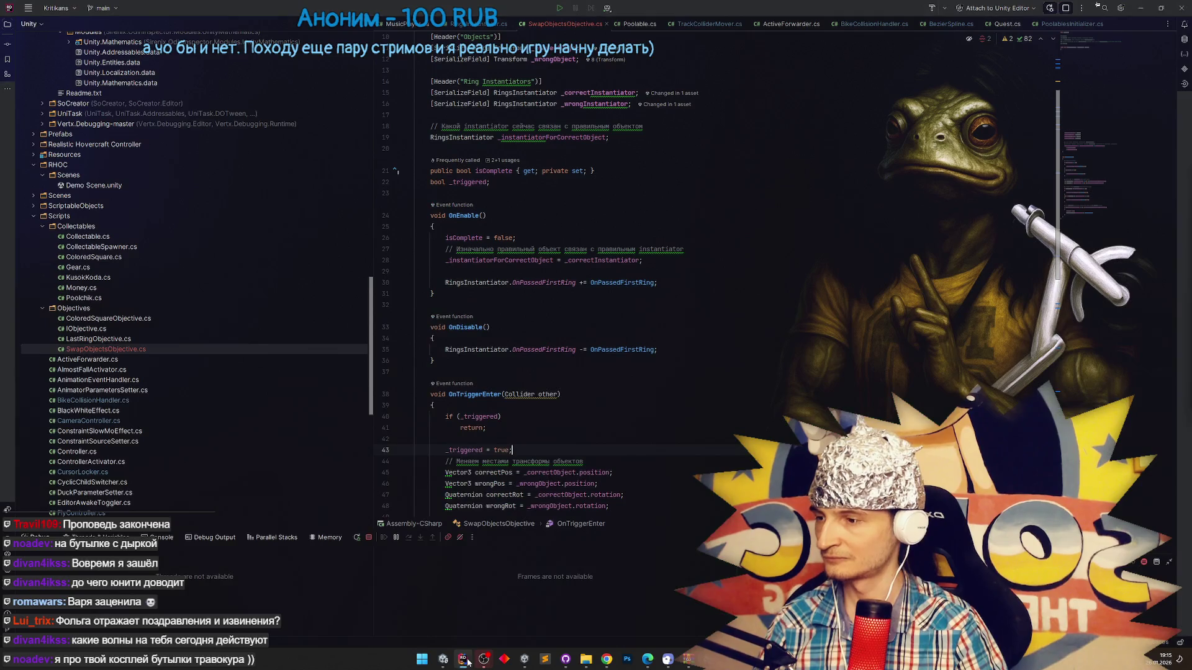
# In RingsInstantiator.cs, find the TryDeactivateByDistance call and jump to its declaration in Poolable.
pyautogui.hotkey('ctrl', 'Tab')
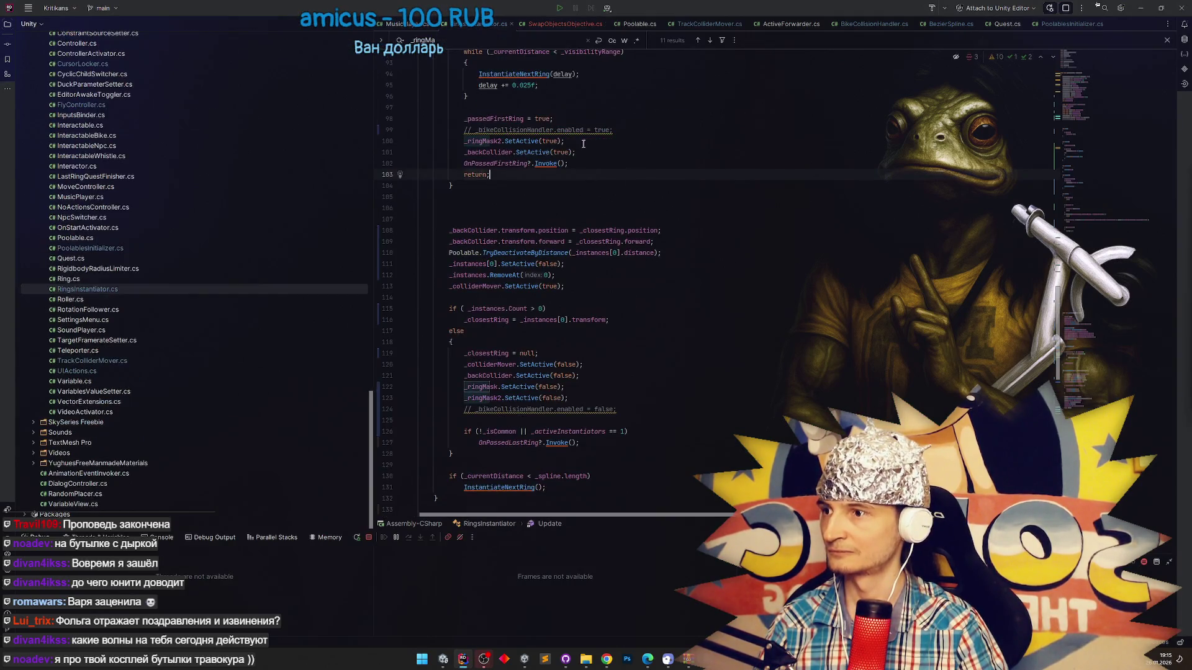
pyautogui.scroll(-10, 1068, 384)
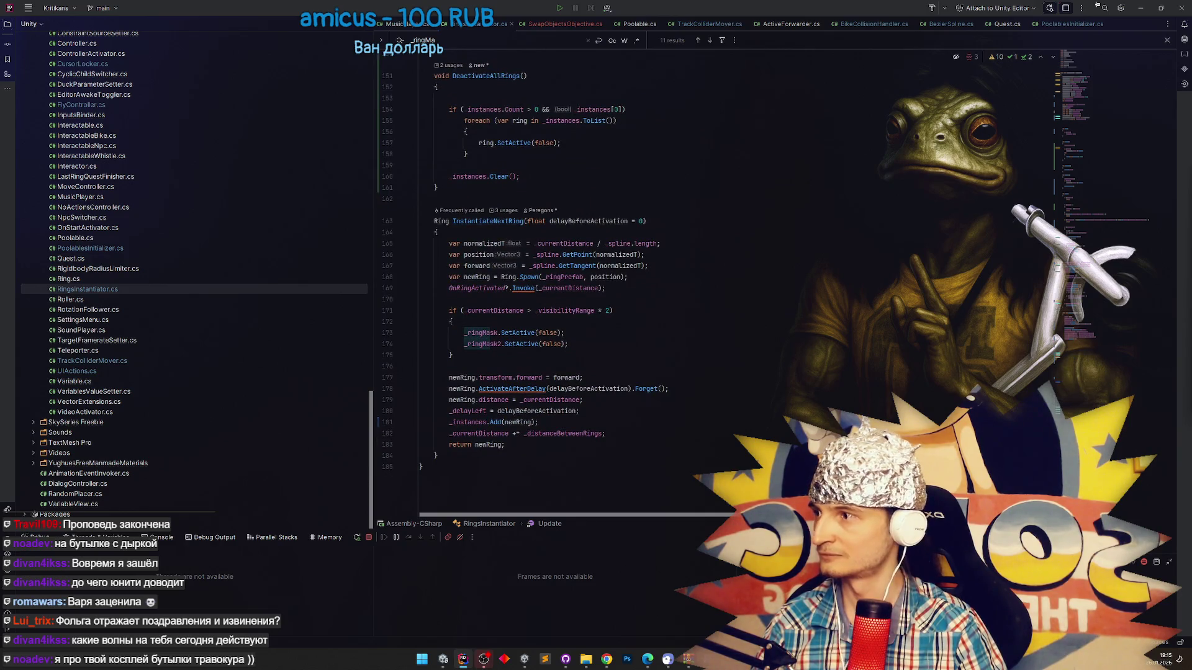
pyautogui.scroll(2, 434, 310)
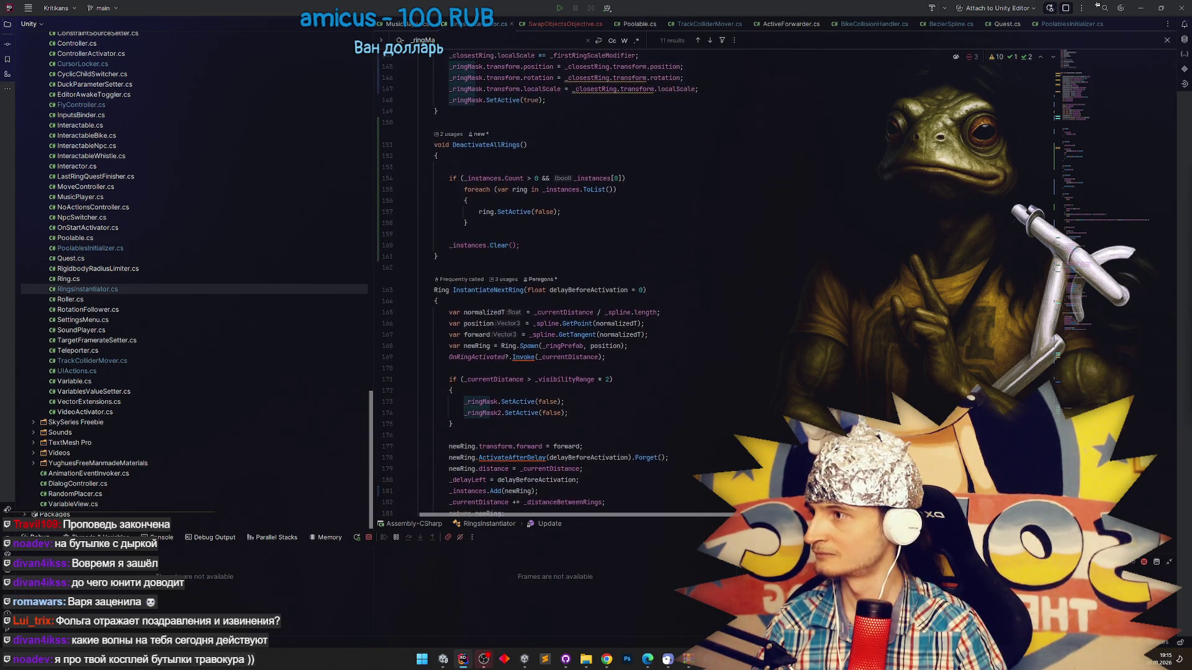
pyautogui.moveTo(371, 411)
pyautogui.mouseDown()
pyautogui.moveTo(380, 317)
pyautogui.moveTo(380, 347)
pyautogui.mouseUp()
pyautogui.scroll(-1, 621, 352)
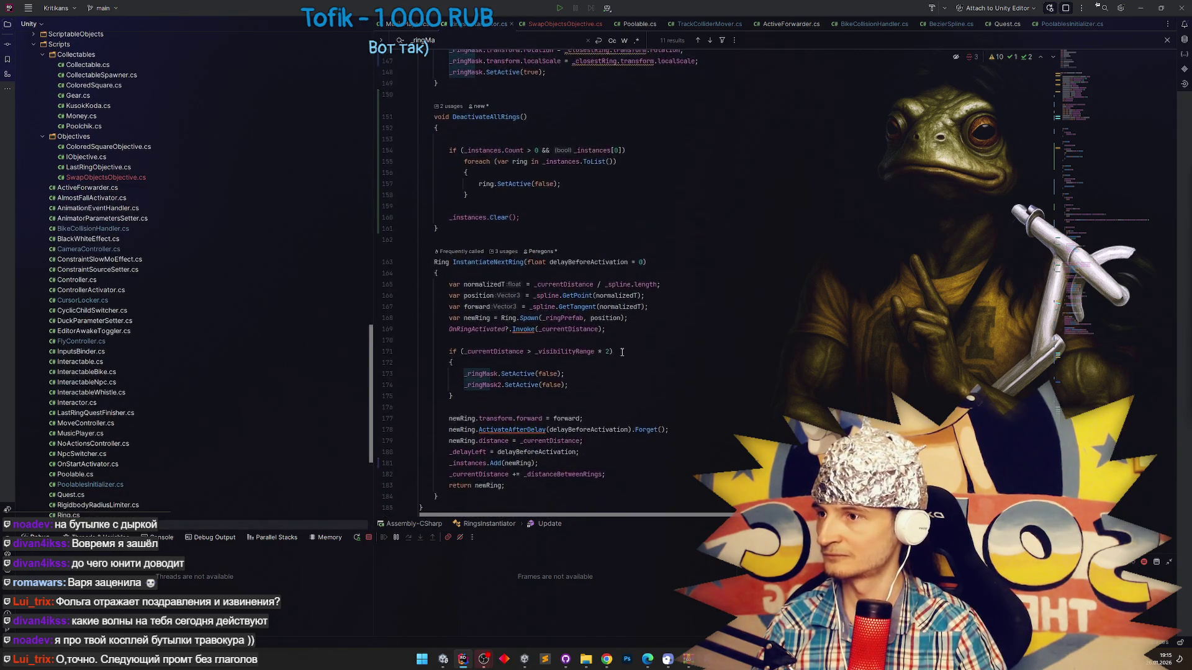
pyautogui.scroll(-1, 622, 352)
pyautogui.scroll(10, 1058, 363)
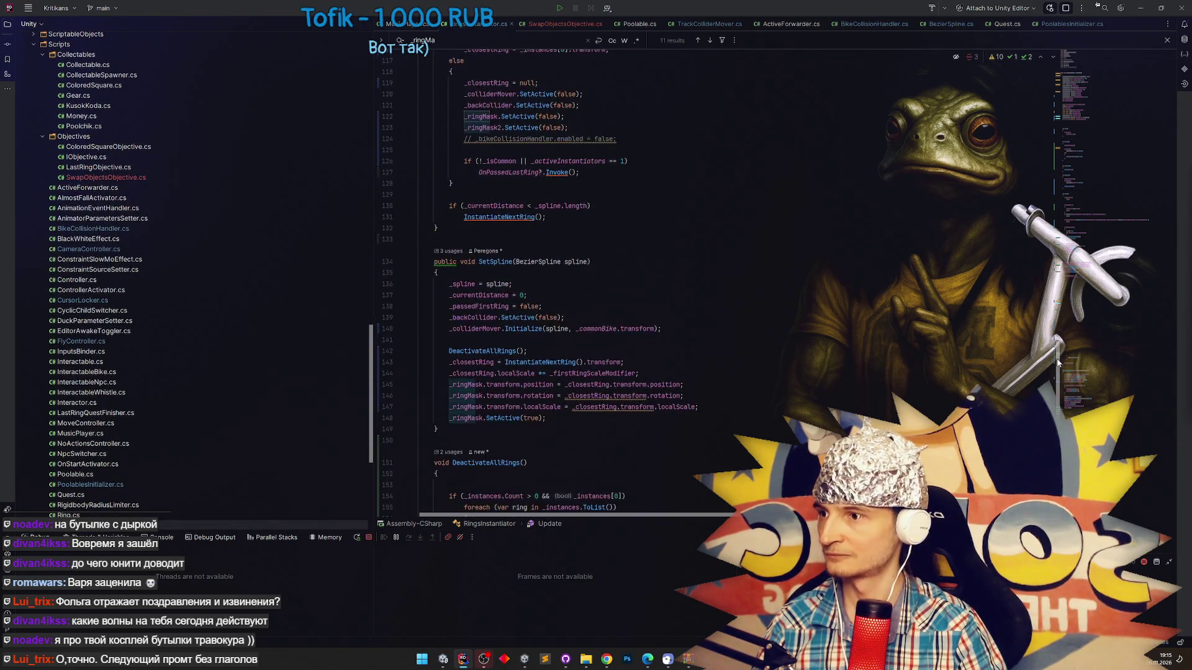
pyautogui.scroll(10, 1059, 363)
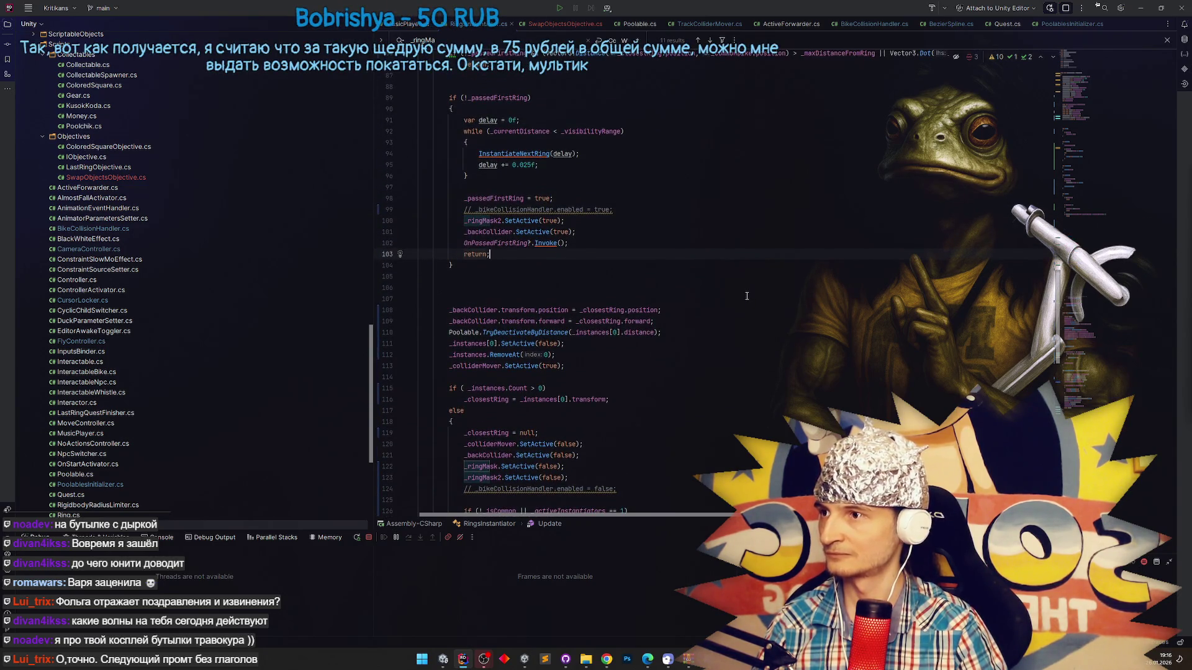
pyautogui.scroll(-1, 747, 296)
pyautogui.click(493, 310)
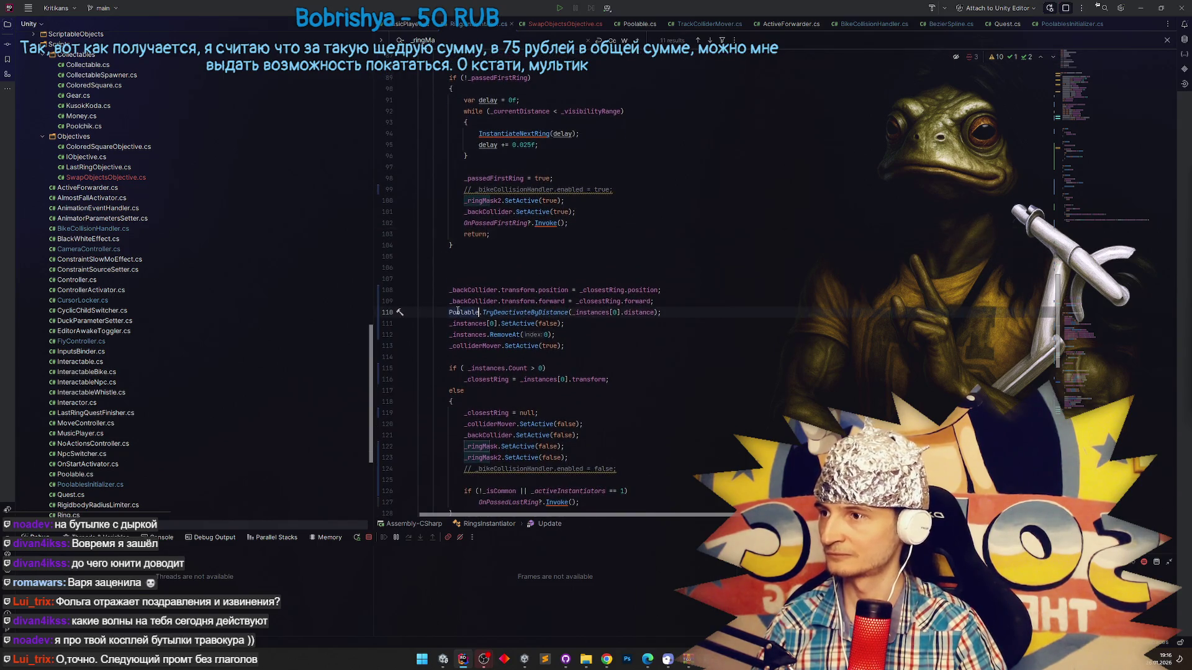
pyautogui.keyDown('ctrl'); pyautogui.click(494, 311); pyautogui.keyUp('ctrl')
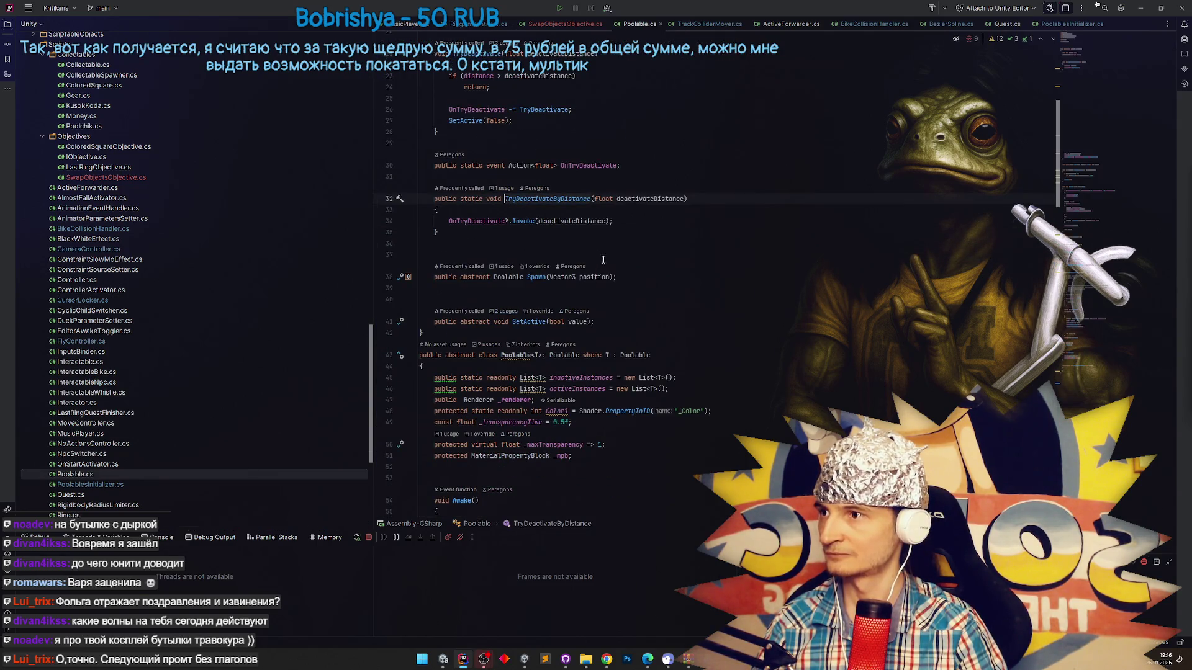
# Trace Poolable's static OnTryDeactivate event, from its declaration on line 30 to where it's invoked.
pyautogui.hotkey('ctrl', 'alt', 'Left')
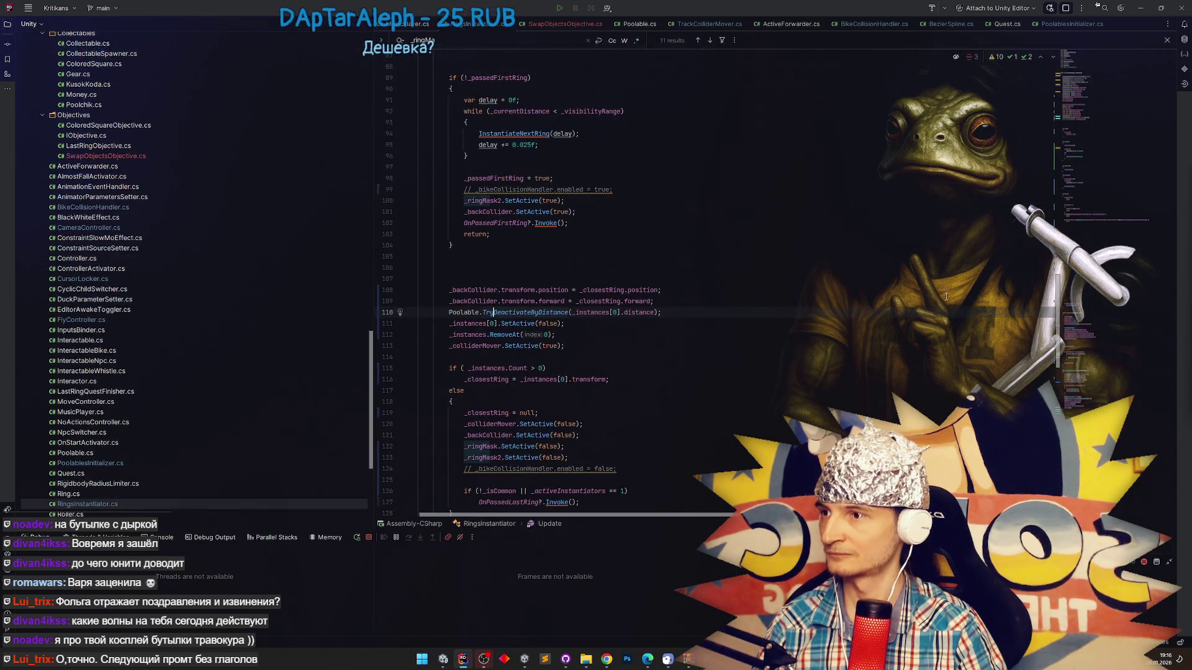
pyautogui.hotkey('ctrl', 'b')
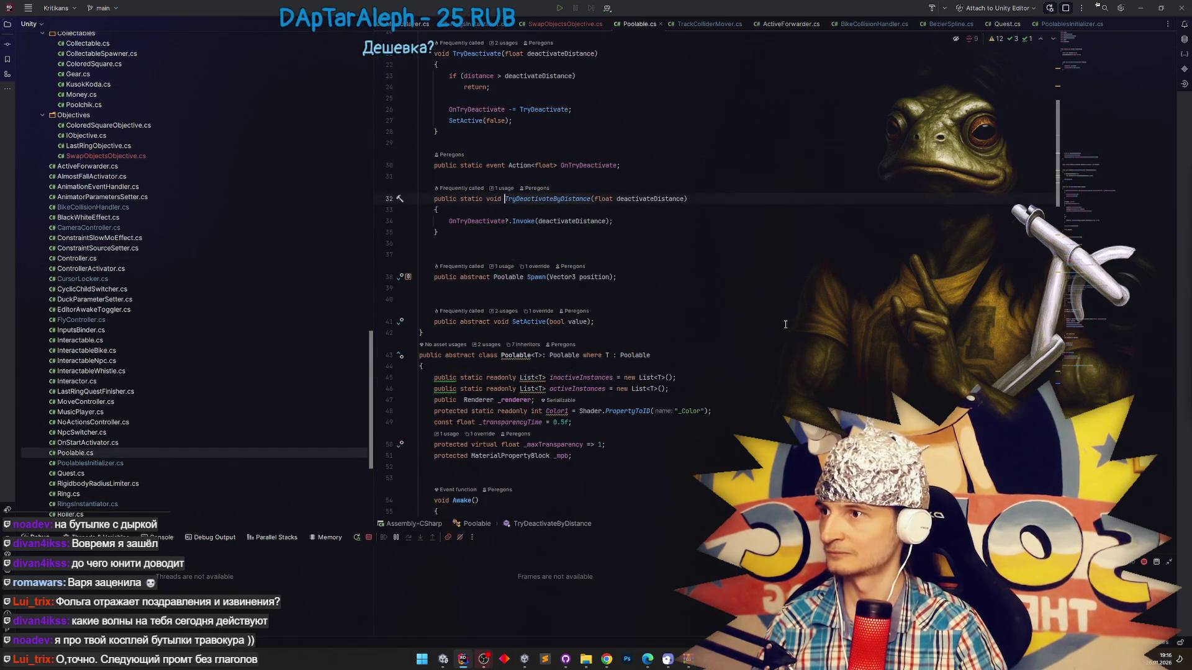
pyautogui.press('Down')
pyautogui.press('Down')
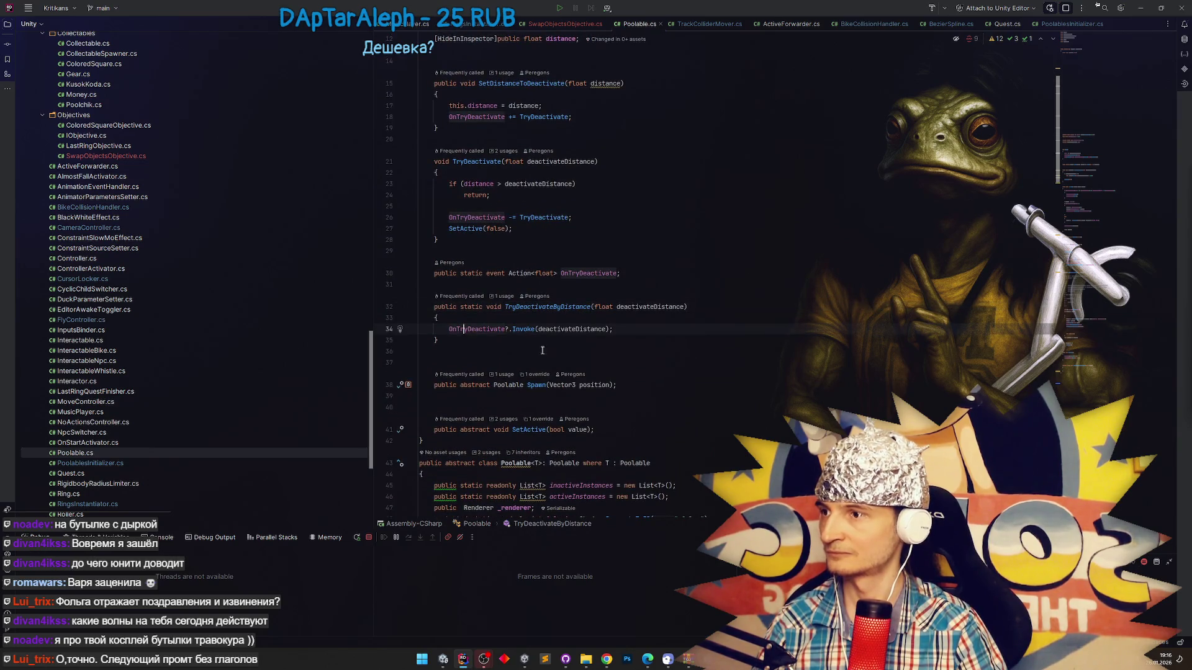
pyautogui.hotkey('ctrl', 'b')
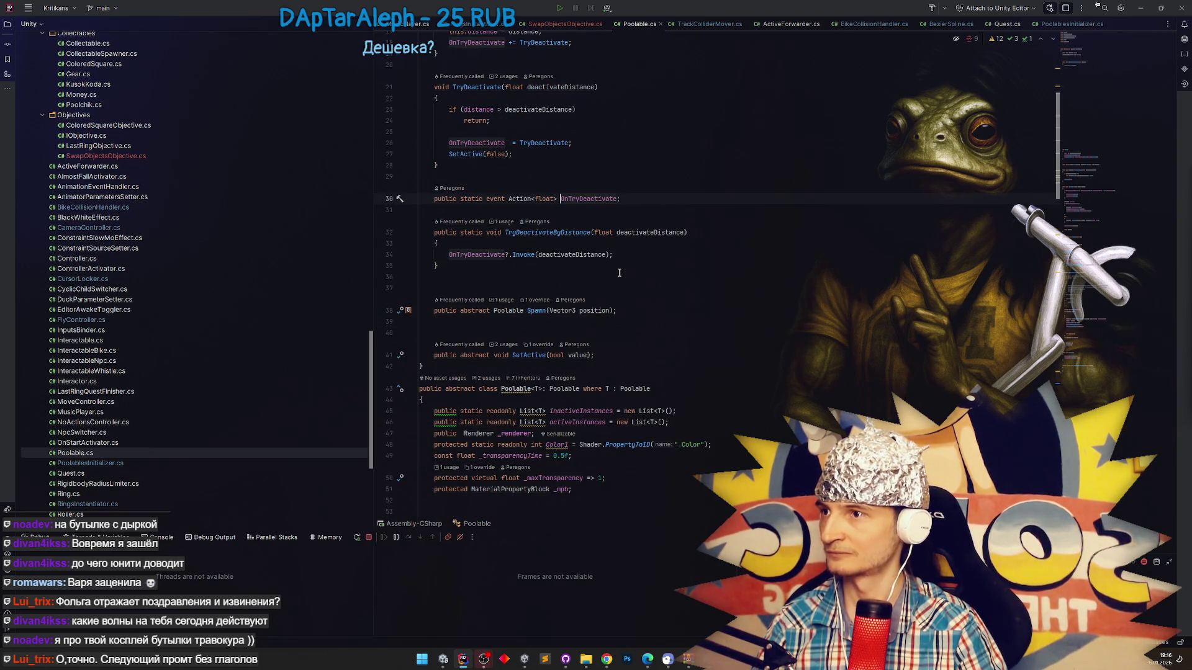
pyautogui.scroll(2, 619, 273)
pyautogui.scroll(1, 619, 273)
pyautogui.hotkey('ctrl', 'shift', 'Right')
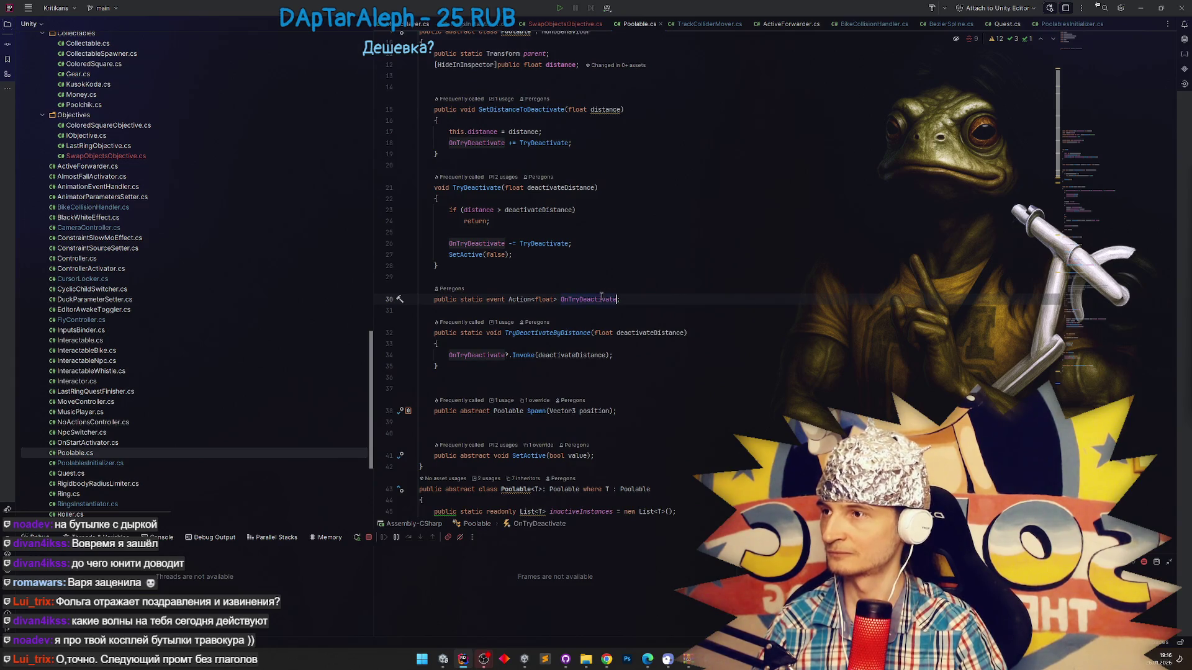
pyautogui.scroll(-2, 635, 265)
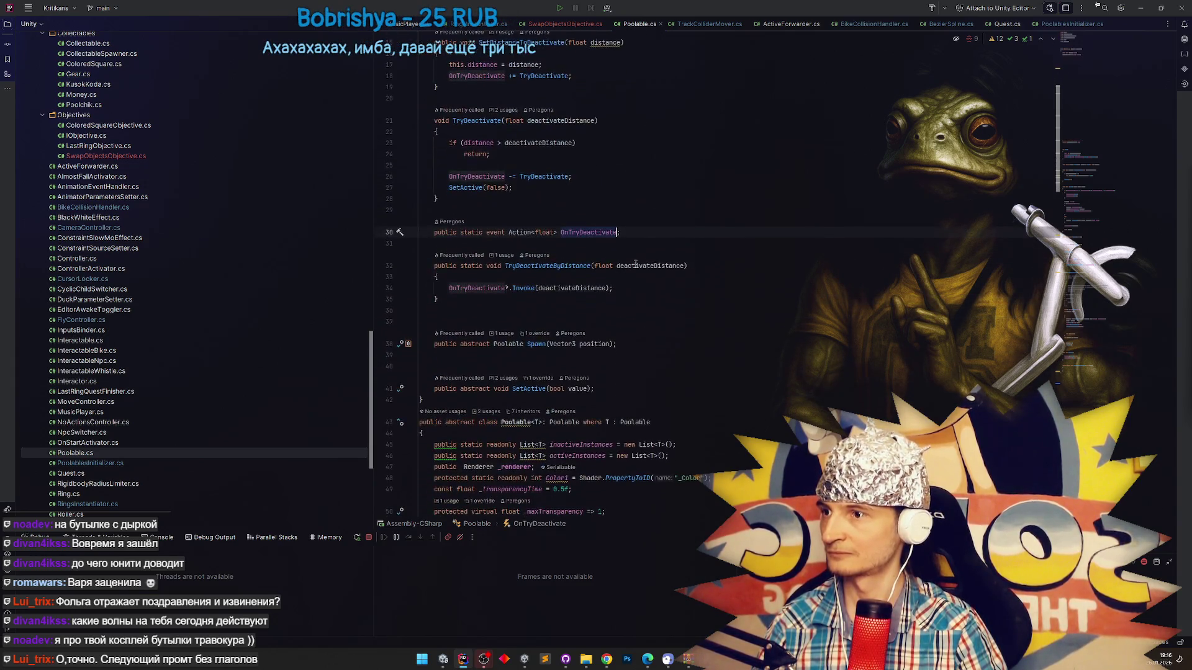
pyautogui.scroll(1, 636, 265)
pyautogui.hotkey('ctrl', 'alt', 'Down')
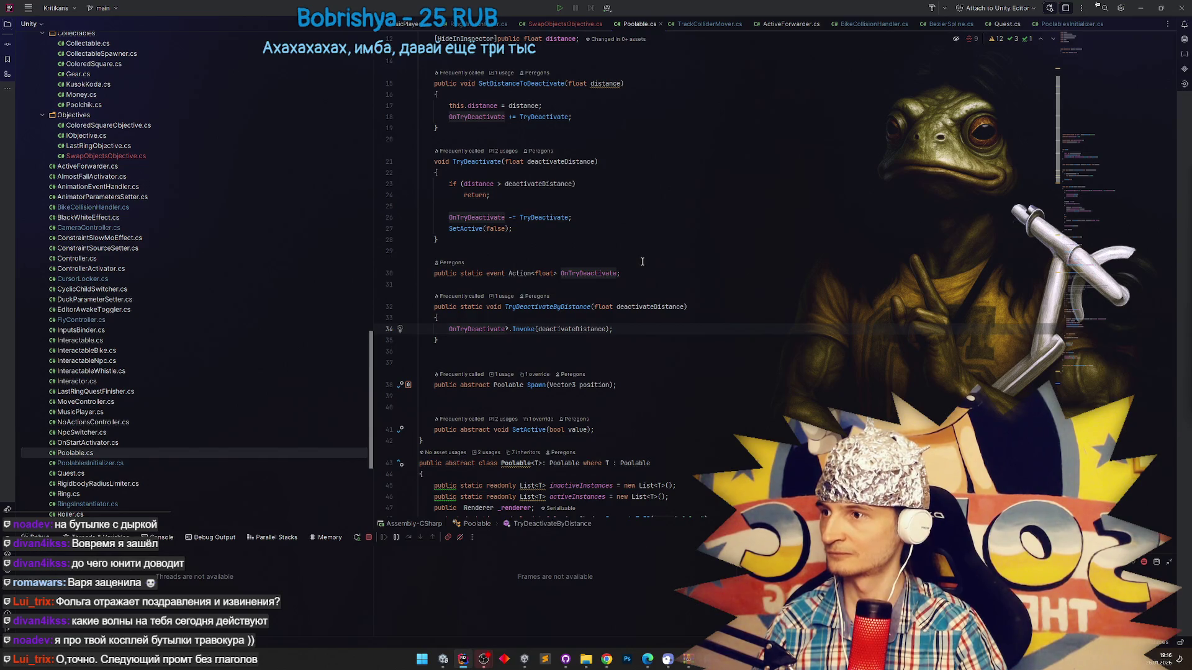
pyautogui.hotkey('ctrl', '-')
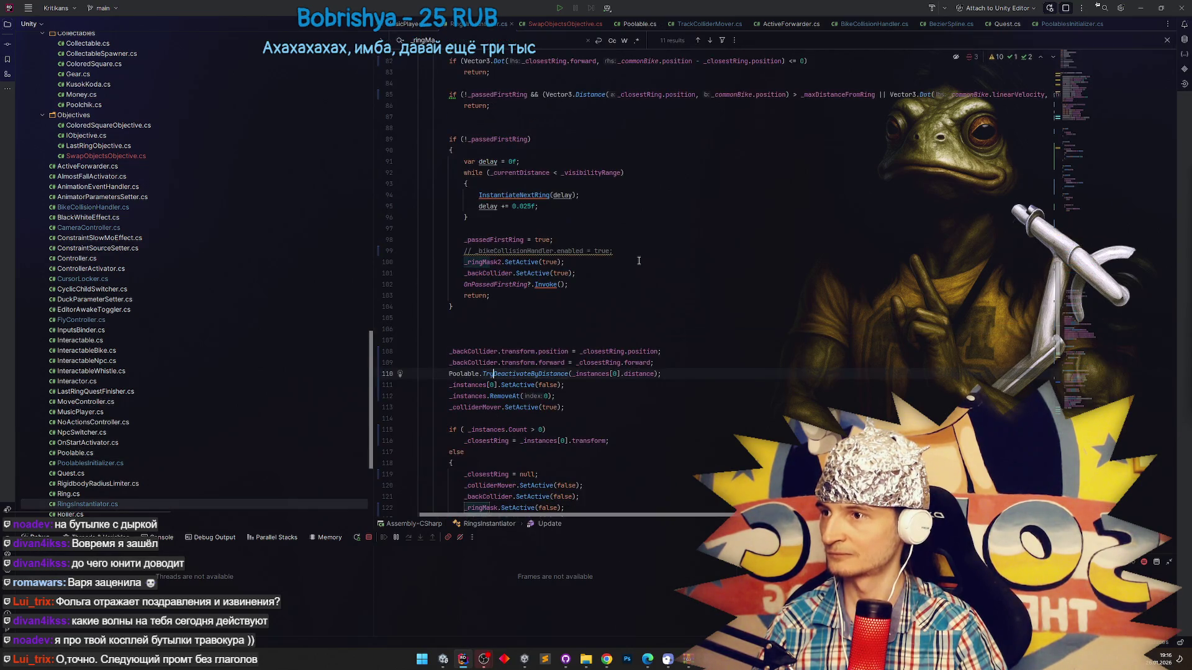
pyautogui.hotkey('ctrl', 'shift', '-')
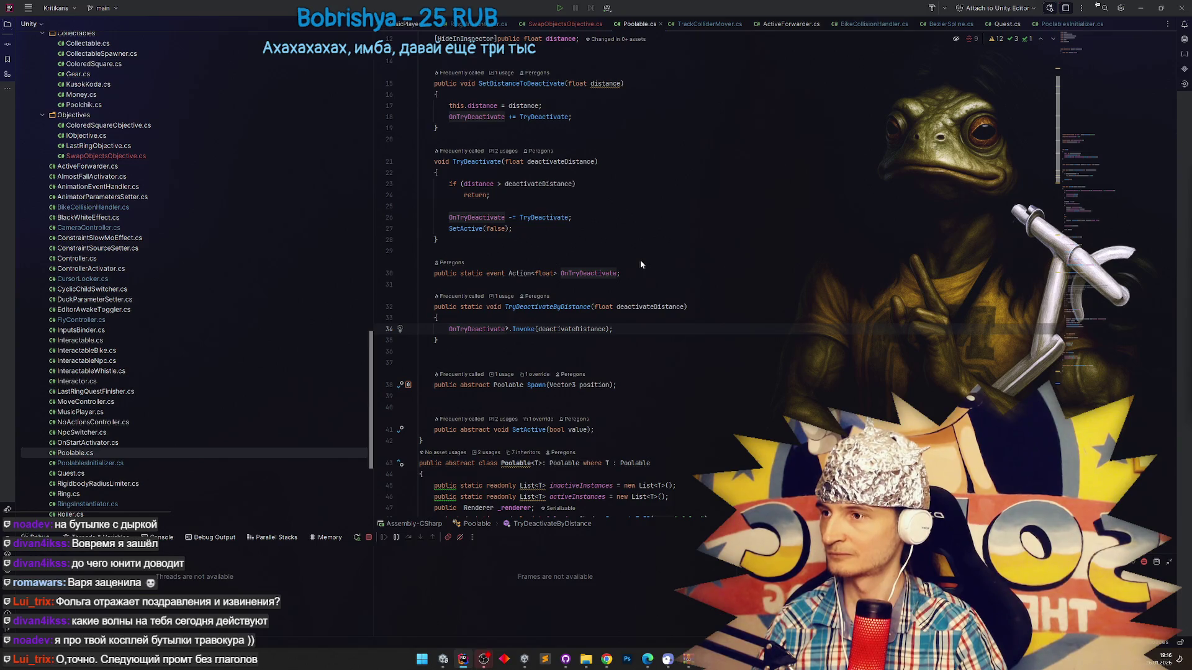
pyautogui.click(618, 273)
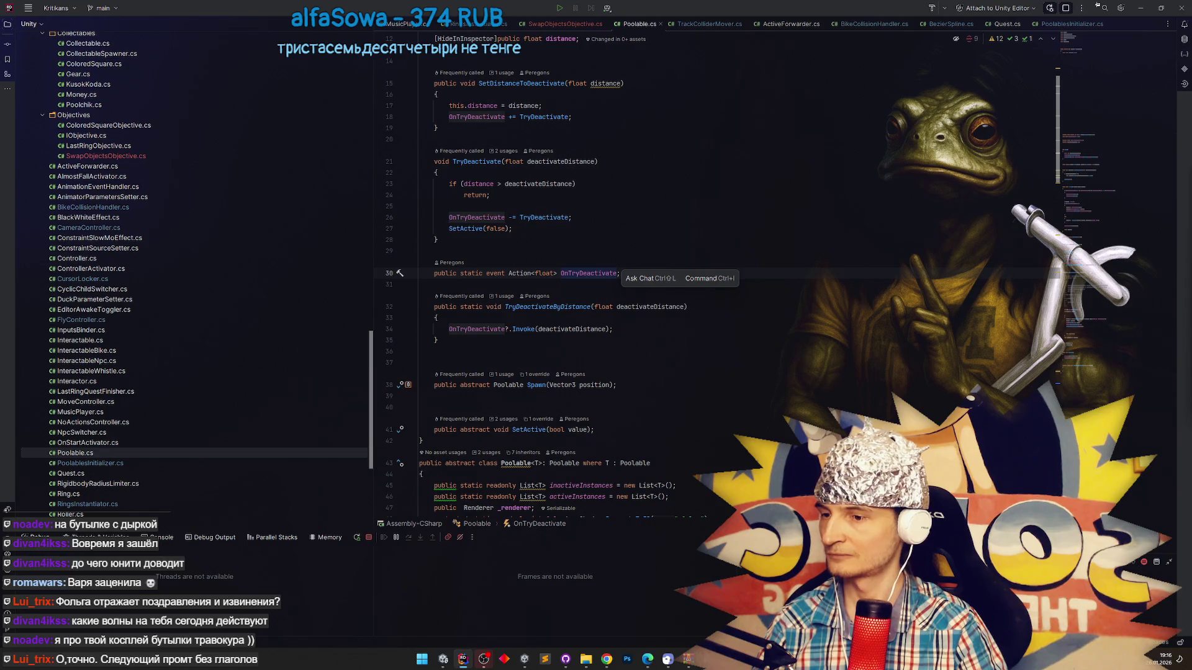
# Glance at Unity, then switch to Cursor's agent chat.
pyautogui.click(447, 659)
pyautogui.click(446, 659)
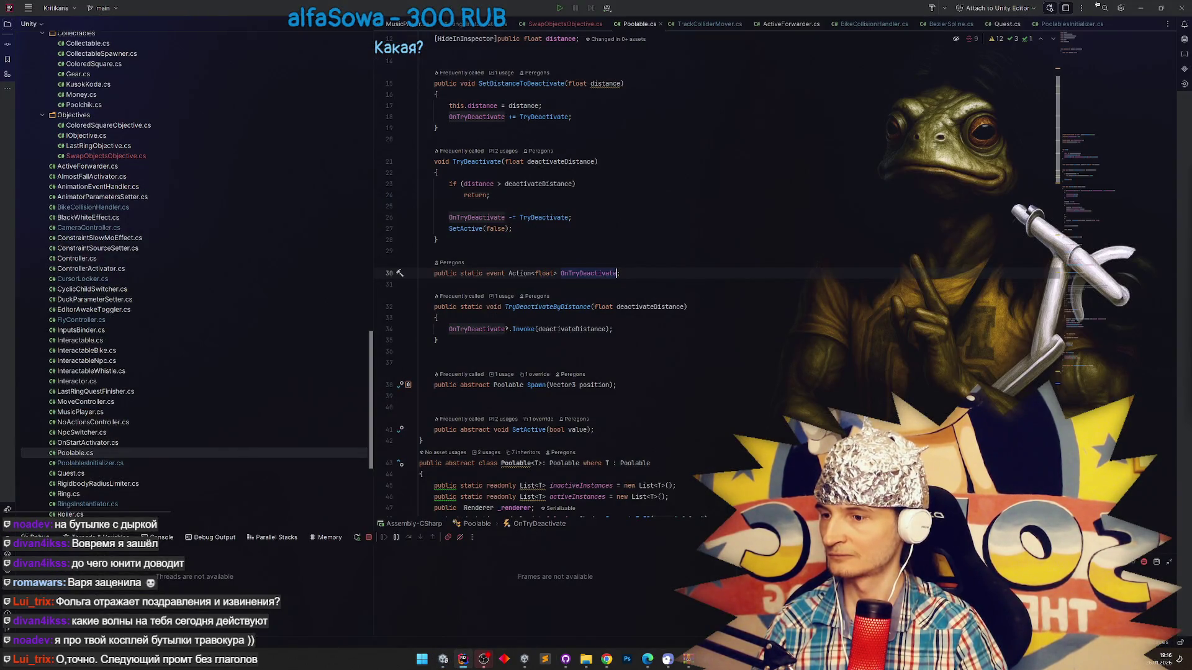
pyautogui.hotkey('alt', 'Tab')
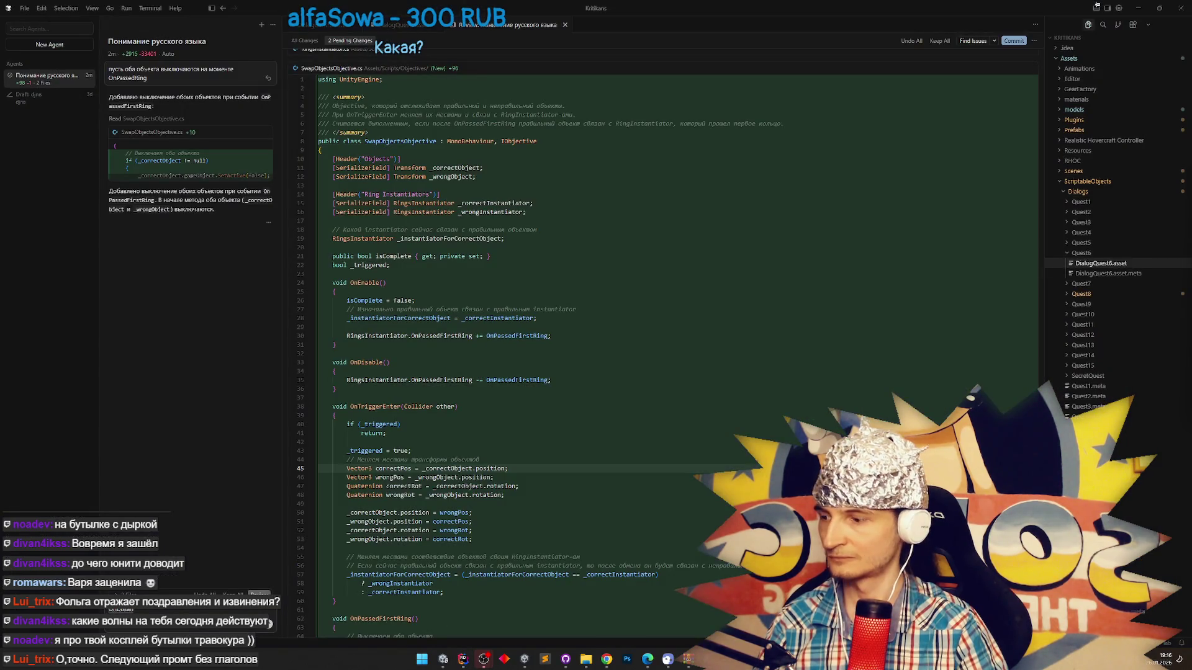
# Request a script listening to Poolable's OnTryDeactivate that disables objects beyond a serialized distance.
pyautogui.write('крипт')
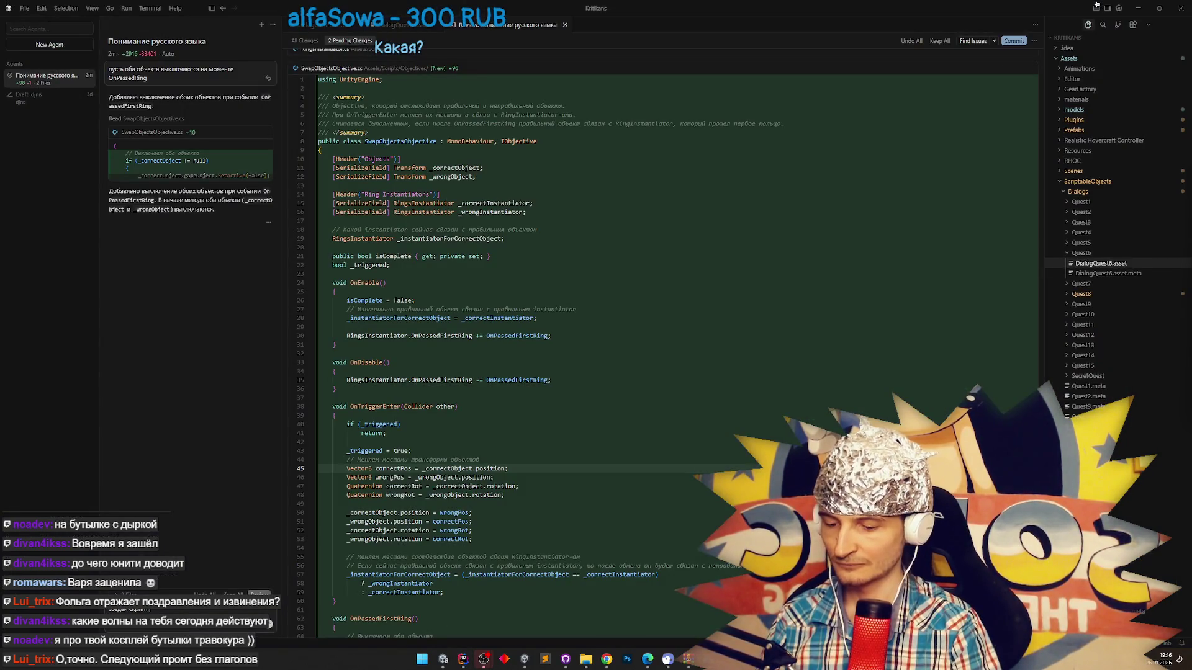
pyautogui.write(' который будет')
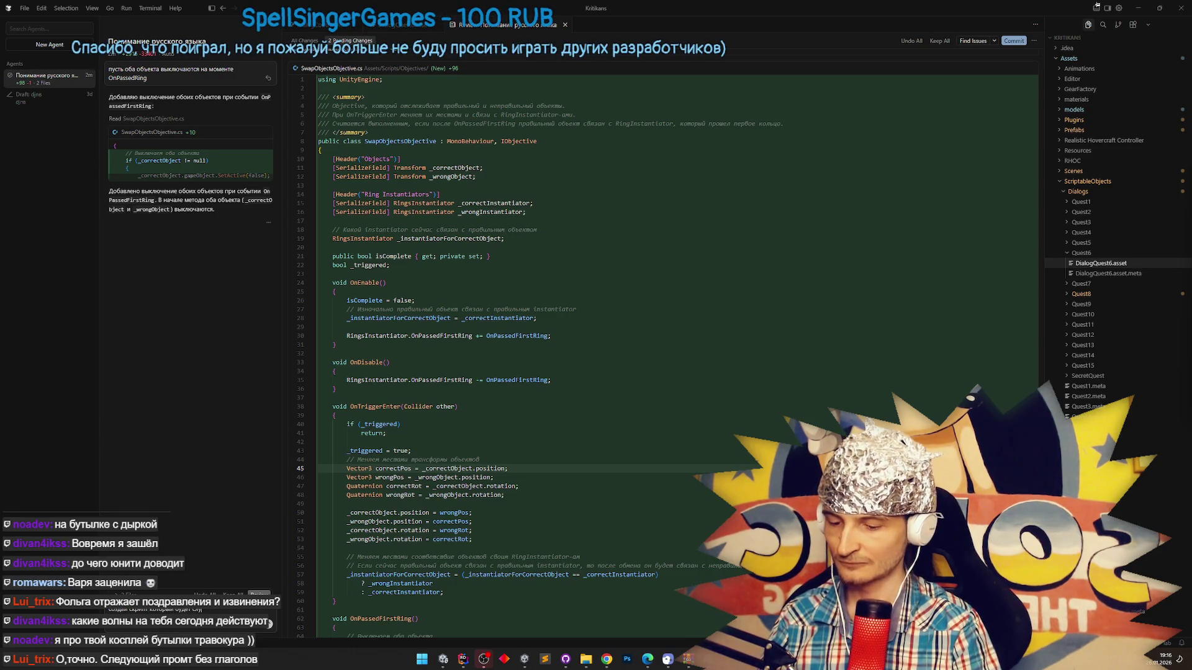
pyautogui.write(' OnMyDeactivate')
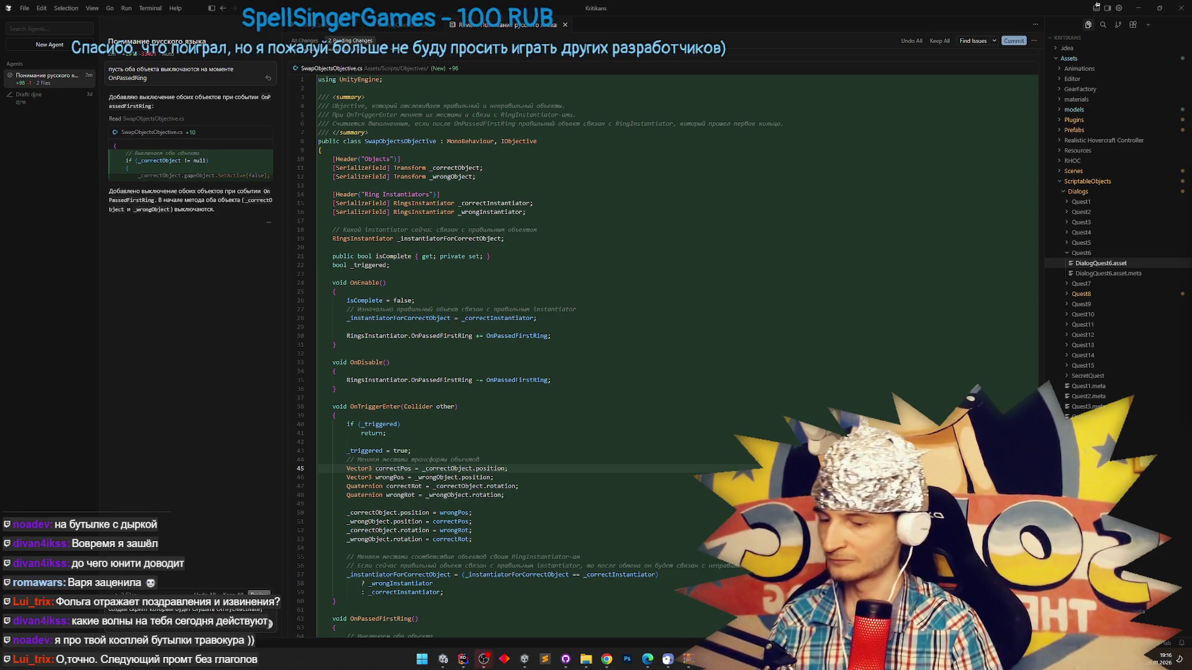
pyautogui.write(' и выключает')
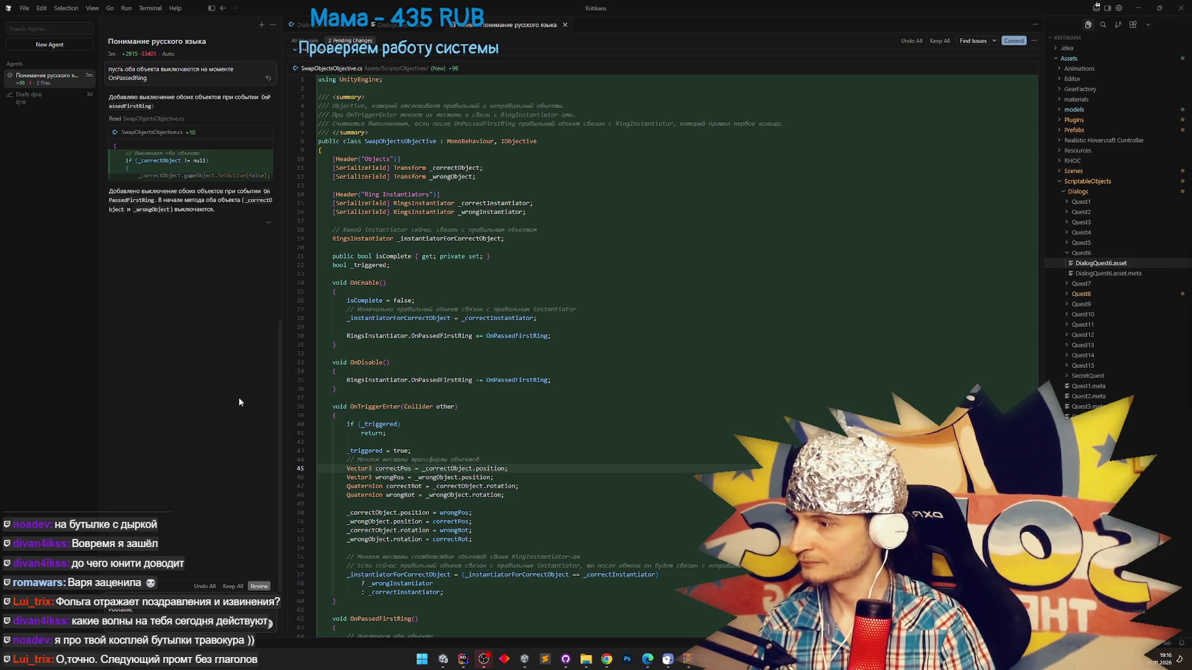
pyautogui.write('ериал')
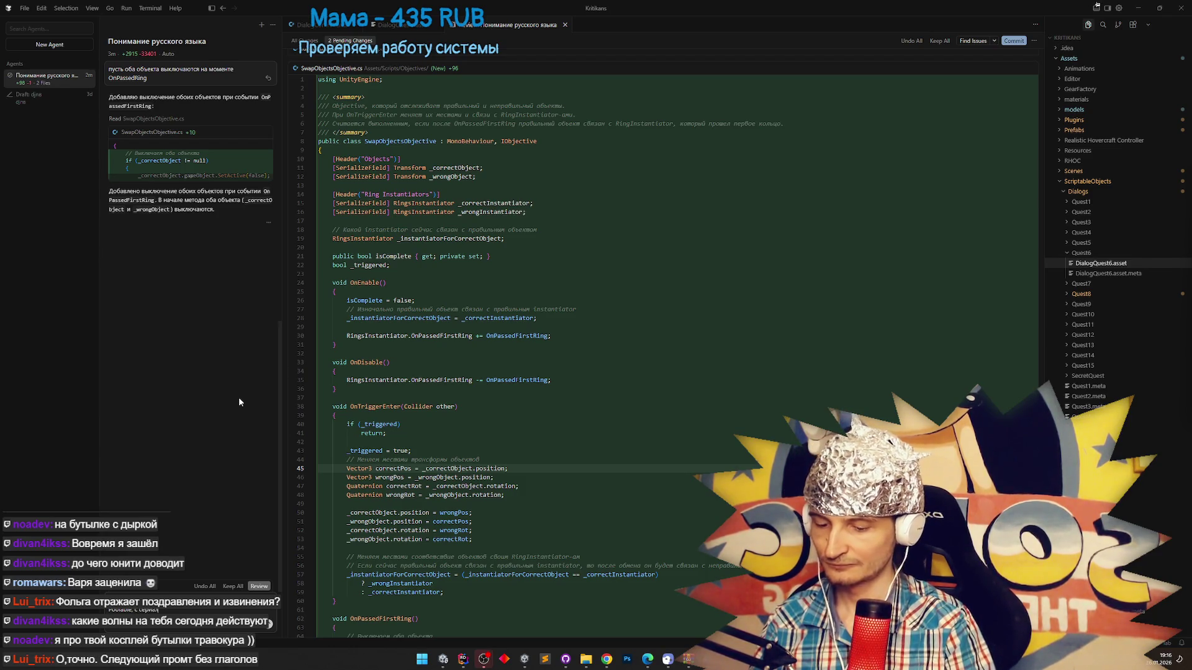
pyautogui.write('изованным полем дистанции. Когда')
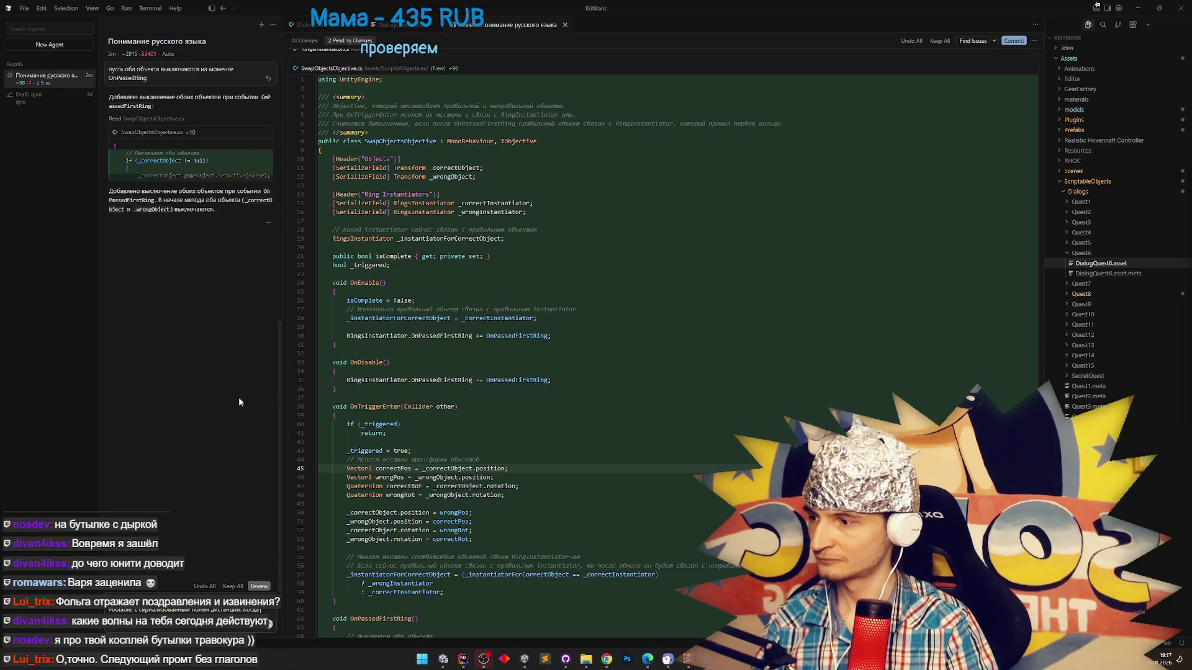
pyautogui.write('бъект')
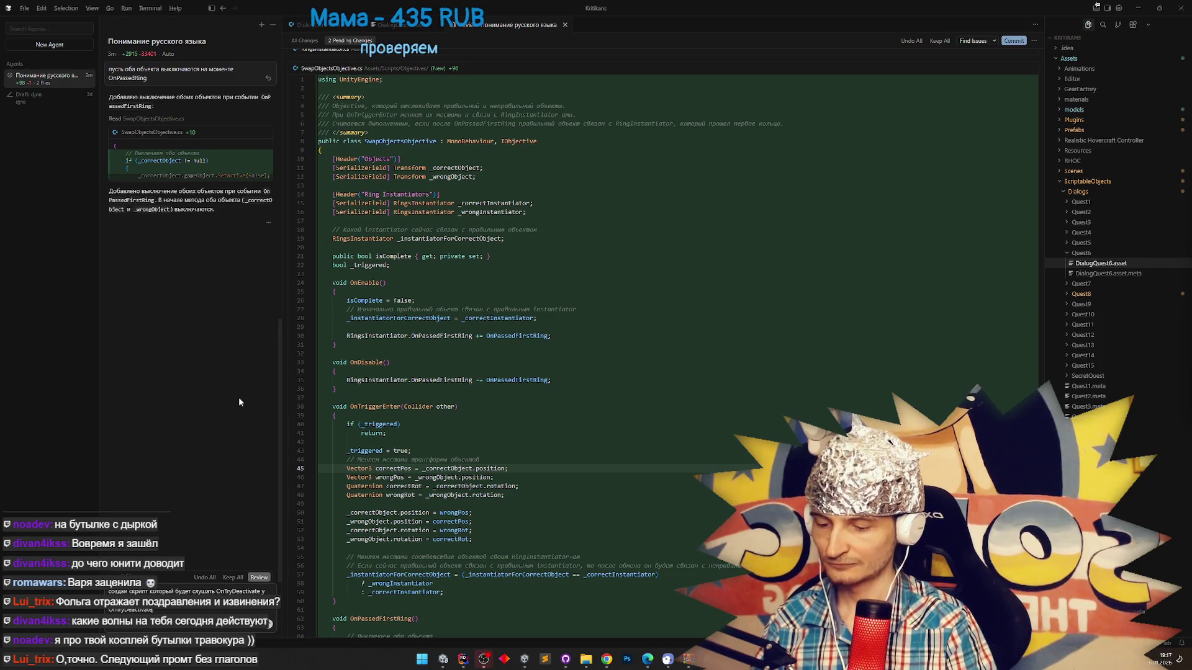
pyautogui.write(' число')
pyautogui.write('льше чем указанный')
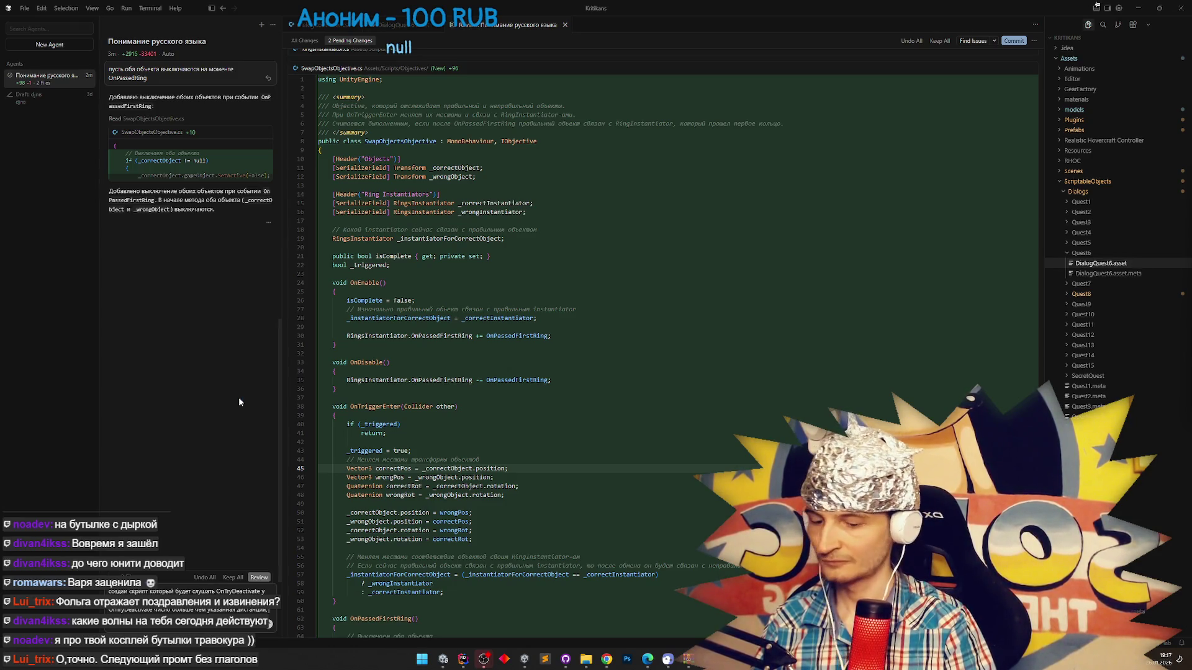
pyautogui.write(' то')
pyautogui.write(' вкл')
pyautogui.write('ет сериализованный объект')
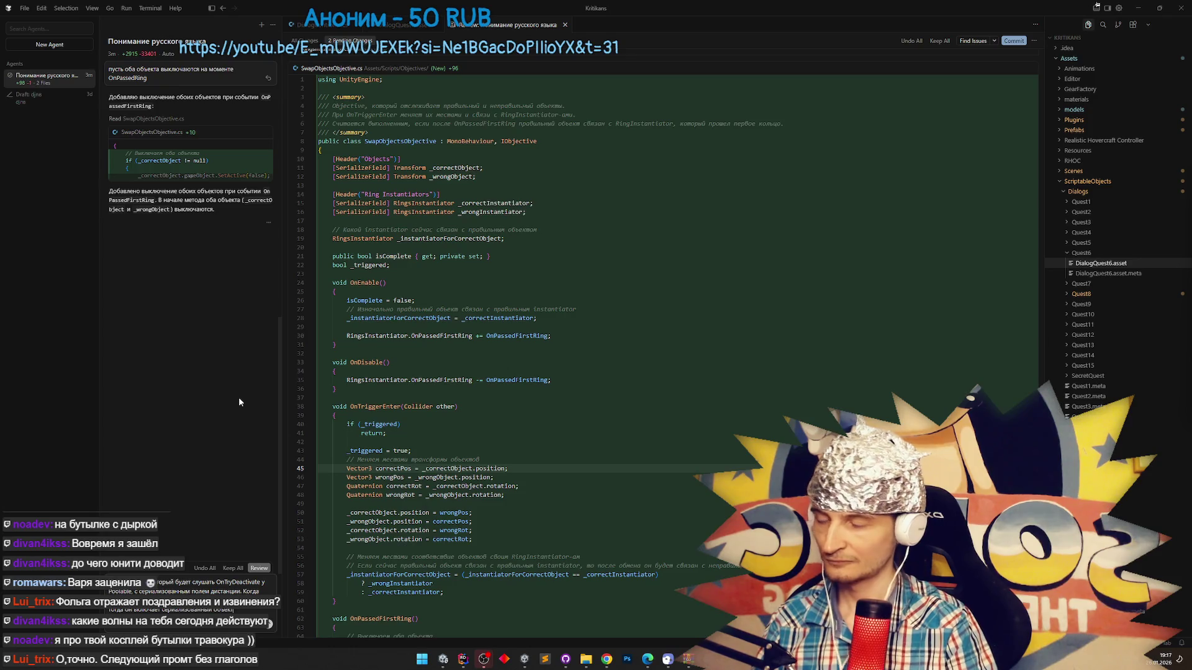
pyautogui.write(' и удали')
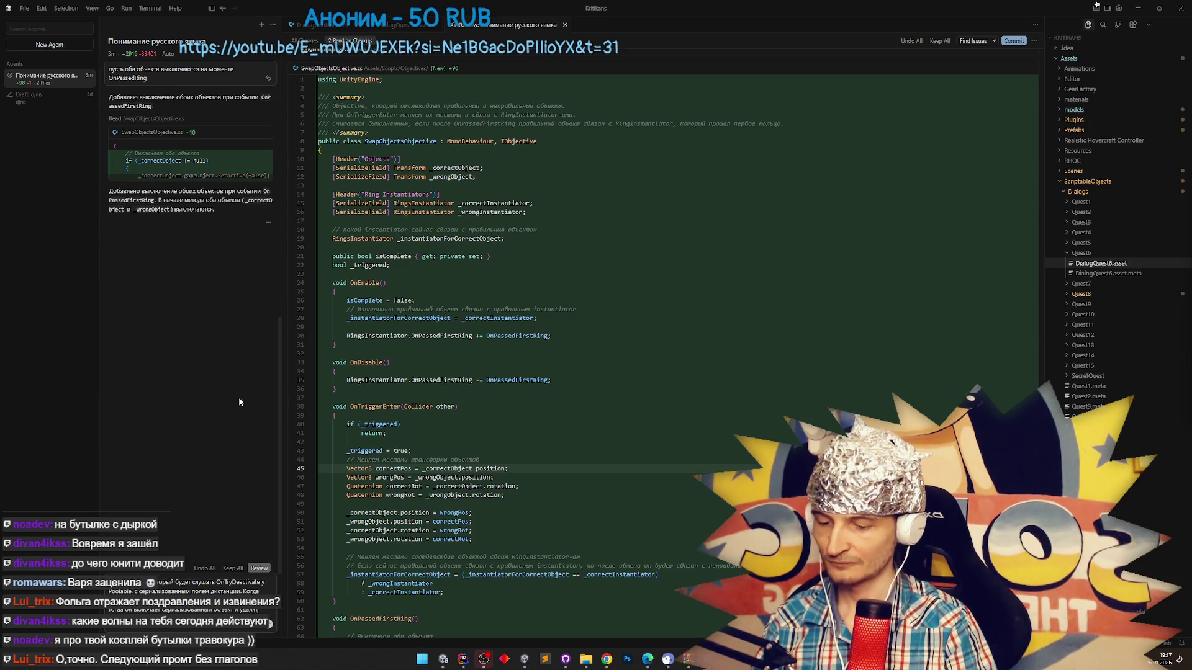
pyautogui.write(' выключается')
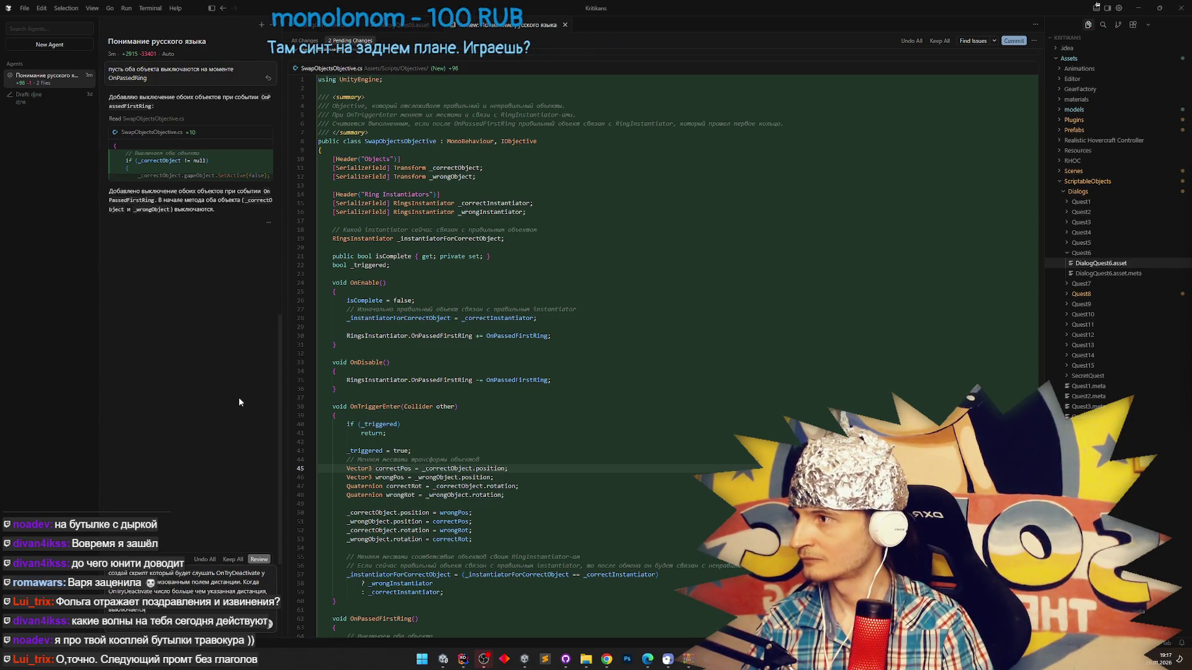
pyautogui.press('Return')
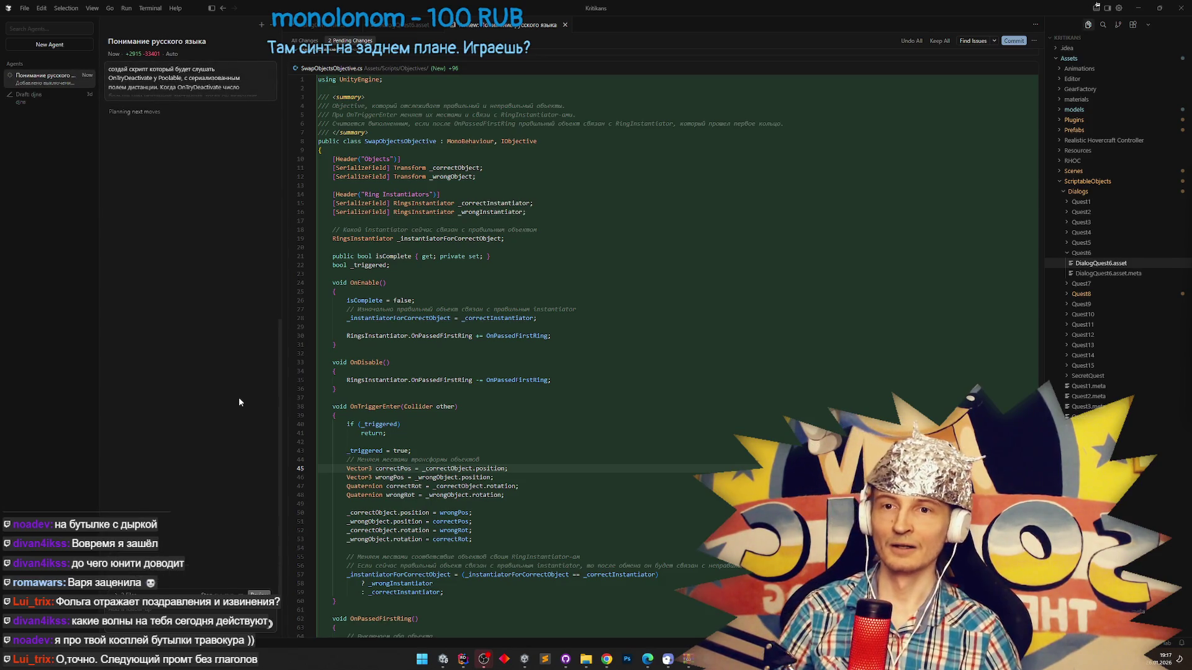